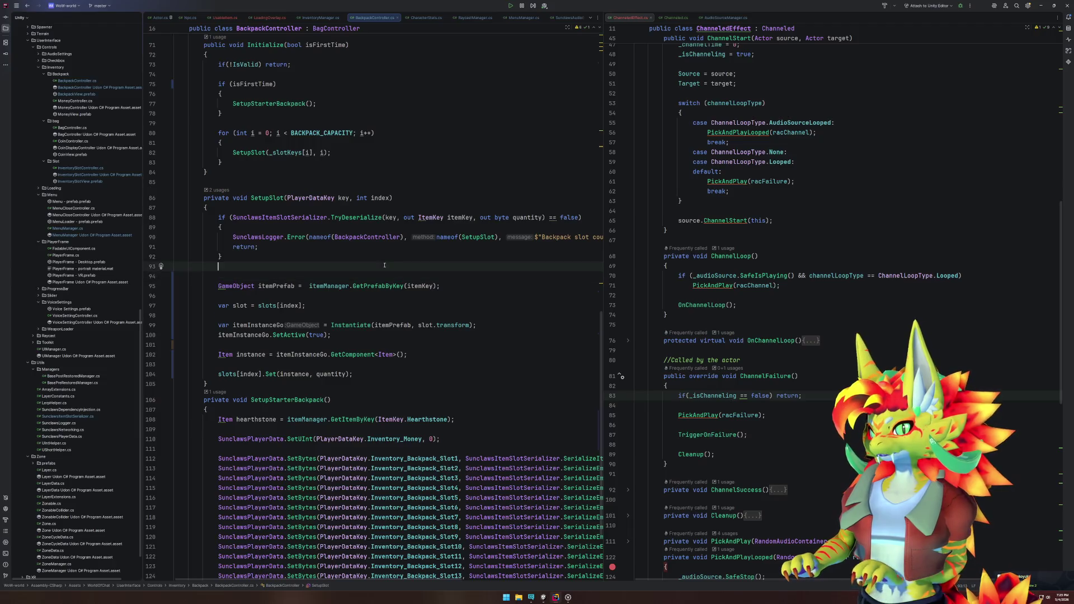
Step: Add 'if(itemKey == ItemKey.Default) return;' at the start of SetupSlot
key("Return")
type("if(")
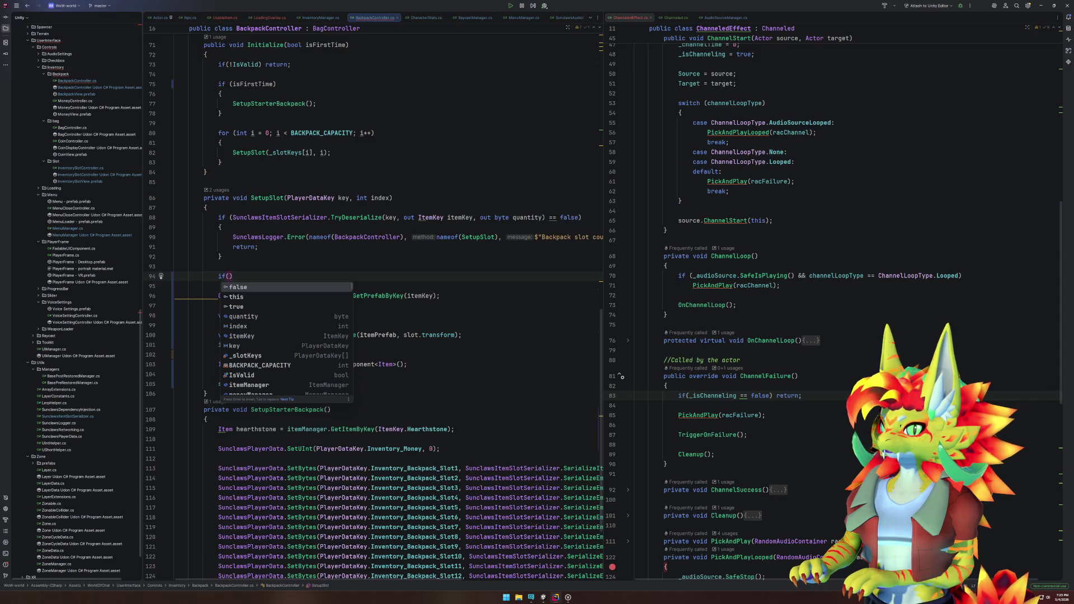
key("Escape")
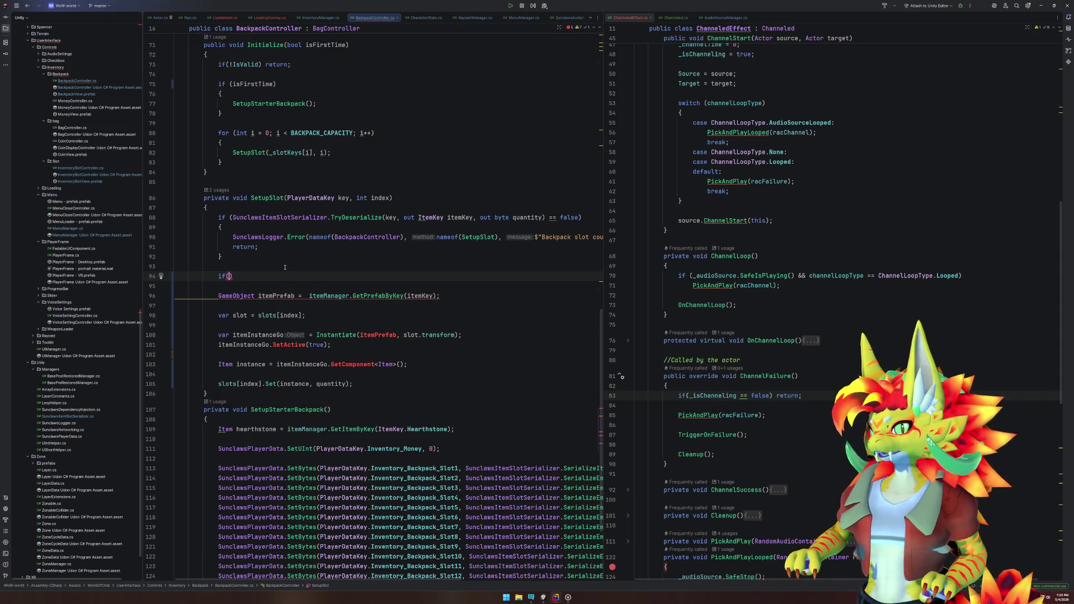
double_click(462, 217)
key("ctrl+c")
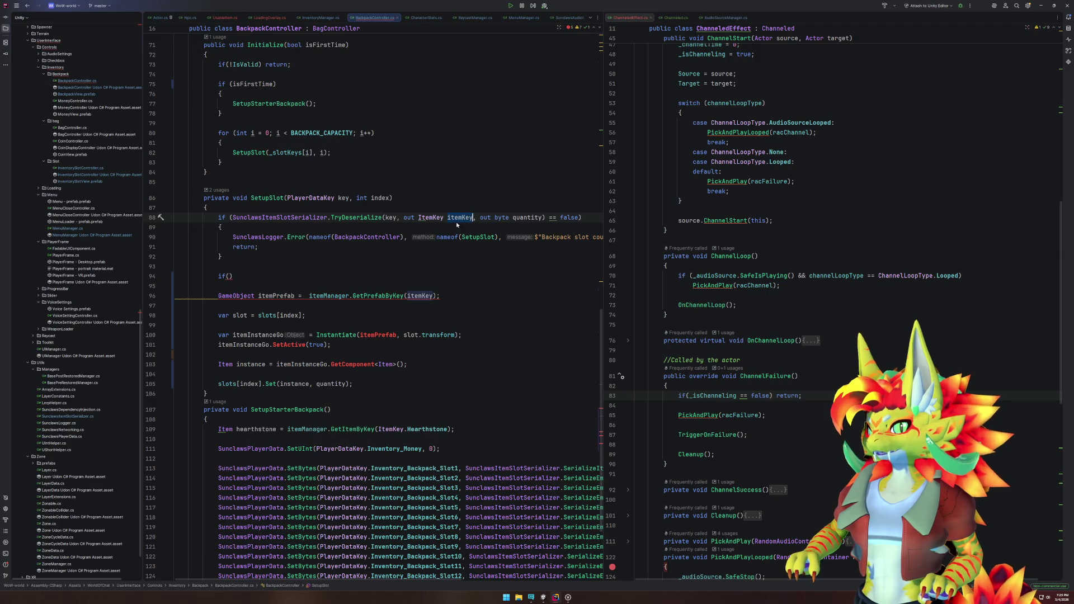
left_click(229, 276)
key("ctrl+v")
type("==")
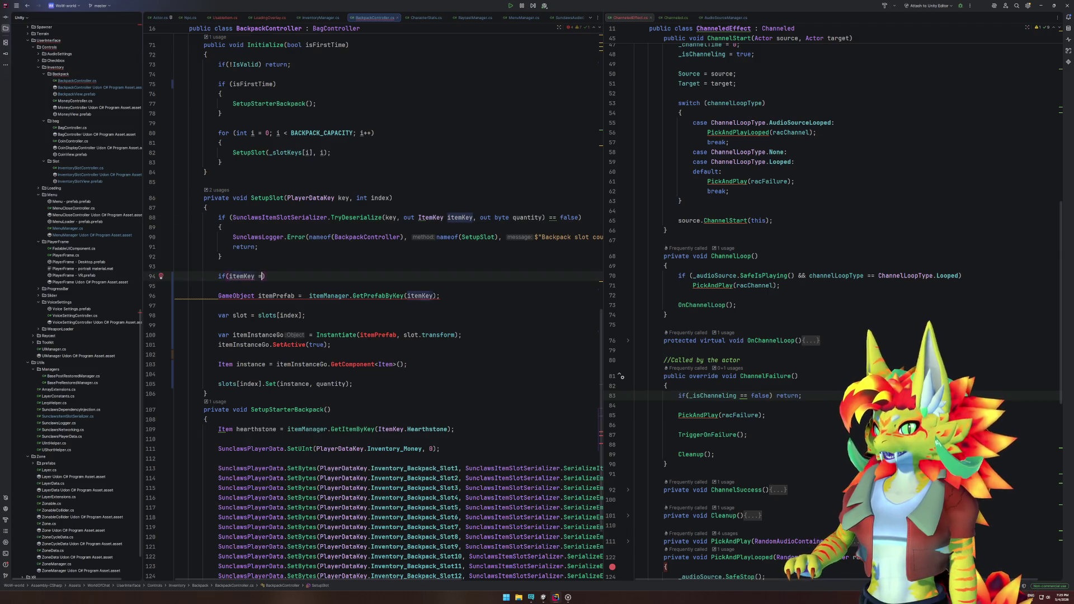
key("Return")
type(") ret")
key("Return")
type(";")
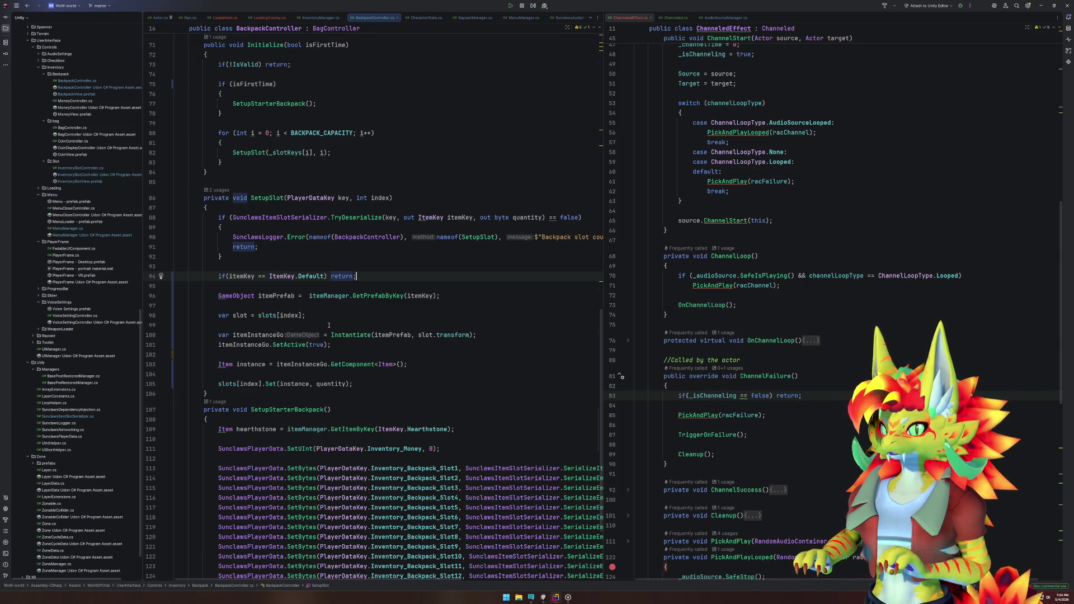
Step: Review the slot setup code, then reload the scripts in Unity and return to Rider
left_click(334, 295)
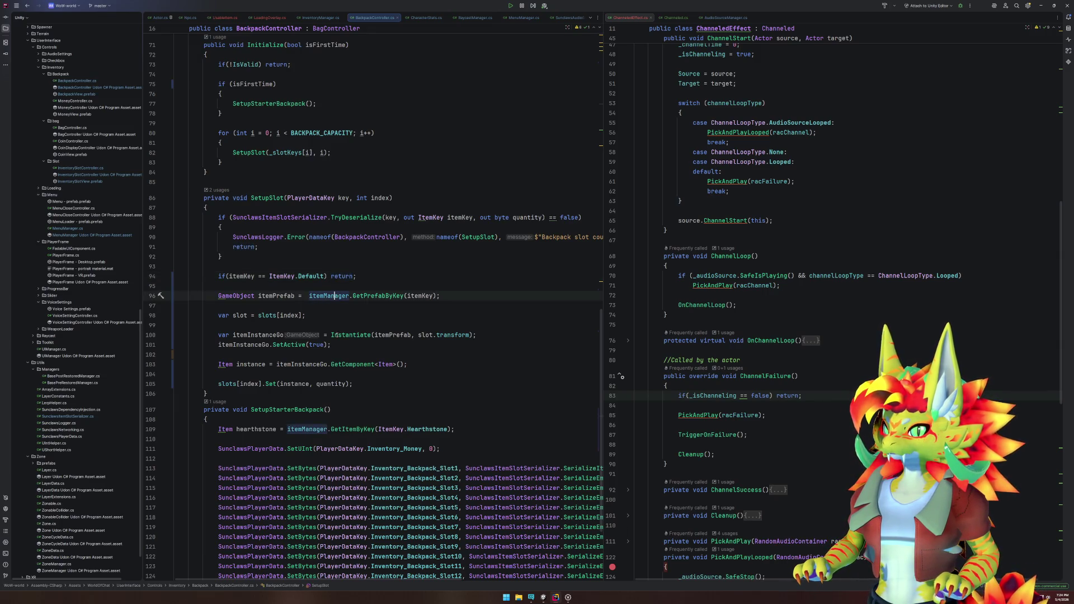
left_click(280, 295)
double_click(384, 295)
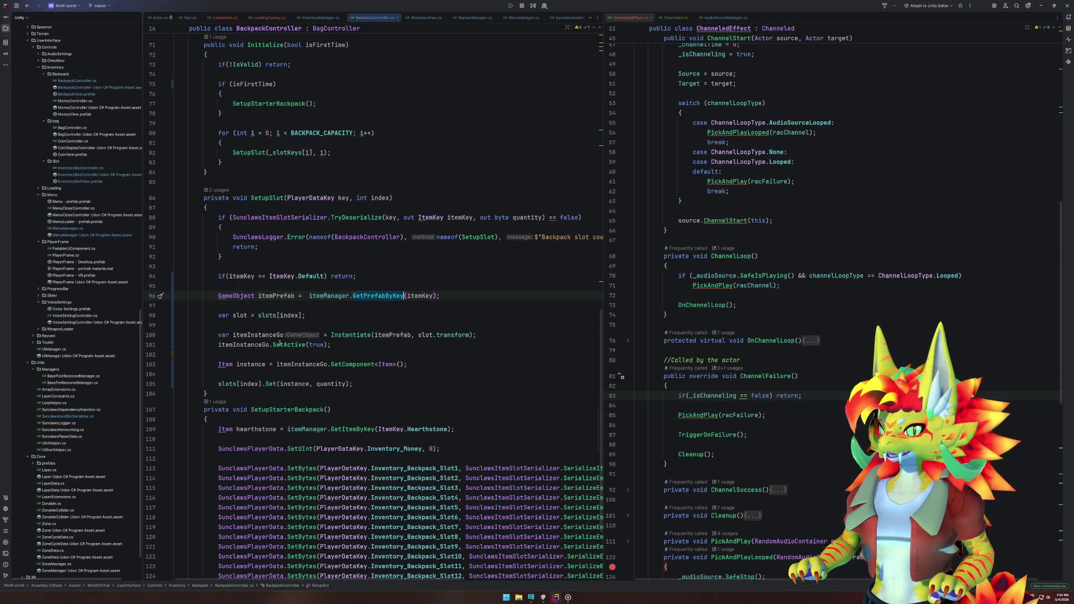
left_click(224, 364)
left_click(338, 384)
left_click(545, 597)
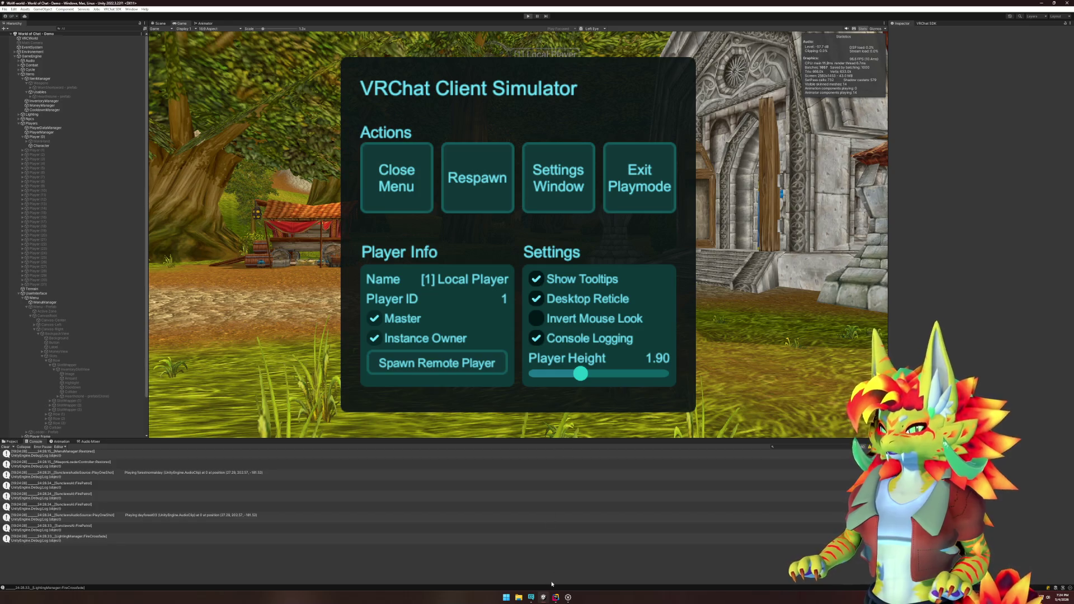
left_click(556, 597)
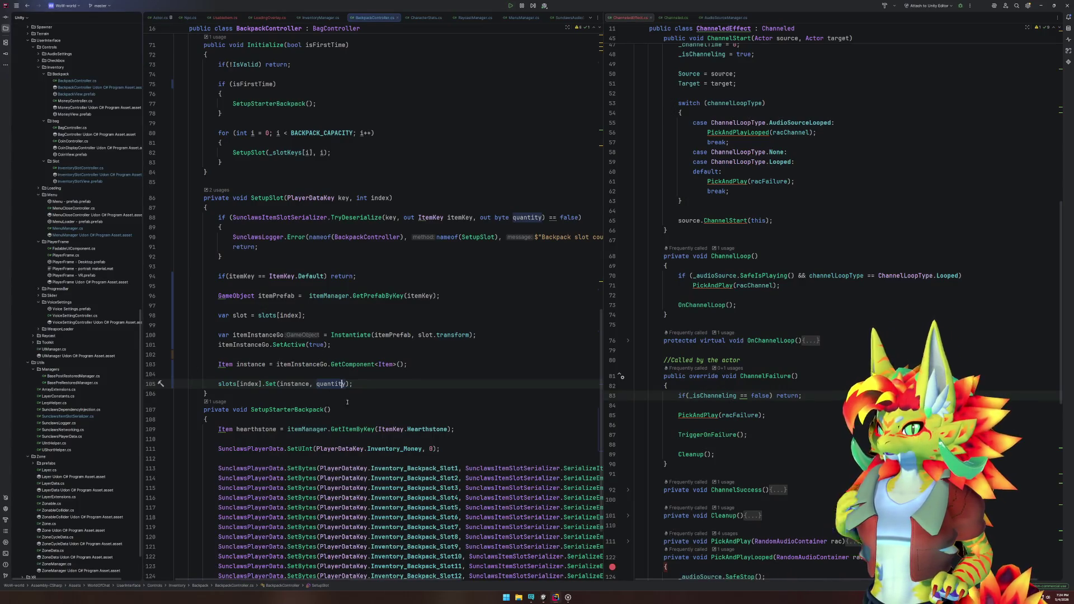
Step: Delete the itemInstanceGo.SetActive(true) line from SetupSlot and open InventoryManager.cs
left_click(350, 344)
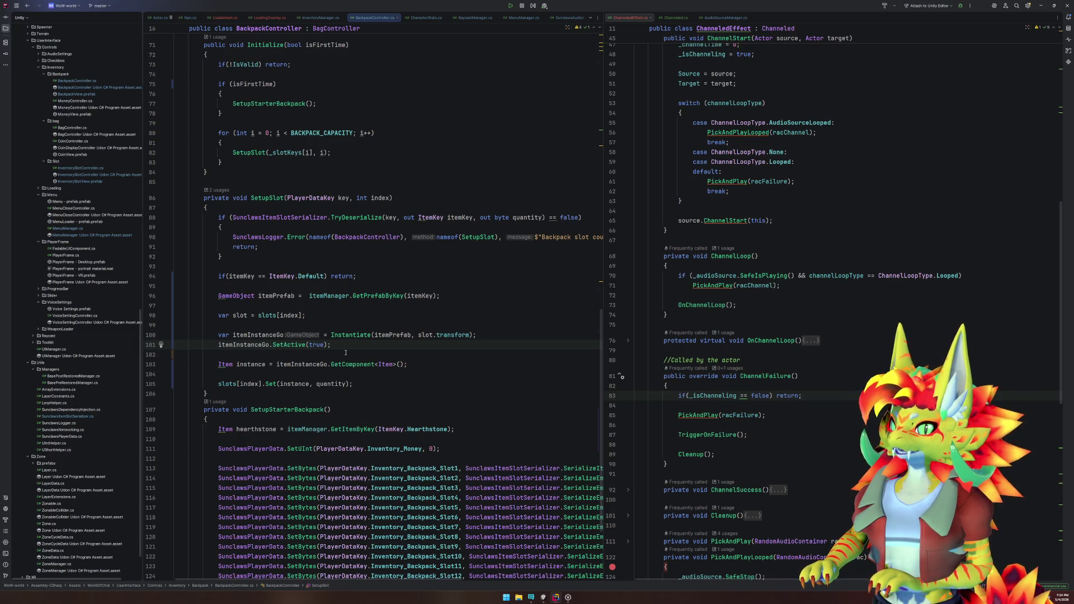
key("ctrl+x")
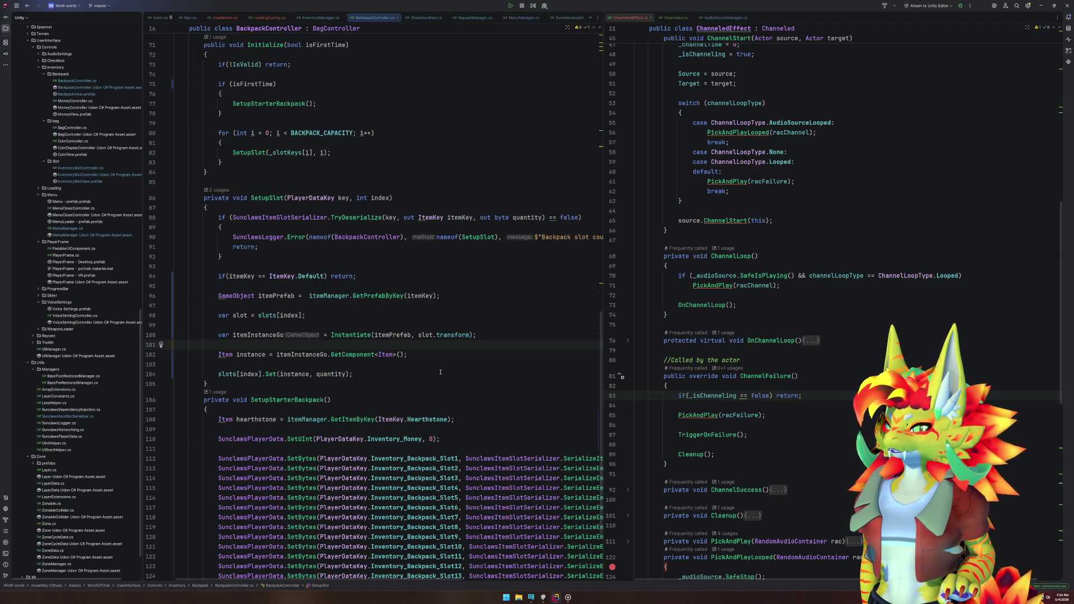
left_click(302, 374)
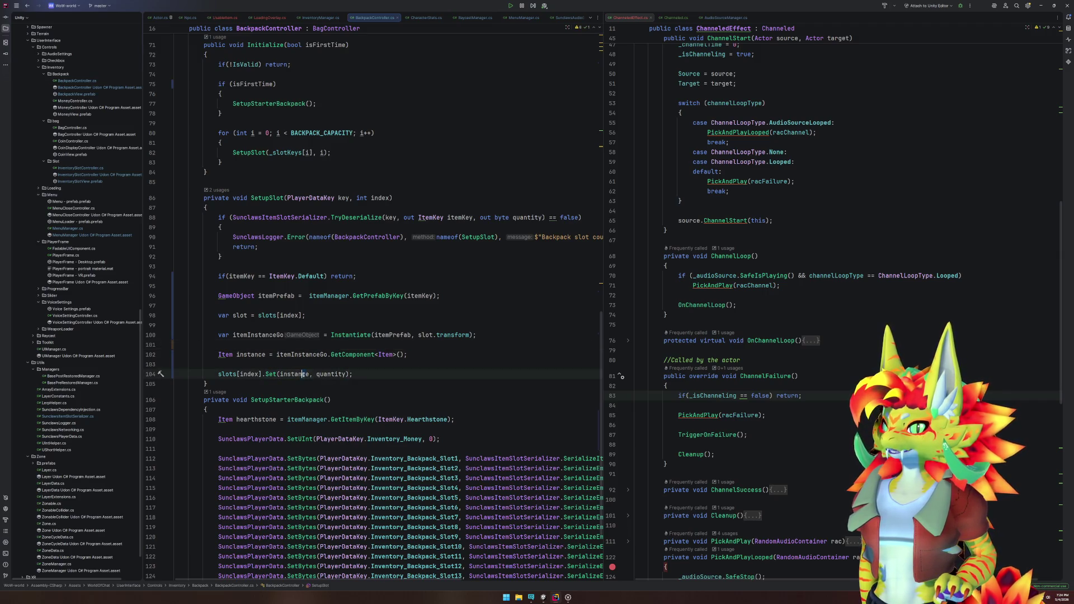
left_click(320, 17)
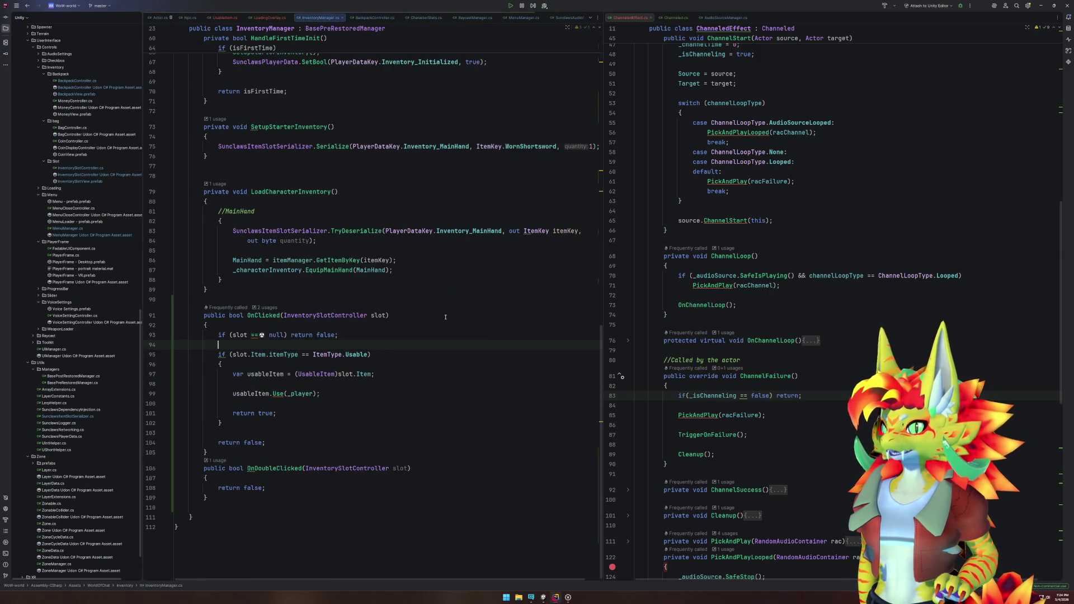
Step: Try a usableItem.gameObject.SetActive(true) line in OnClicked, remove it, and jump to the Use declaration
left_click(282, 393)
left_click(345, 386)
key("Return")
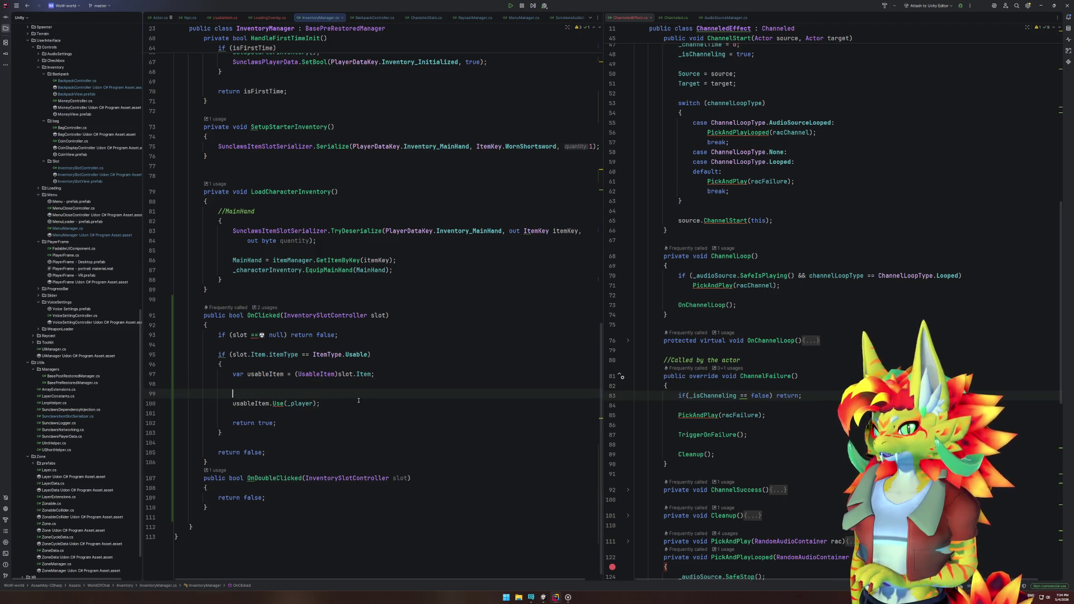
type("usableItem.ga")
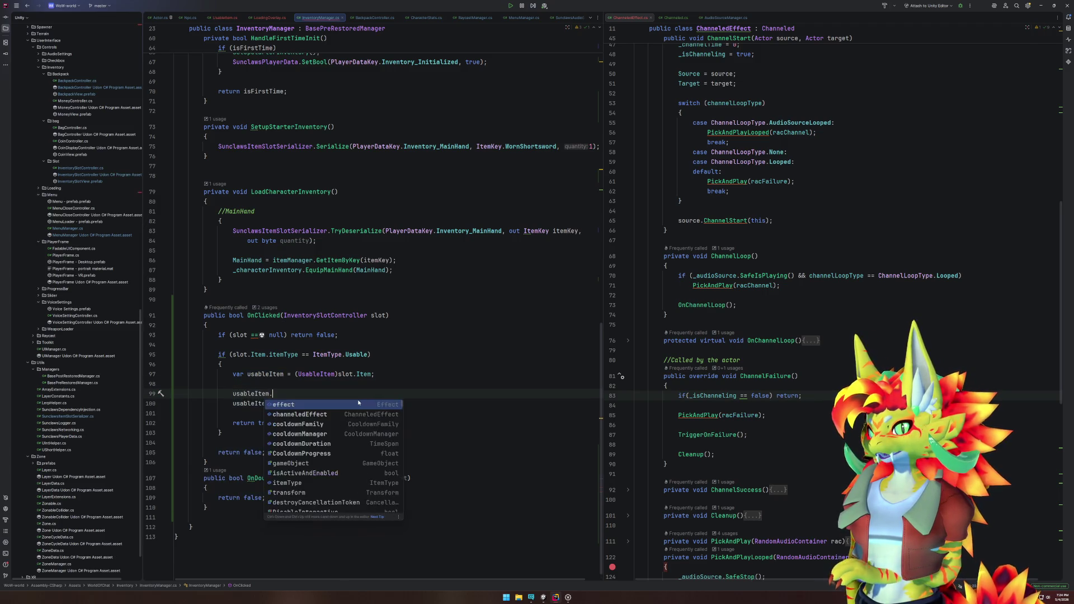
key("Tab")
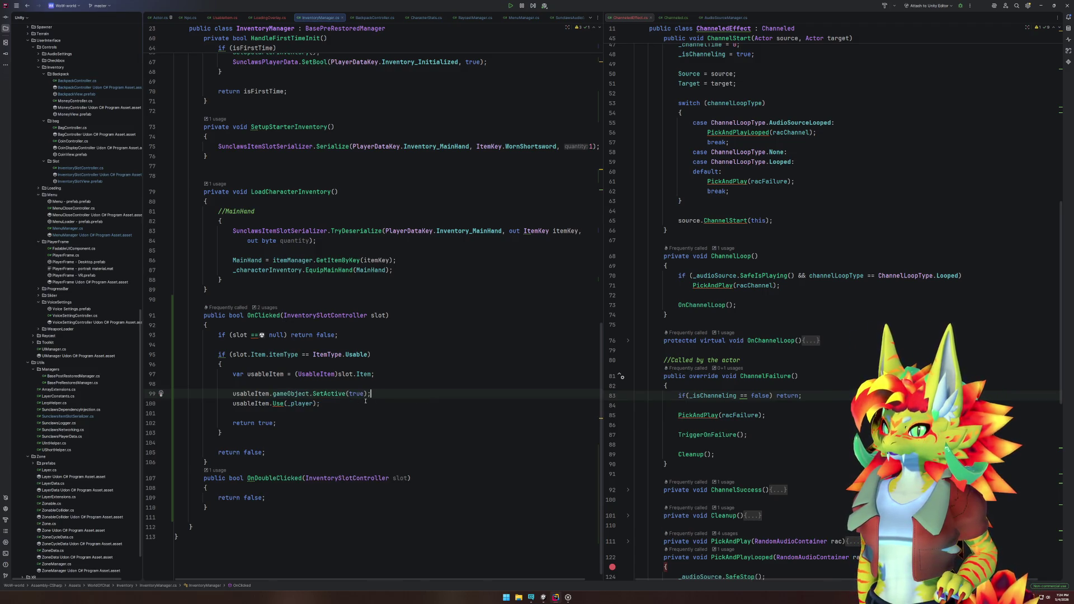
key("ctrl+y")
key("ctrl+b")
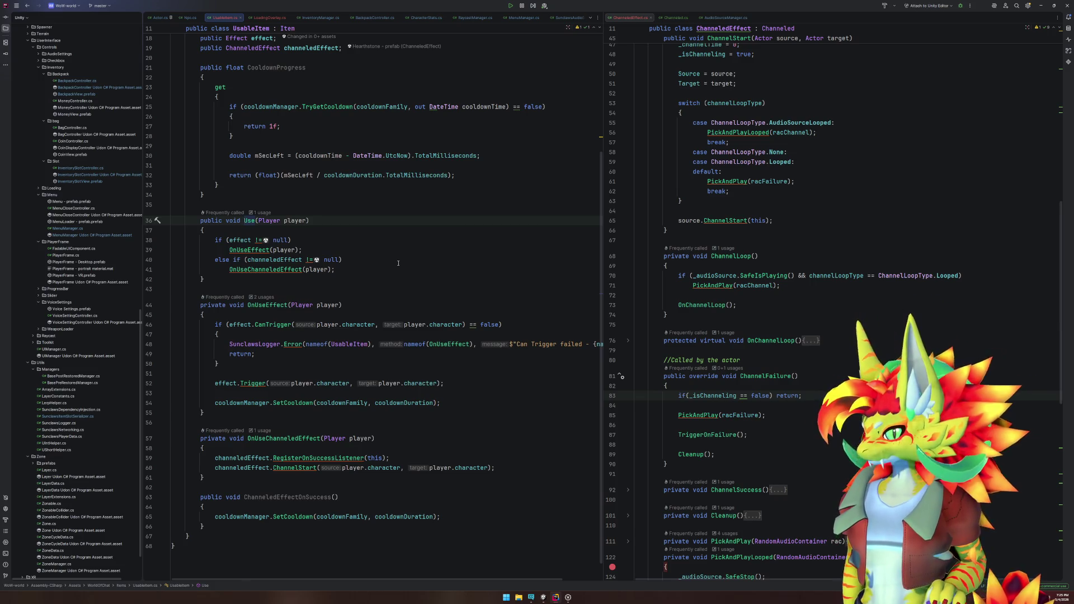
Step: Add channeledEffect.RegisterOnFailureListener(this, …) after the success listener in OnUseChanneledEffect
left_click(438, 458)
key("Return")
type("chan")
key("Return")
type(".reg")
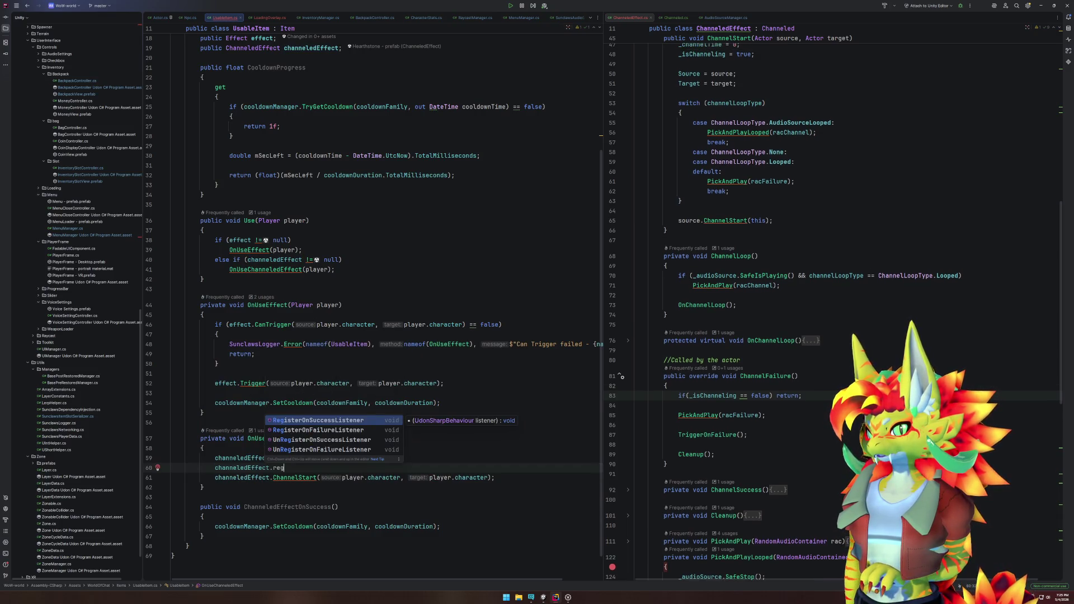
key("Down")
key("Return")
type("this")
key("Escape")
key("Down")
key("Down")
key("Down")
key("Up")
key("Up")
key("Up")
key("F12")
double_click(834, 380)
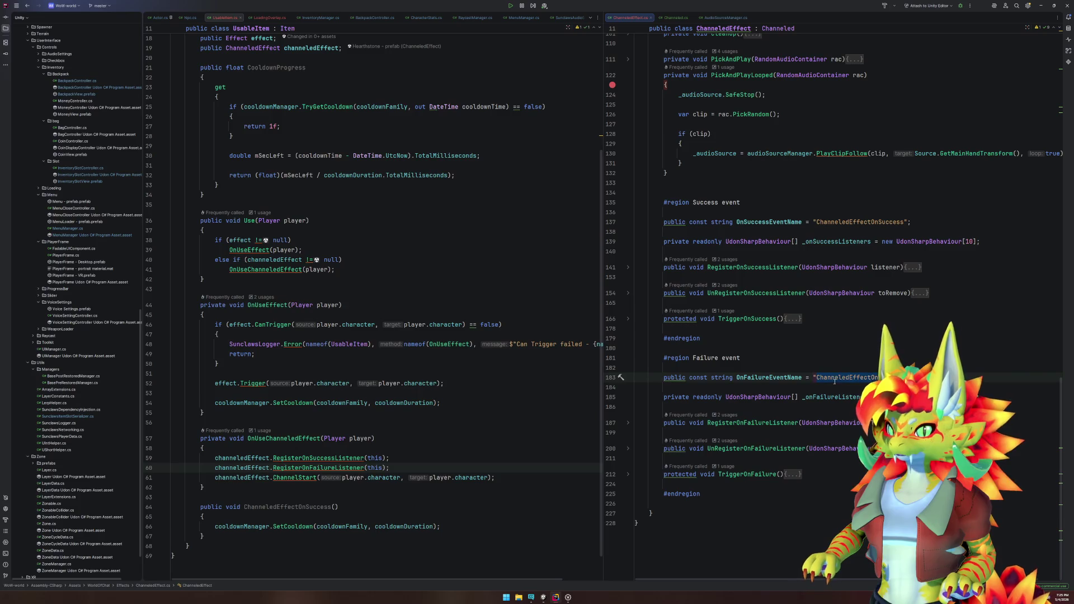
Step: Create a public ChanneledEffectOnFailure() method that calls gameObject.SetActive(false)
left_click(258, 538)
key("Return")
key("Return")
type("pu")
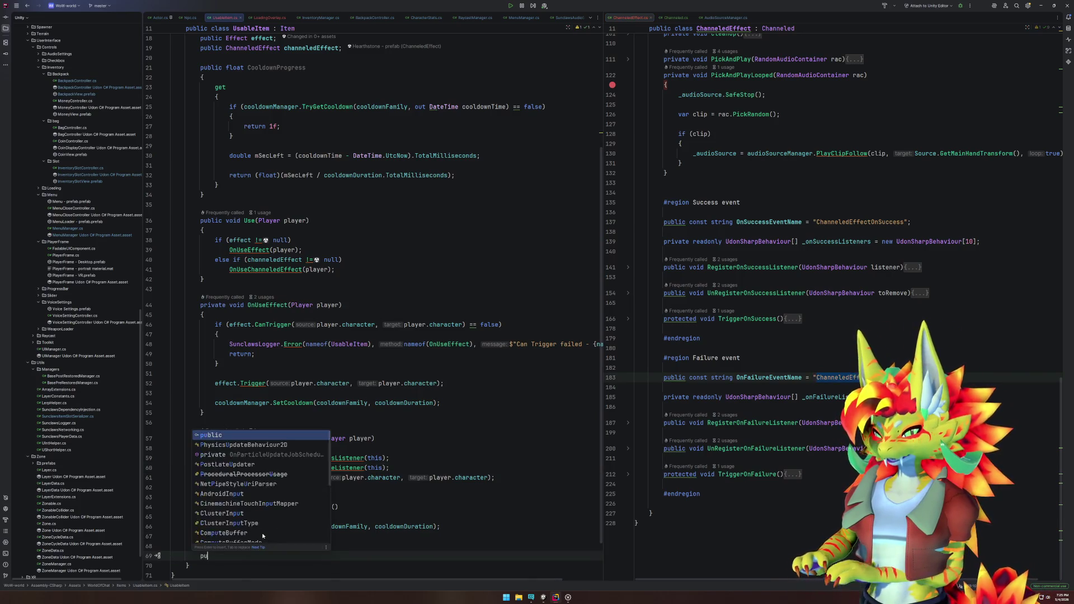
type("blic void ChanneledEffectOnFailure()")
key("Return")
type("{")
key("Return")
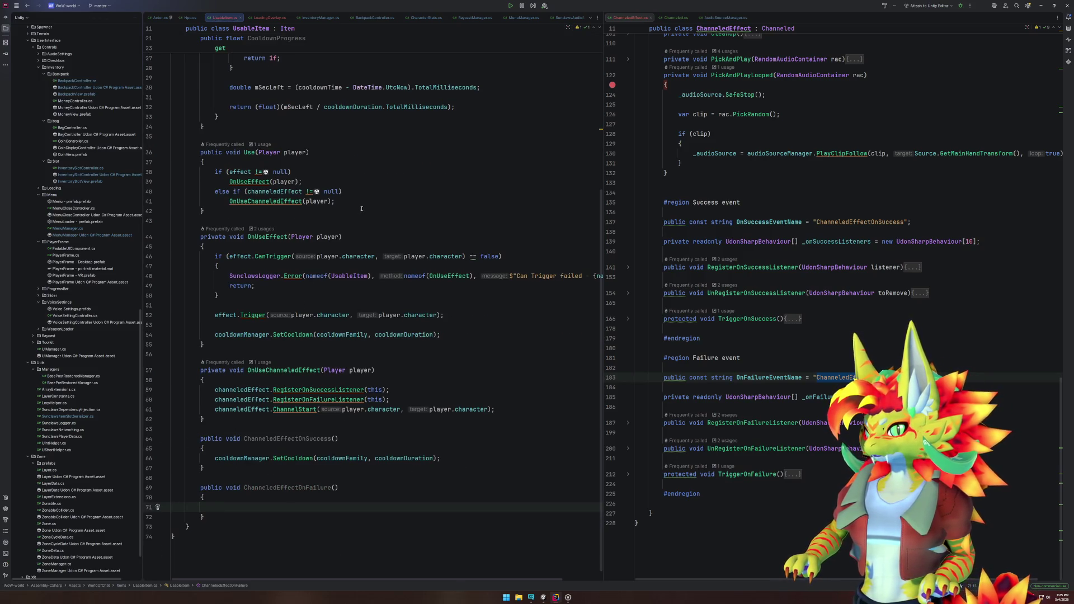
type("game")
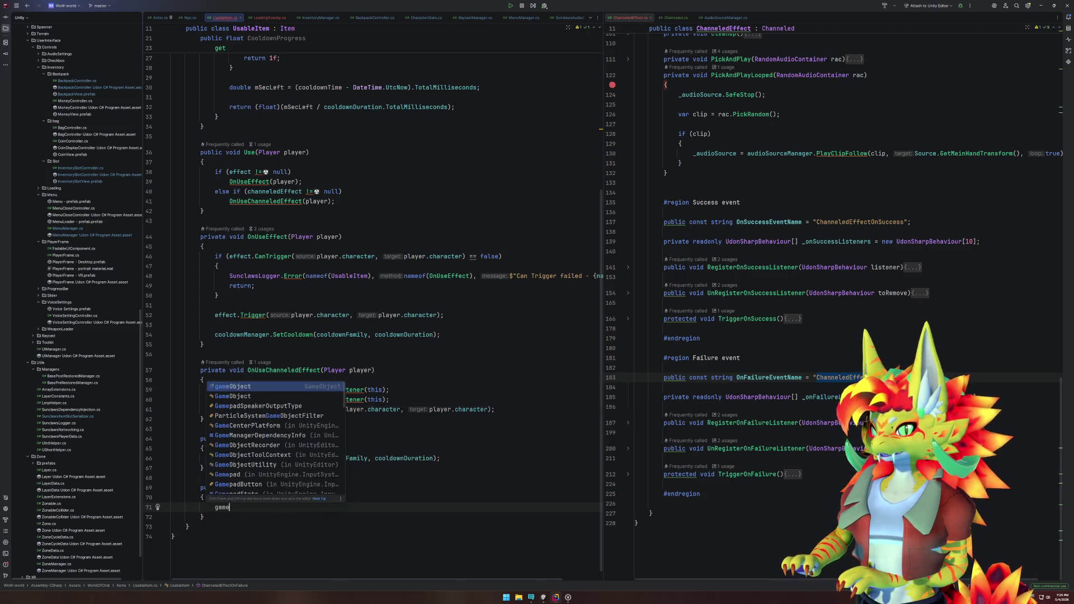
key("BackSpace")
key("BackSpace")
key("BackSpace")
type("gameObject.se")
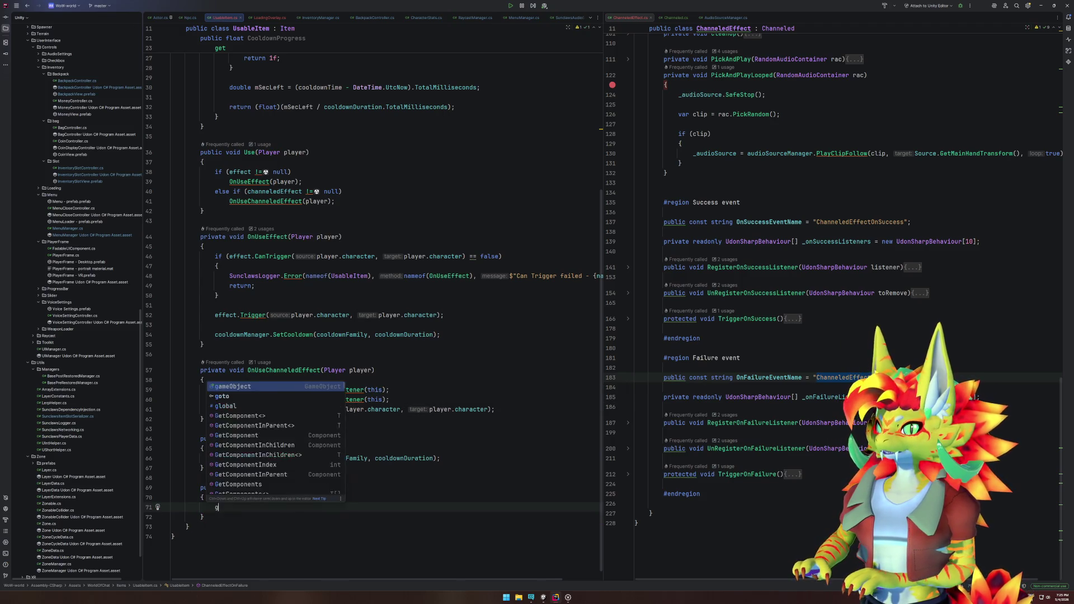
key("Return")
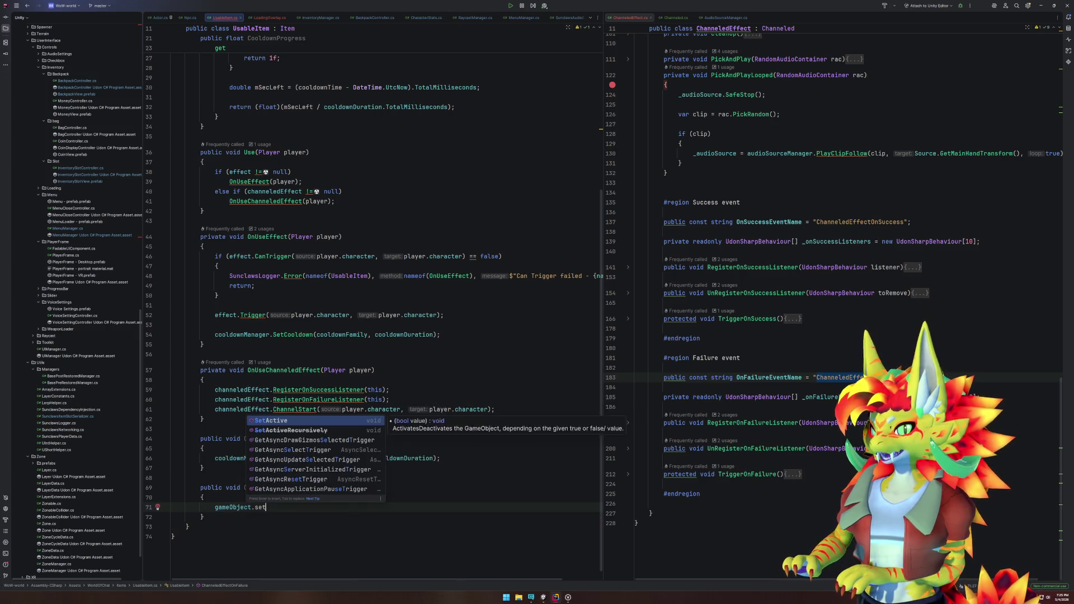
type("fal);")
key("Return")
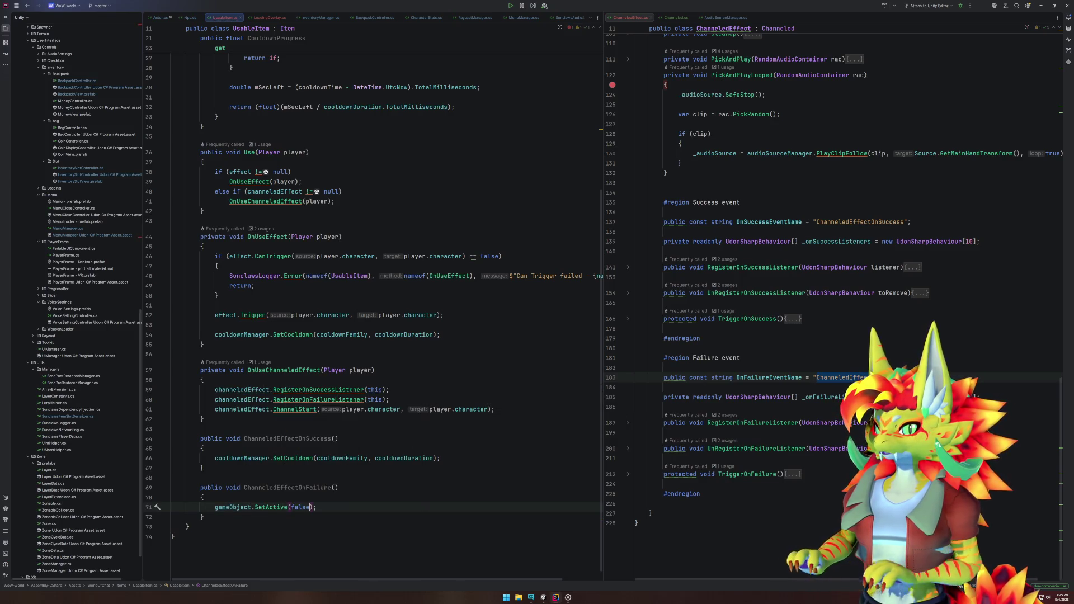
Step: Add gameObject.SetActive(false) to ChanneledEffectOnSuccess too, leaving OnUseEffect unchanged
key("ctrl+c")
left_click(275, 463)
key("ctrl+v")
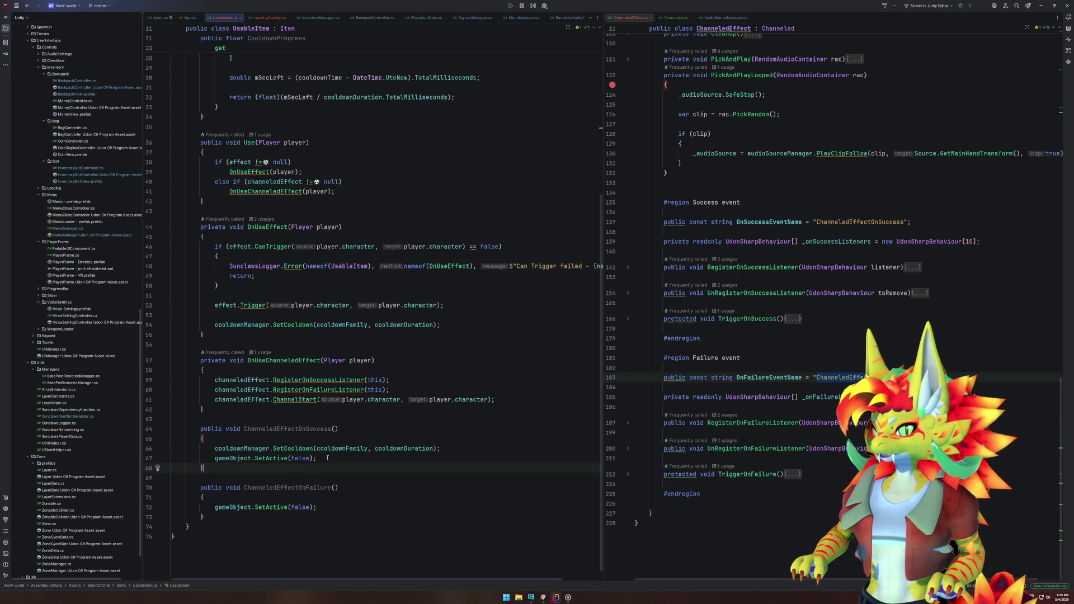
left_click(286, 237)
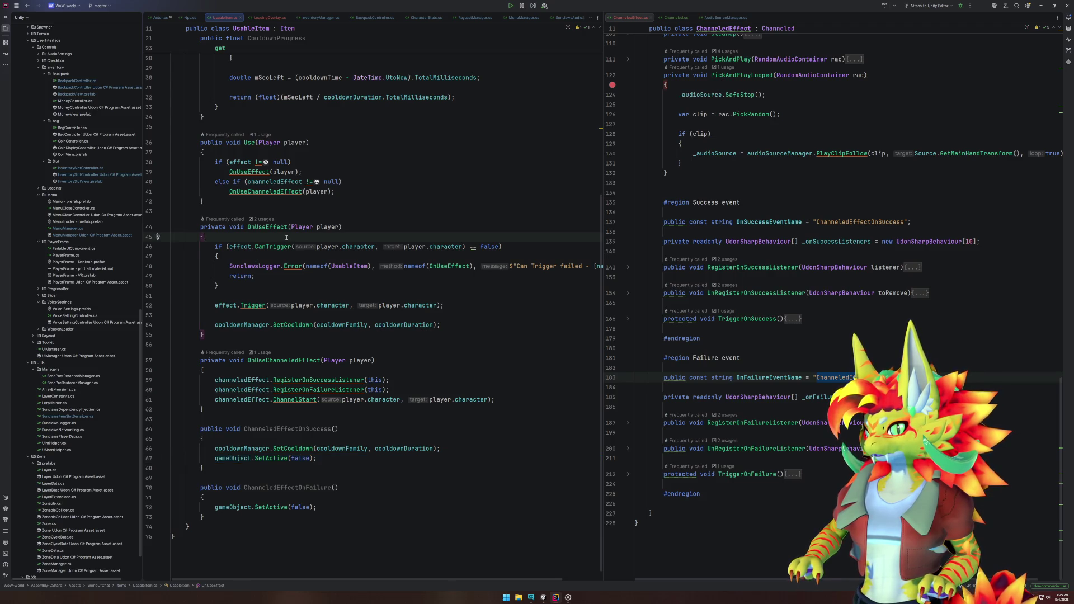
key("Return")
key("ctrl+v")
key("ctrl+z")
key("ctrl+z")
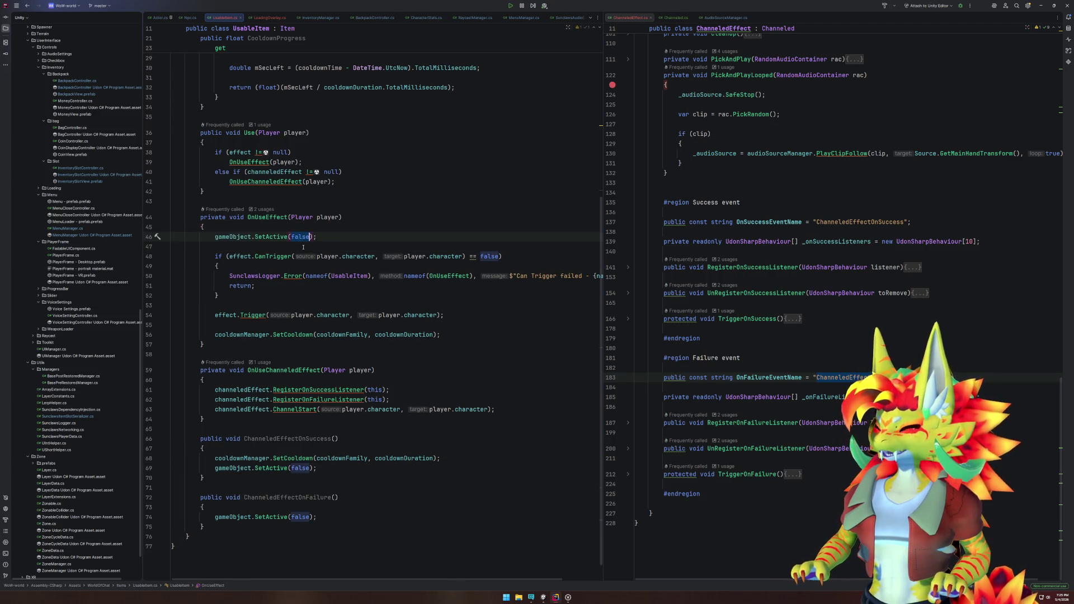
Step: Put gameObject.SetActive(true) in OnUseChanneledEffect below the listener registrations, before ChannelStart
left_click(282, 370)
key("Return")
key("ctrl+v")
left_click(275, 225)
key("Delete")
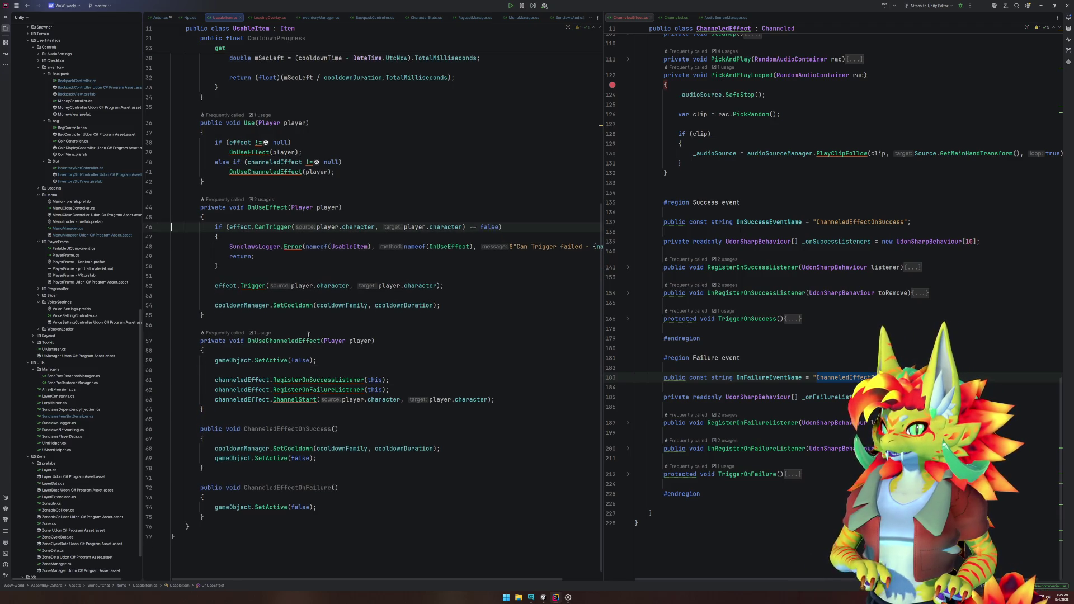
double_click(296, 361)
type("true")
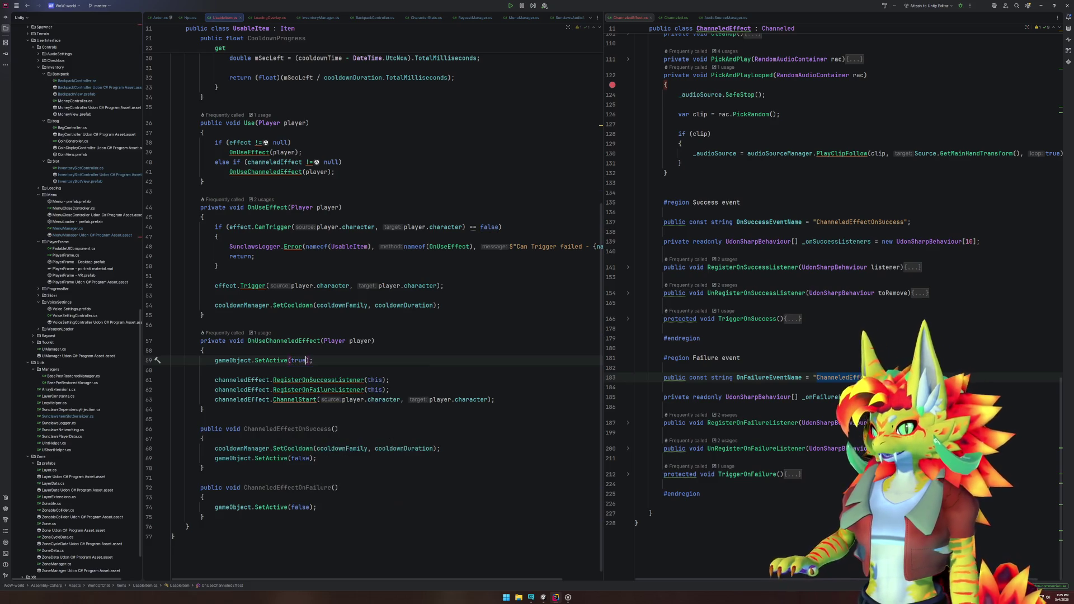
key("ctrl+x")
left_click(407, 390)
key("ctrl+v")
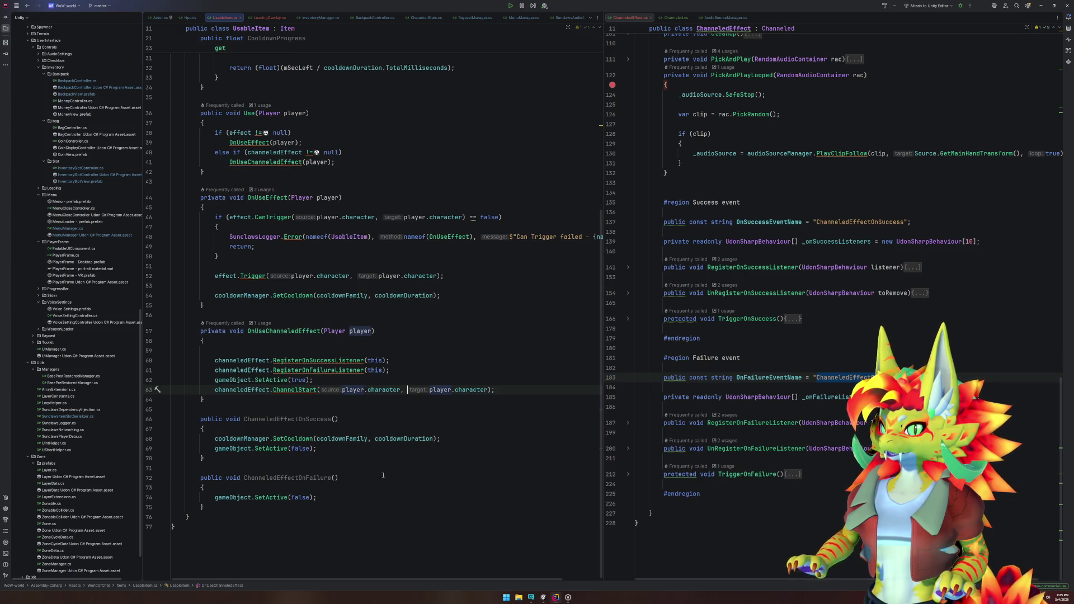
left_click(544, 597)
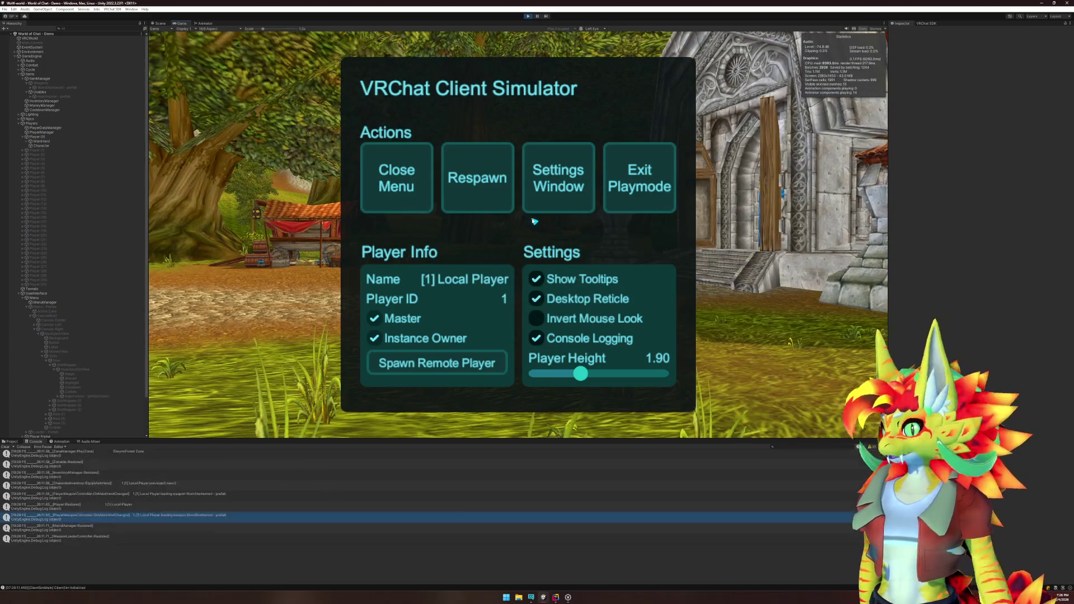
Step: Close the client simulator menu and walk the player to the market stalls with the Backpack open
left_click(400, 176)
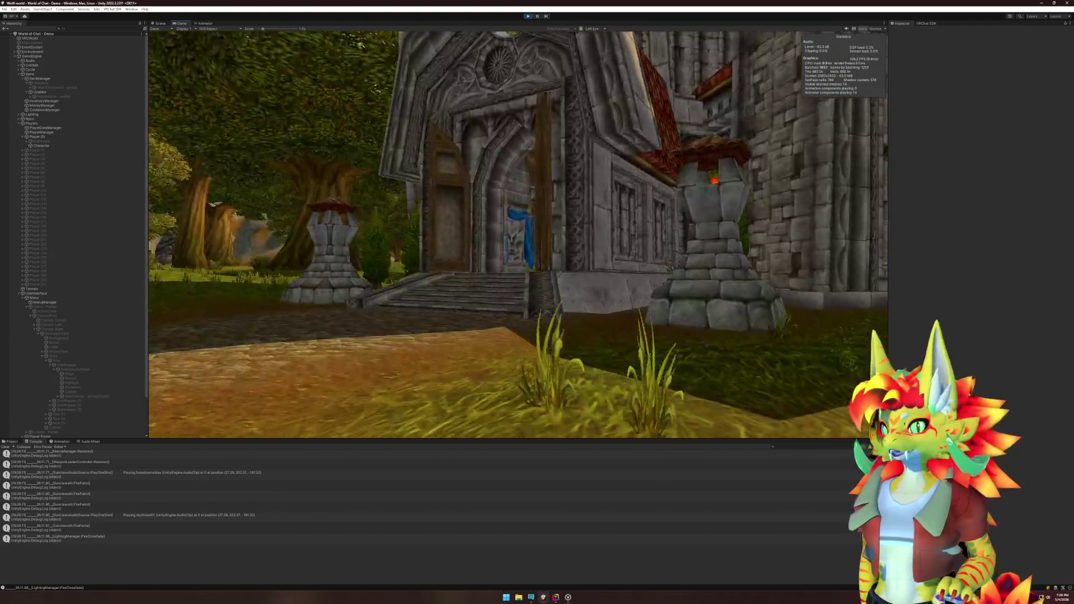
key("w")
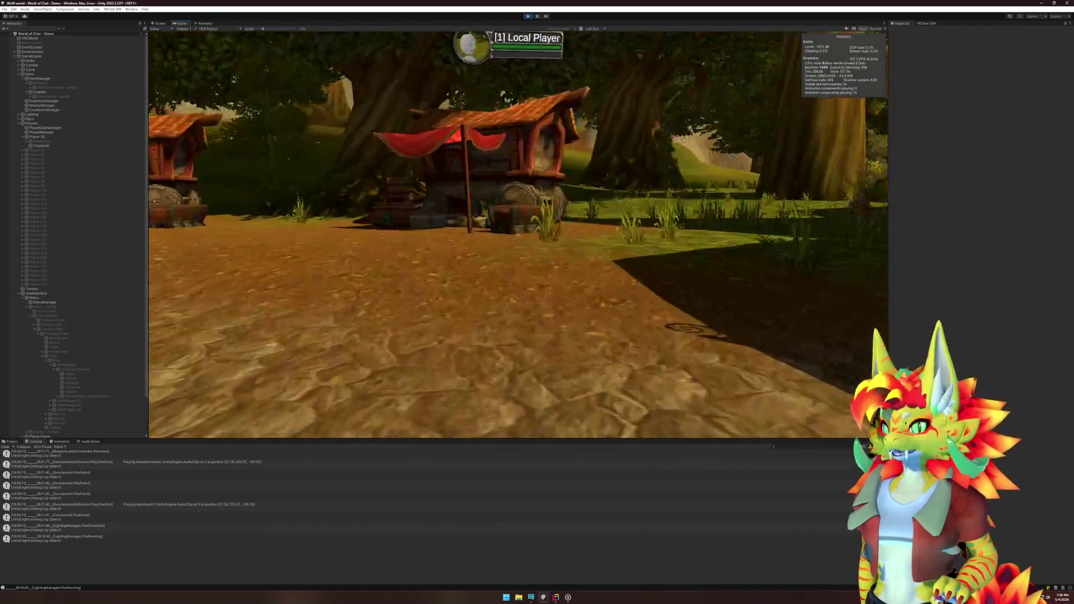
key("w")
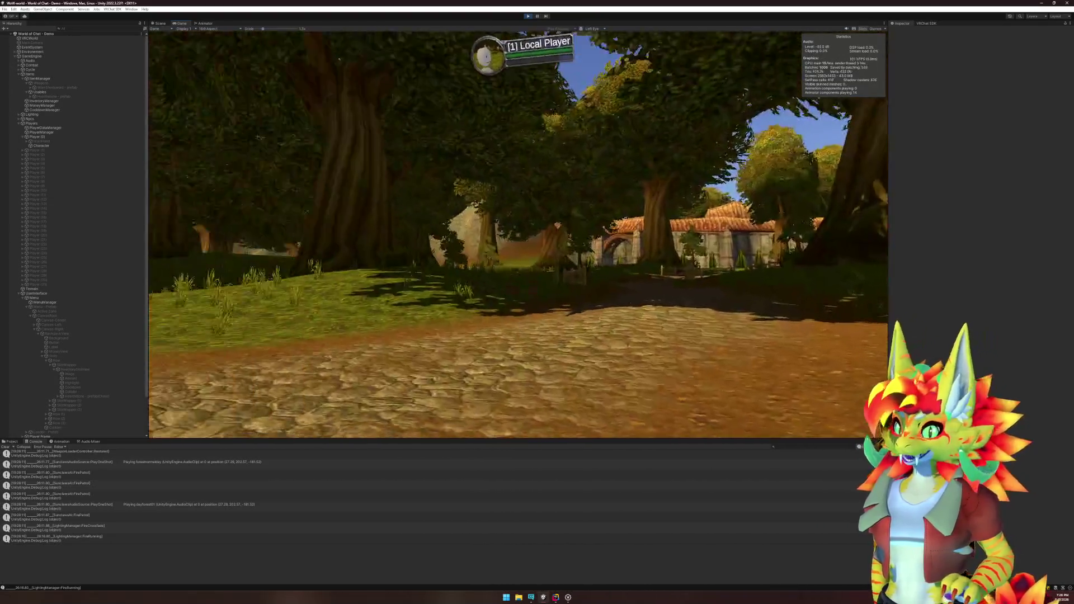
key("w")
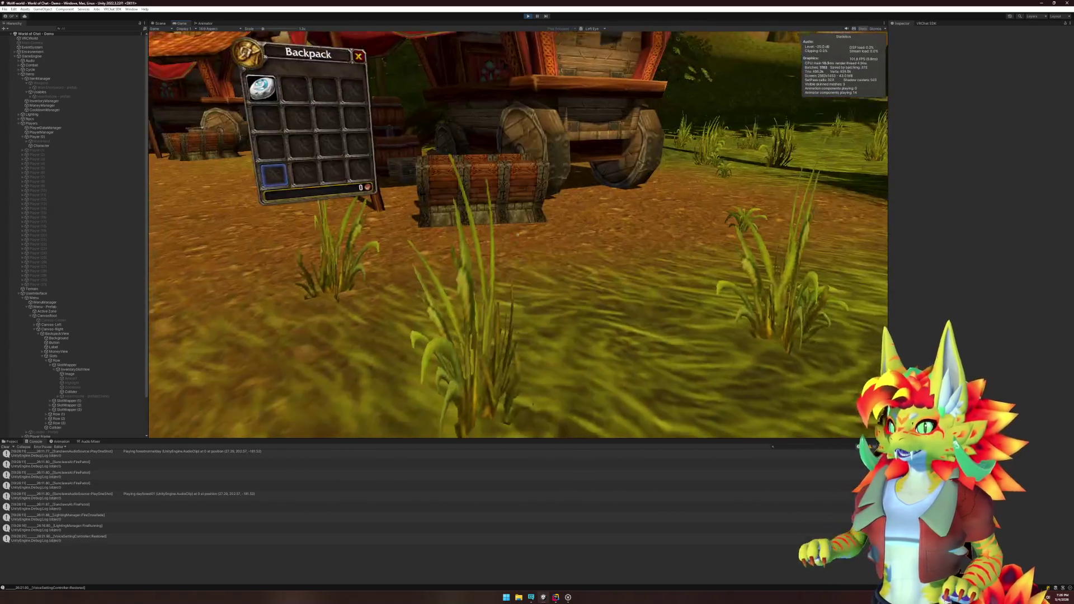
key("super")
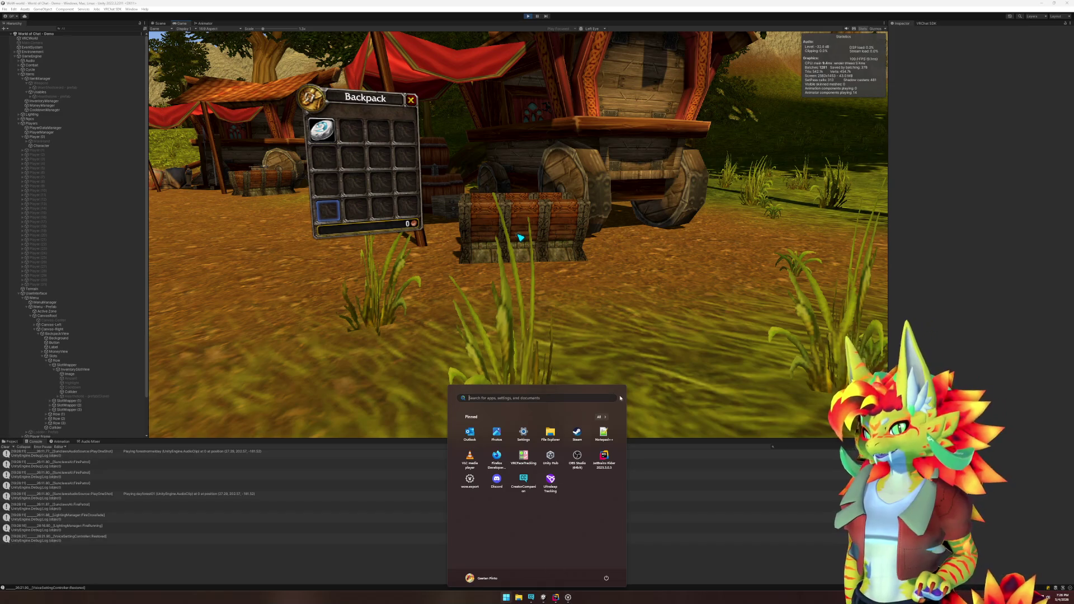
left_click(555, 597)
Step: Open RaycastManager.cs via Search Everywhere and locate the ClearHighlight call in OnLaserMiss
key("shift")
key("shift")
type("back")
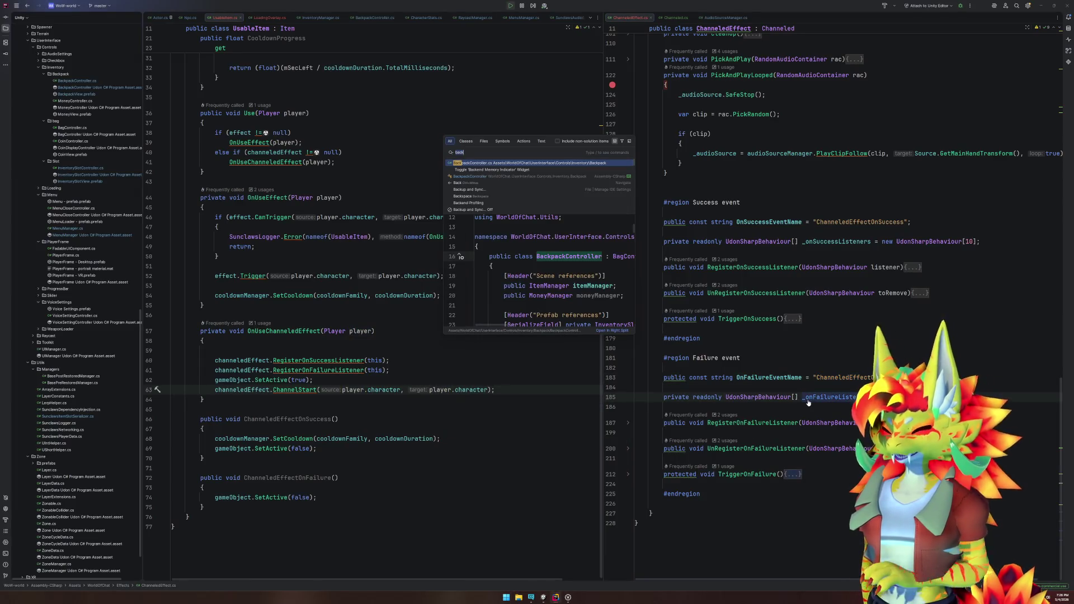
key("BackSpace")
key("BackSpace")
key("BackSpace")
type("Raycast")
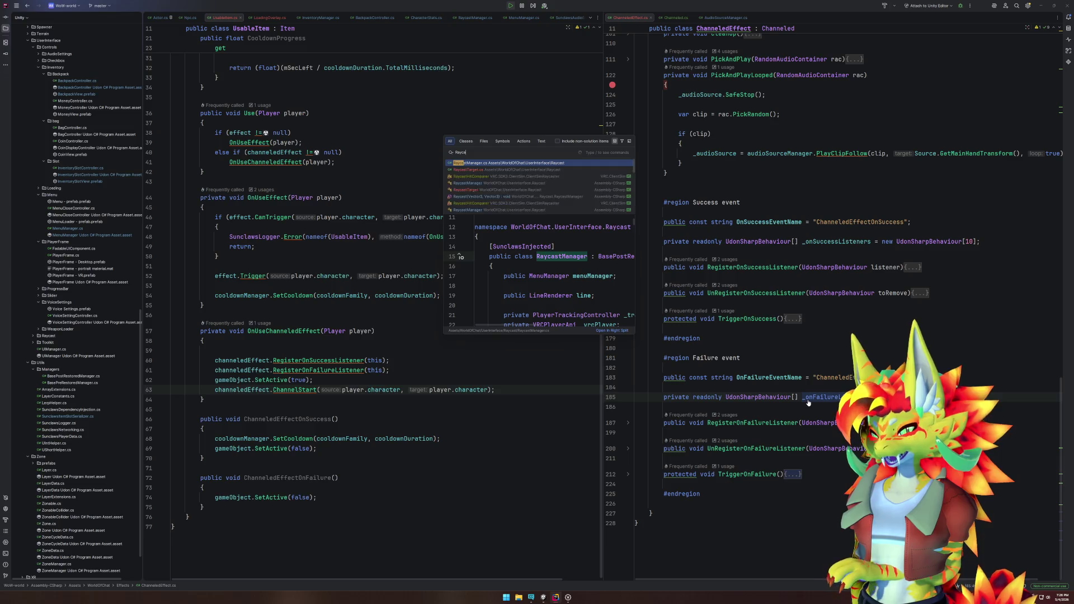
key("Return")
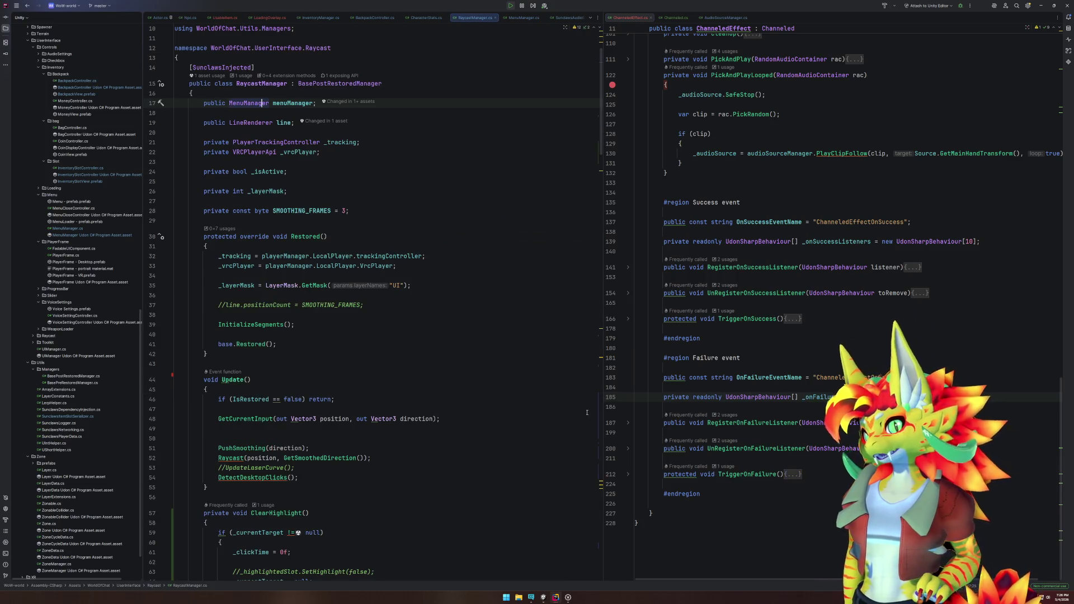
scroll(412, 280, "down", 20)
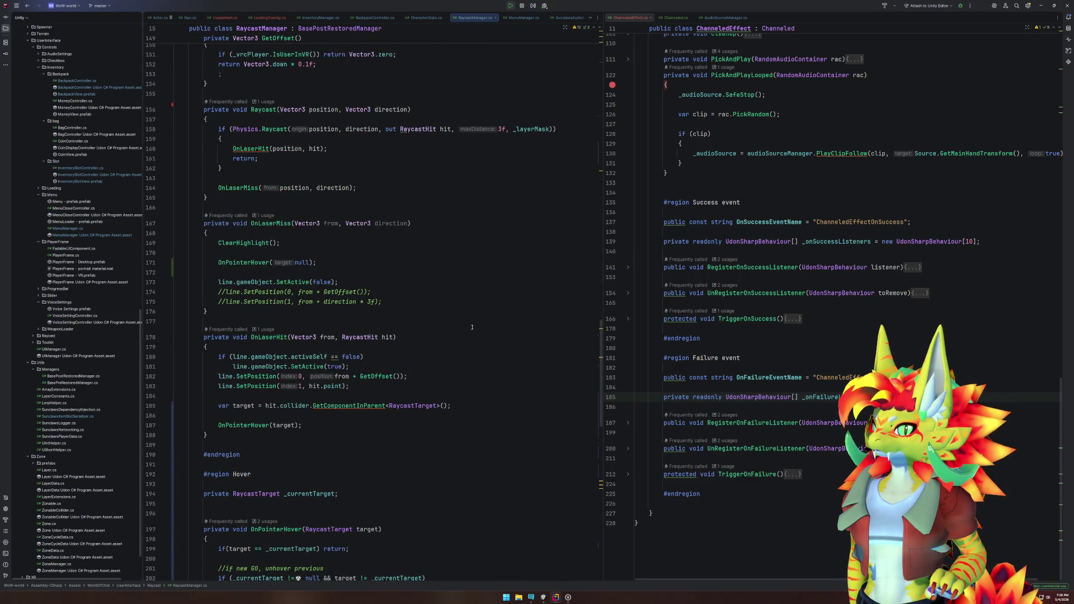
left_click(250, 149)
left_click(249, 188)
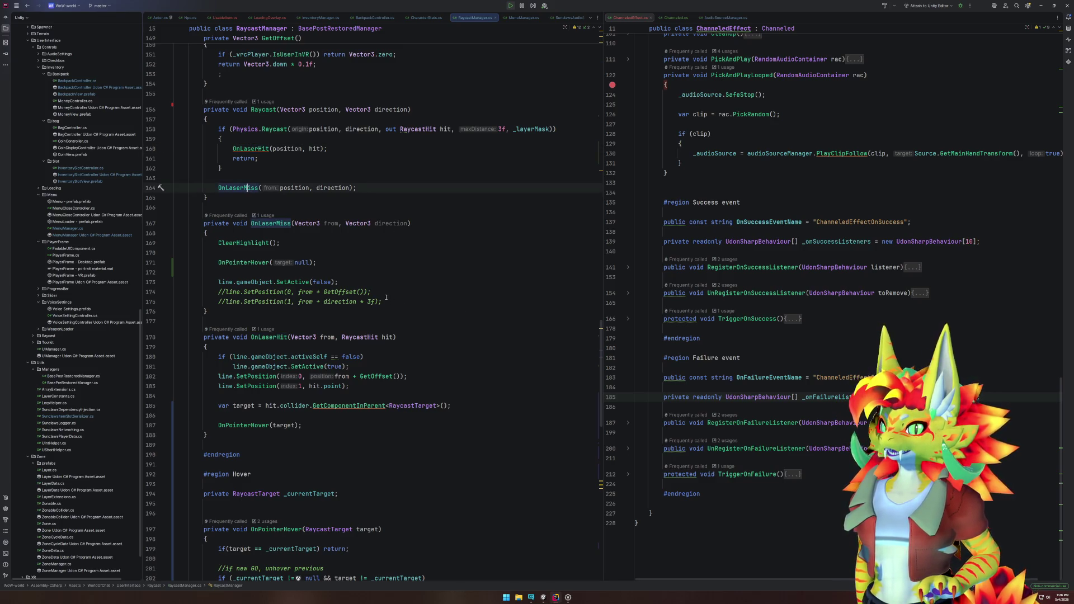
left_click(270, 242)
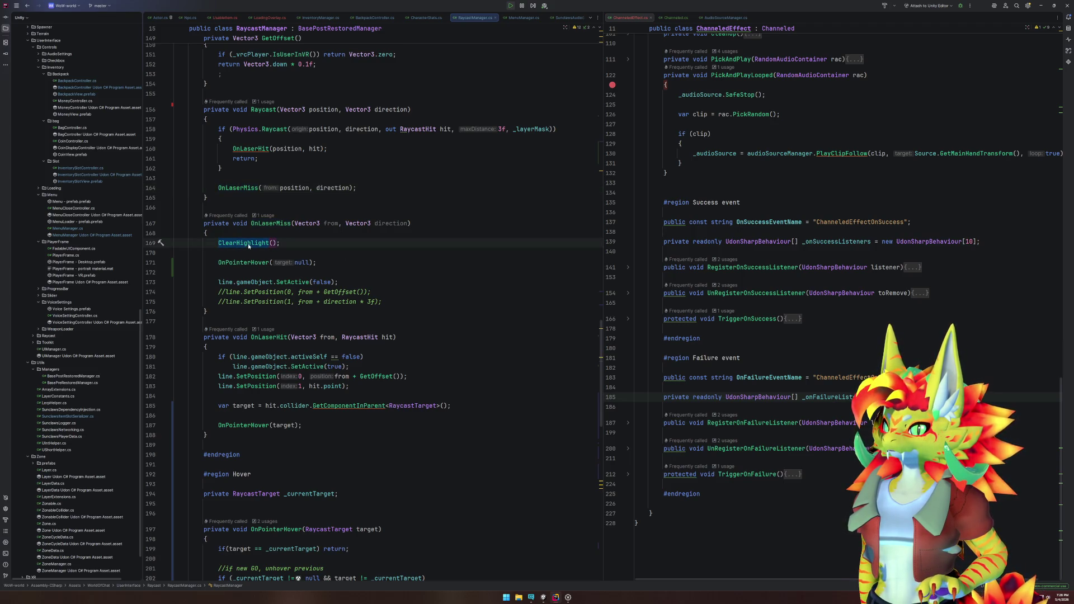
left_click(251, 242)
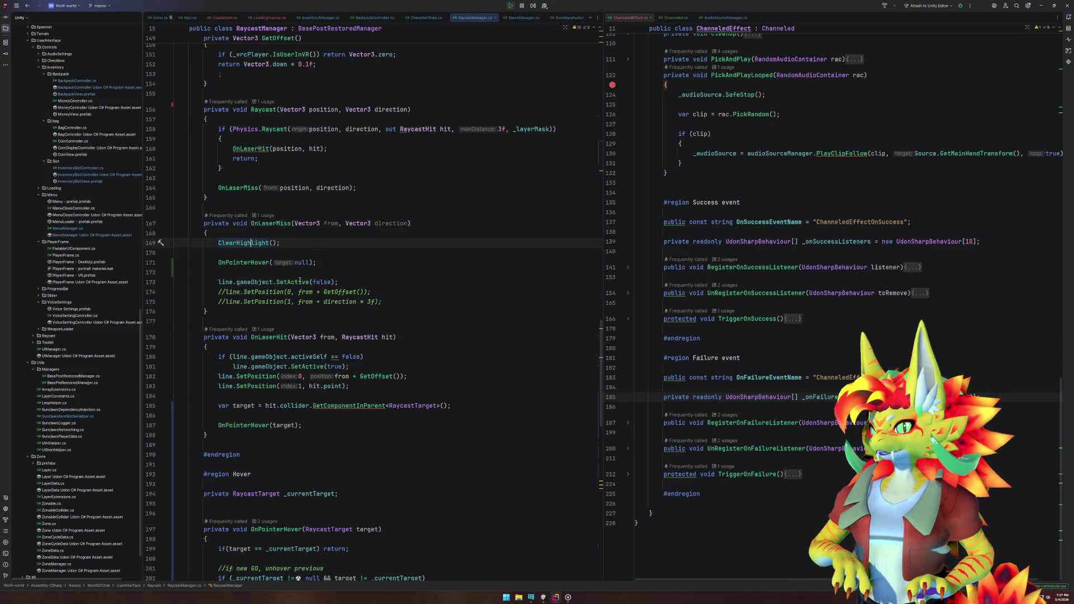
key("super+shift+s")
key("Escape")
key("End")
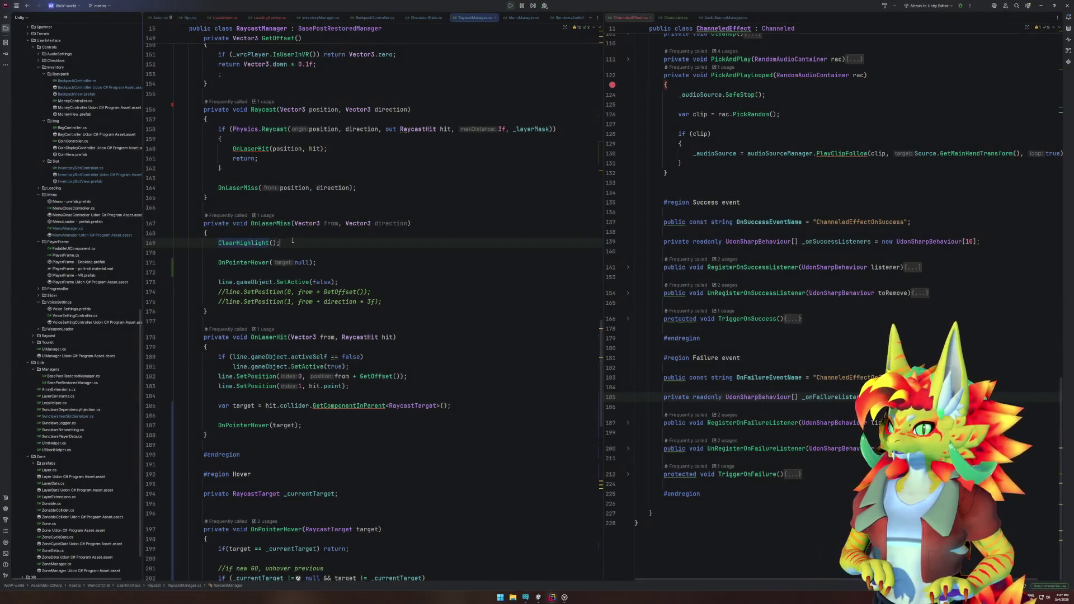
Step: Delete the ClearHighlight method and its call line in OnLaserMiss
left_click(266, 243, "ctrl")
left_click_drag(236, 329, 176, 224)
key("Delete")
scroll(311, 289, "down", 10)
scroll(311, 289, "down", 15)
key("shift+Up")
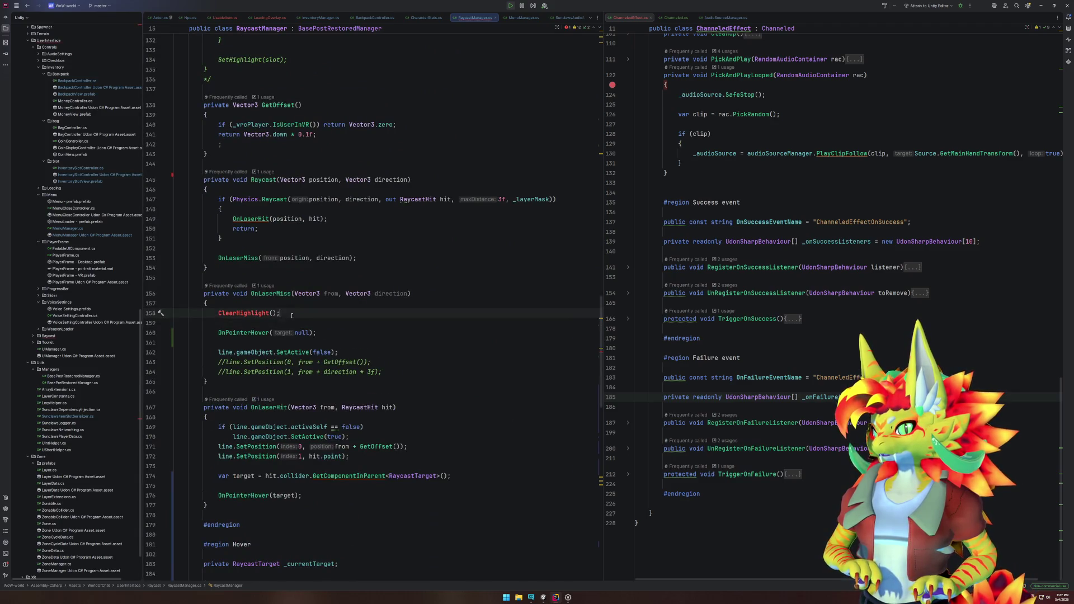
key("Delete")
key("Delete")
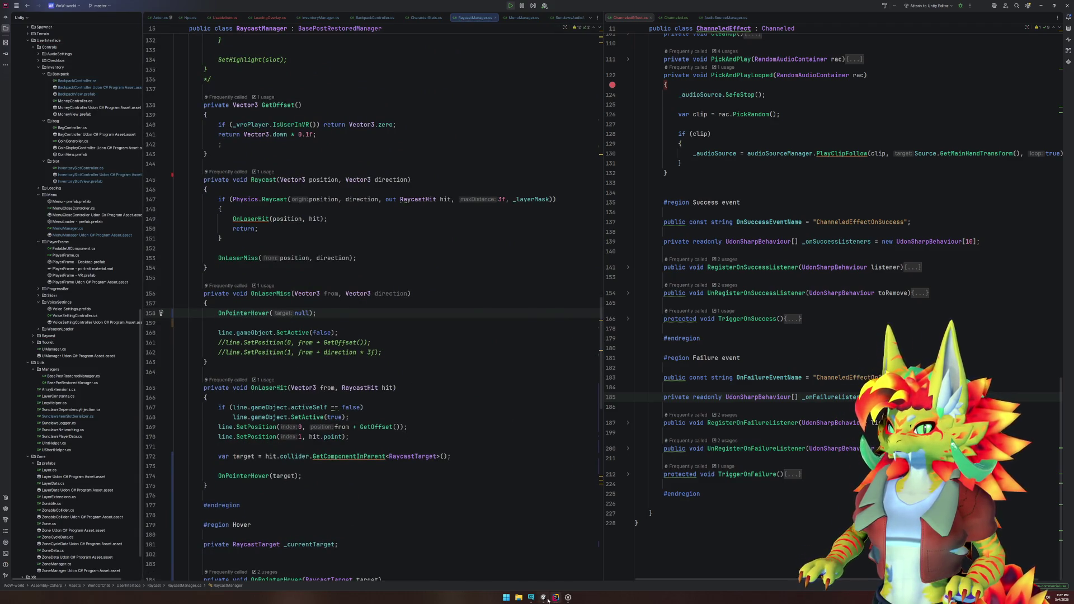
key("alt+Tab")
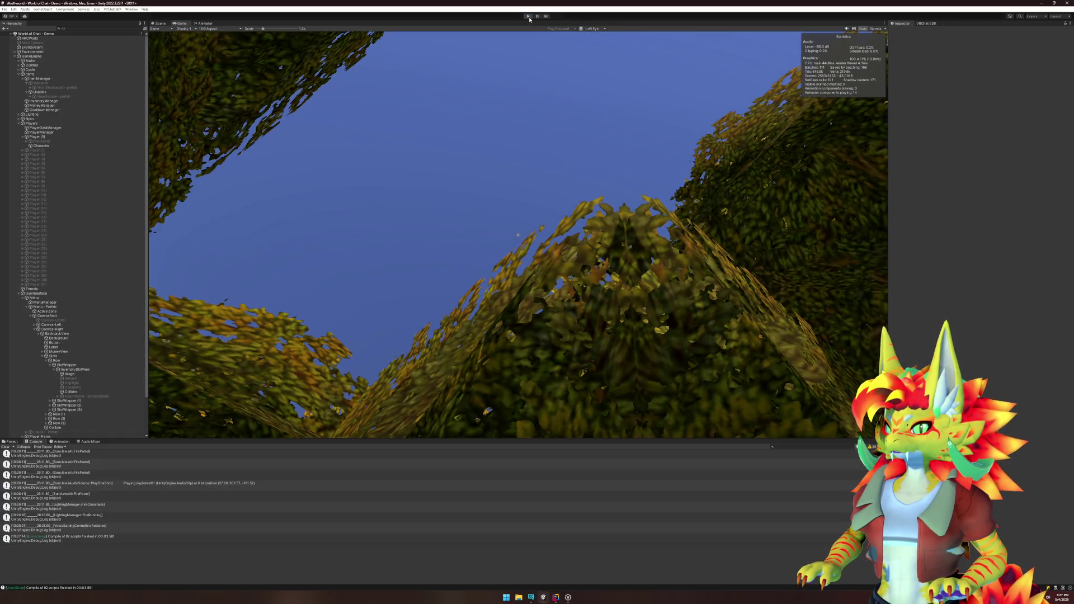
Step: Restart play mode, close the simulator menu, and walk around opening the backpack
left_click(529, 16)
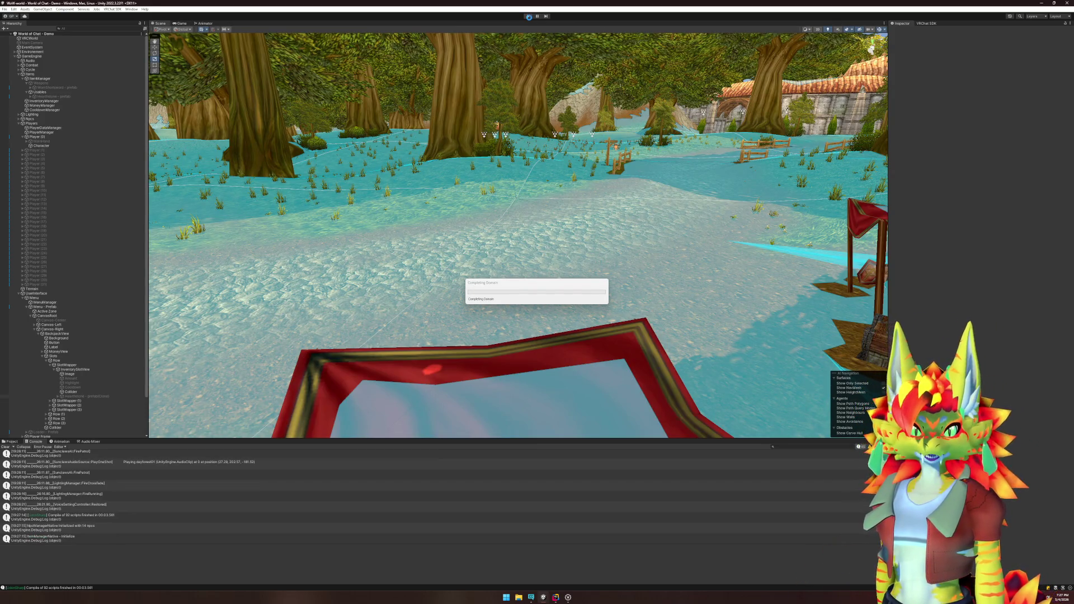
left_click(528, 17)
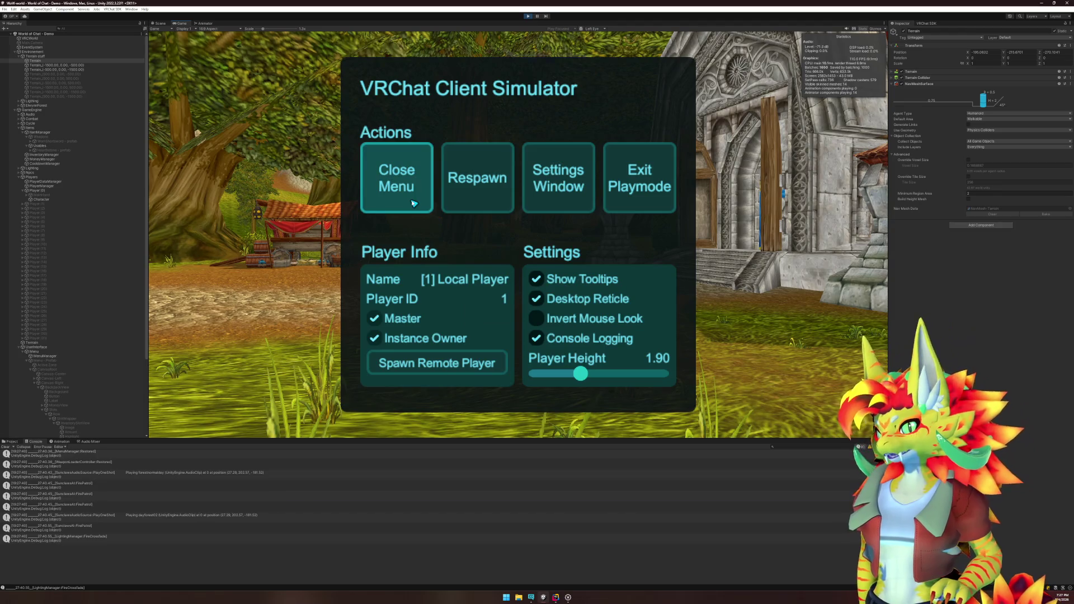
left_click(385, 205)
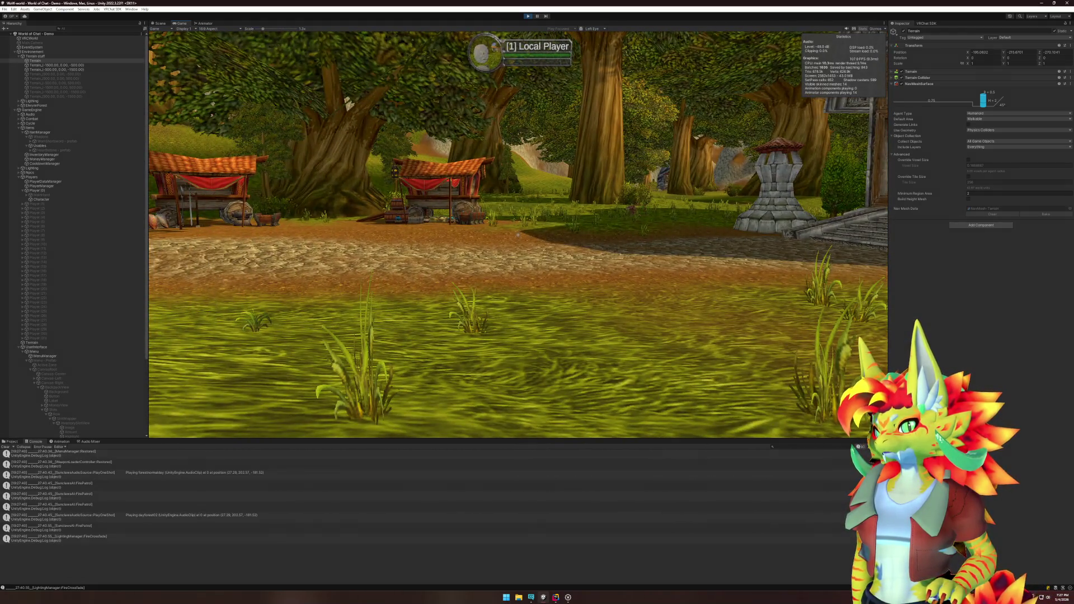
key("w")
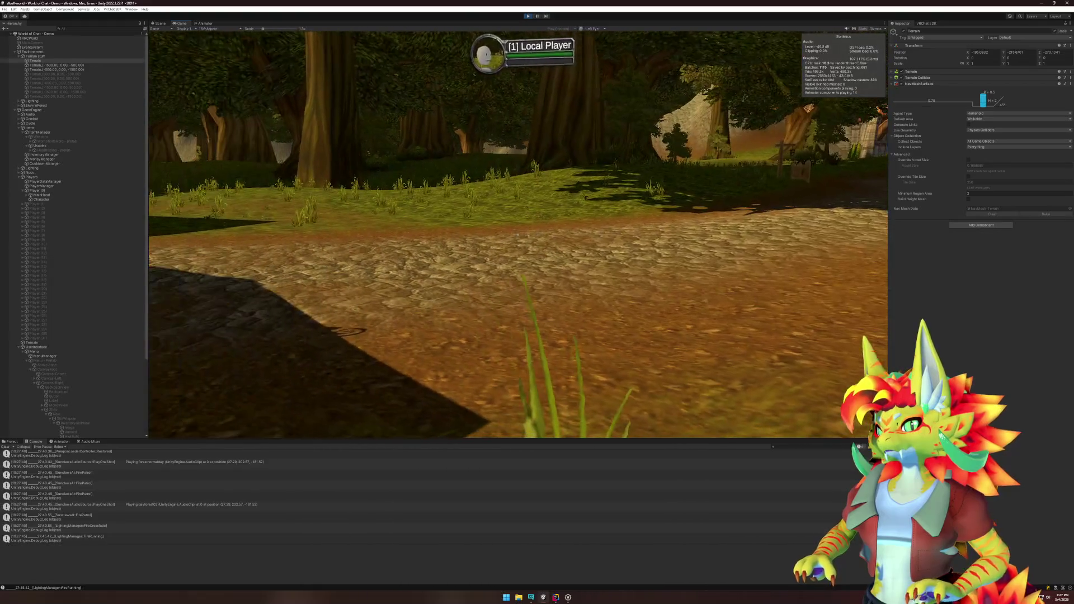
key("b")
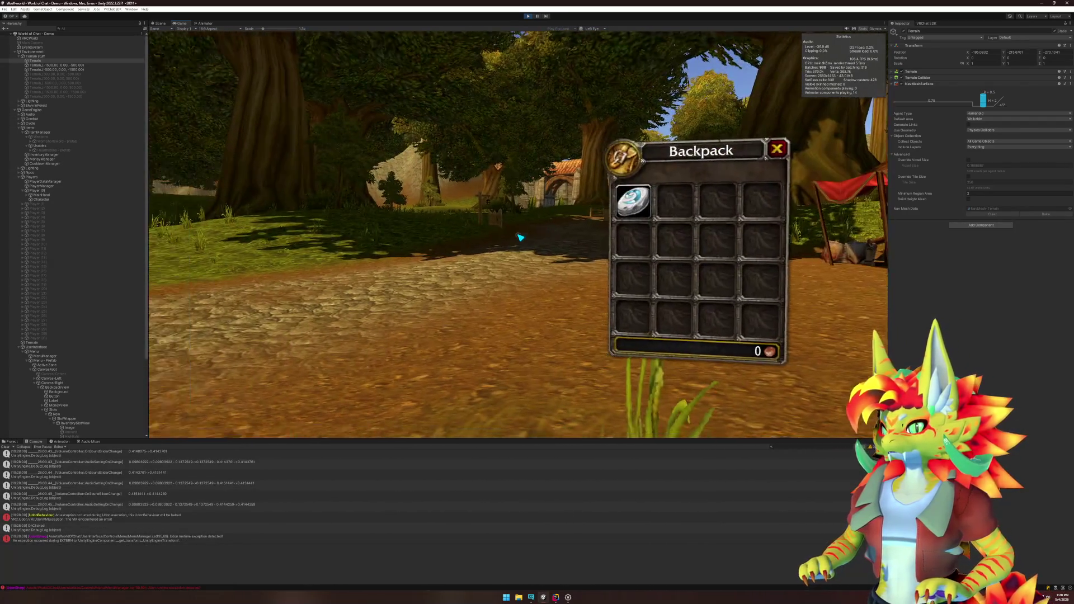
Step: Open the newest console error's source line in MenuManager.cs
key("super")
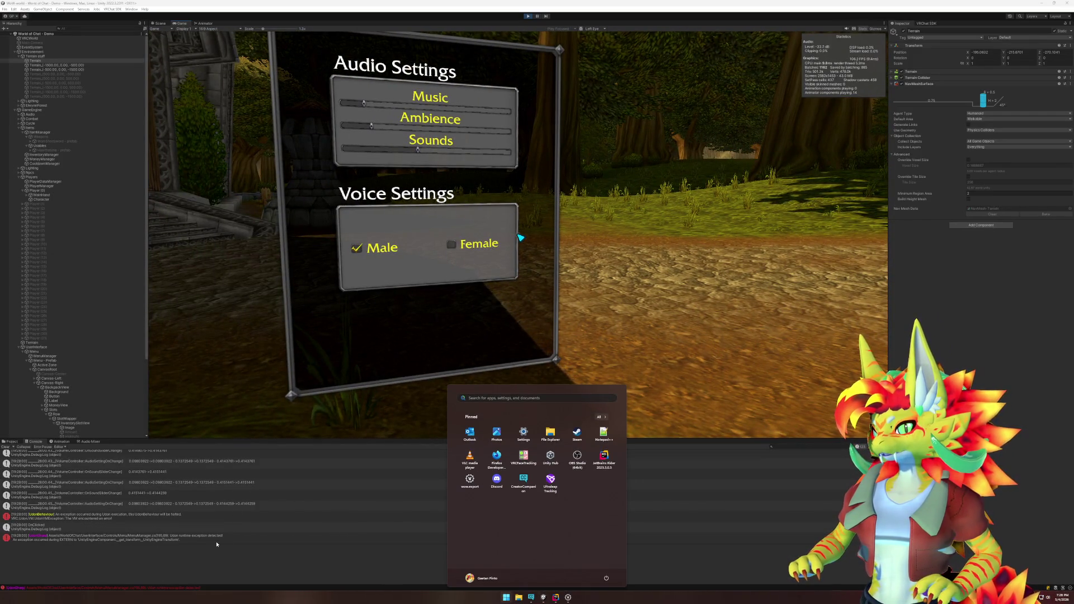
left_click(218, 538)
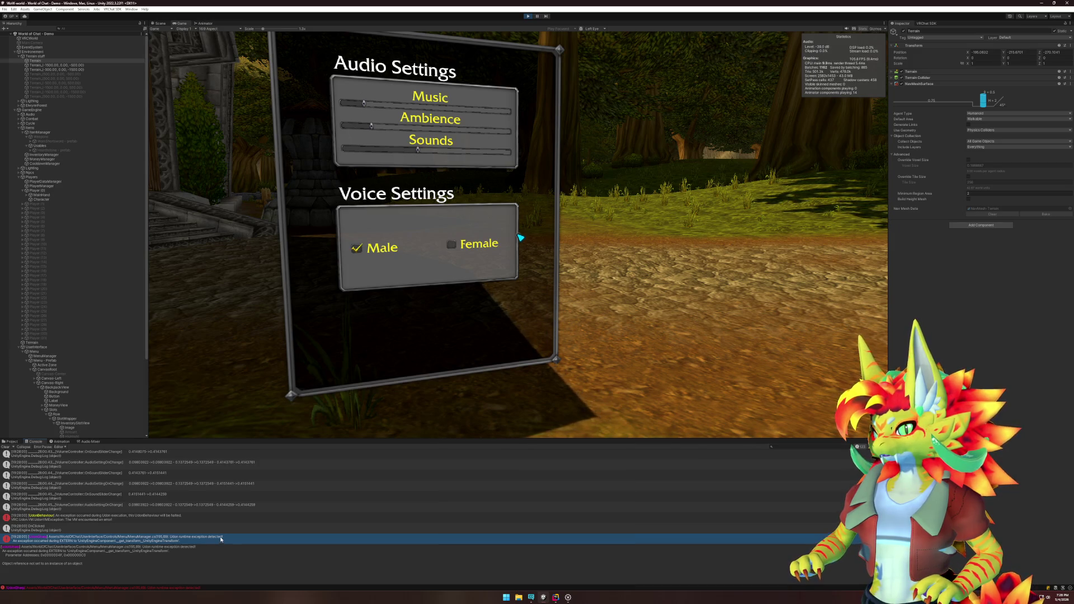
double_click(221, 539)
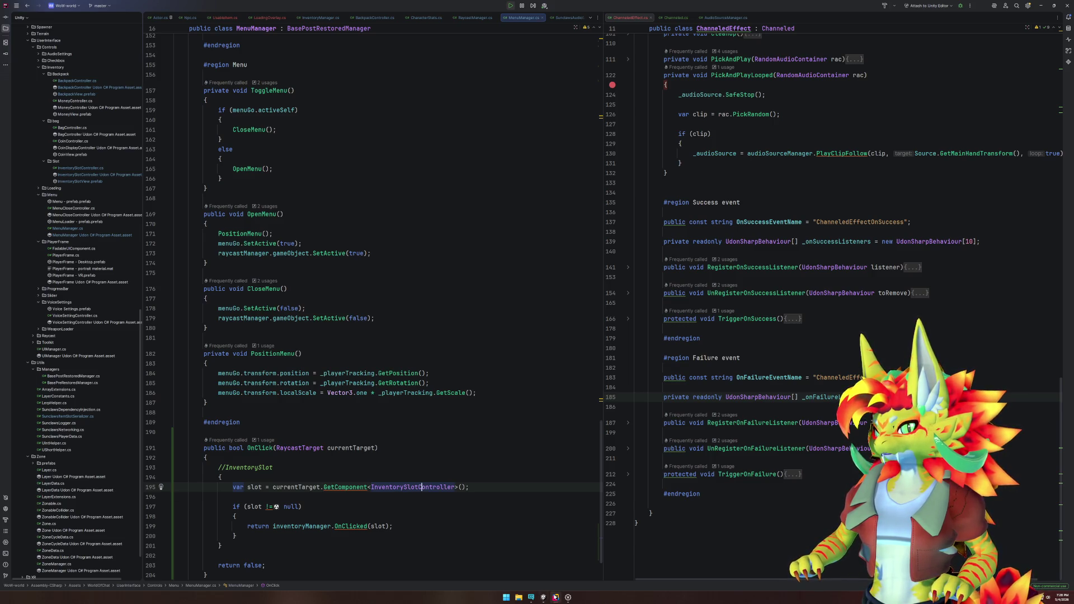
Step: Follow MenuManager's OnClick usages to its call in RaycastManager's OnClicked
left_click(543, 596)
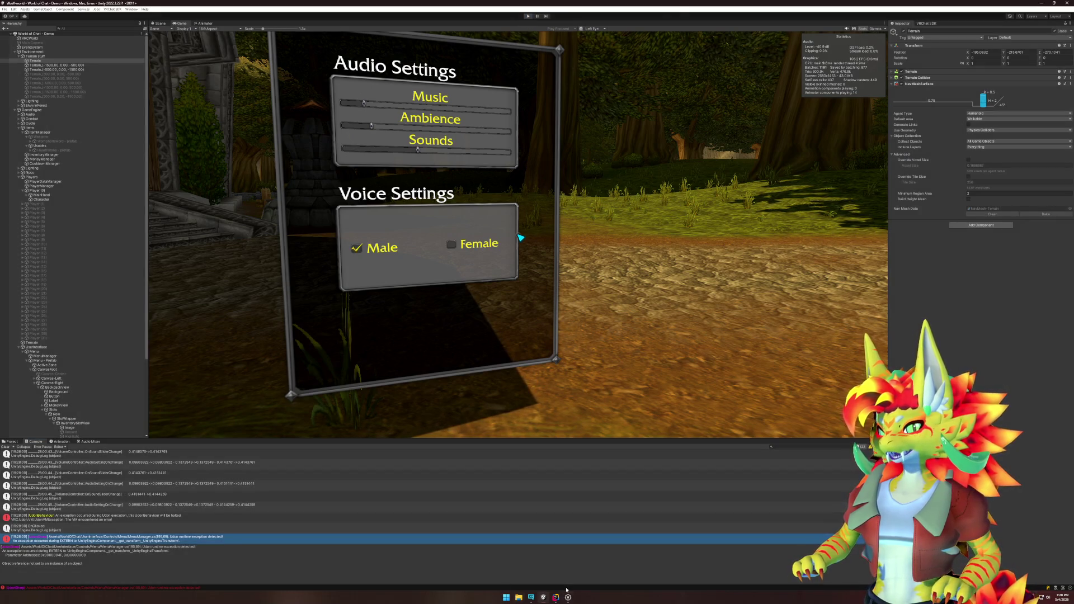
left_click(555, 597)
left_click(258, 457)
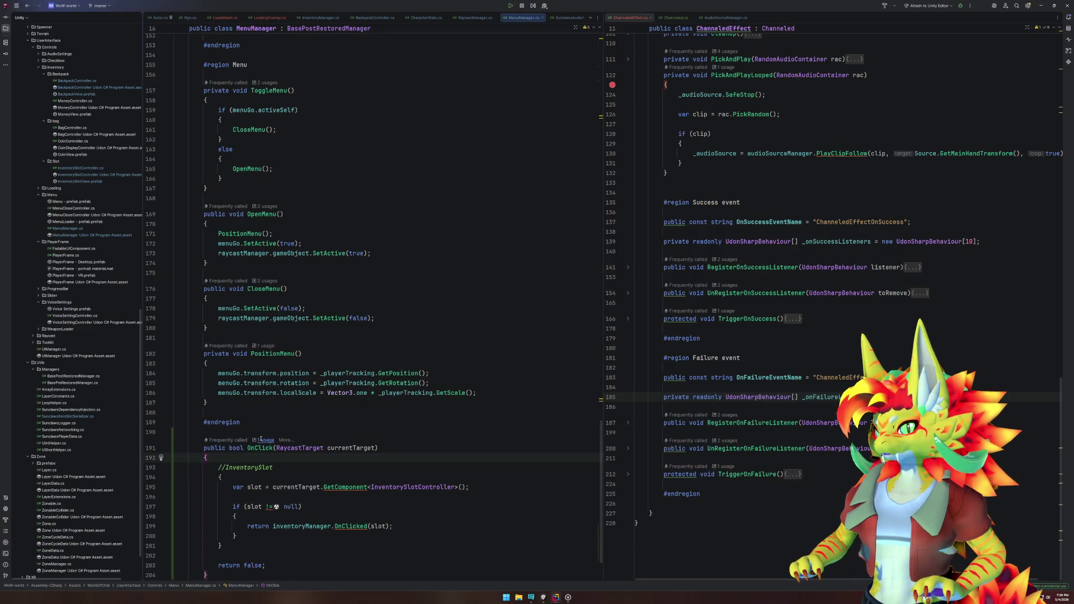
left_click(262, 441)
left_click(296, 466)
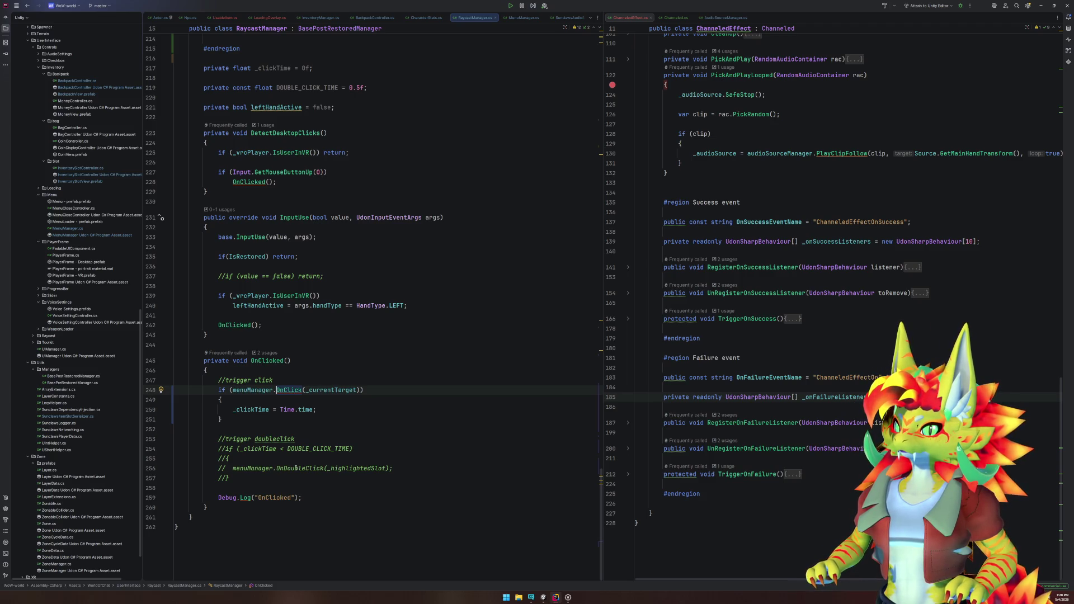
left_click(332, 390)
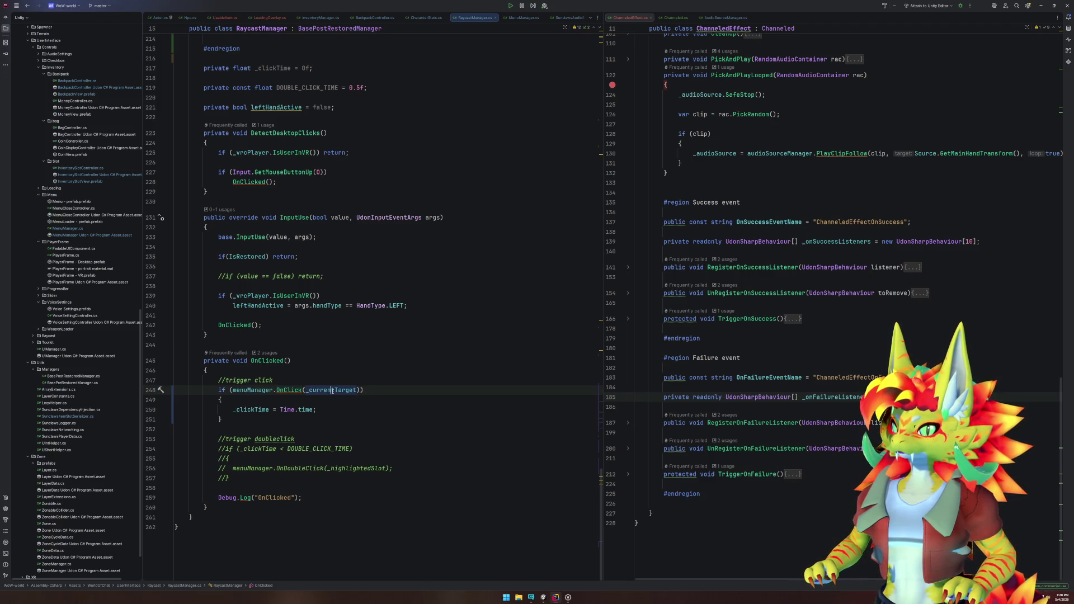
Step: Add 'if(_currentTarget == null) return;' at the top of OnClicked
key("Up")
key("Up")
key("Return")
key("Return")
key("Up")
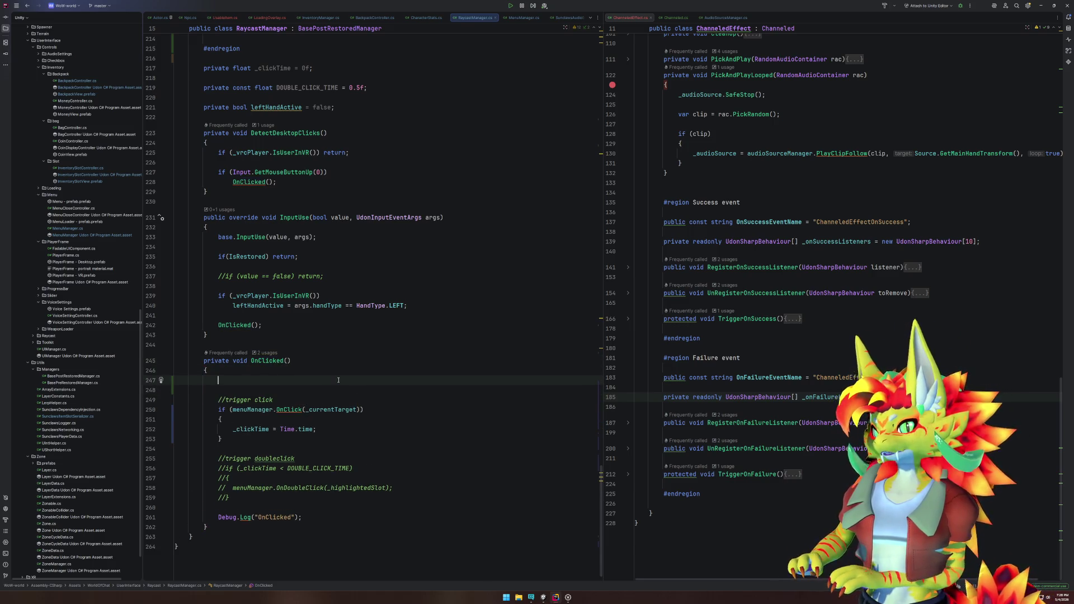
type("if(")
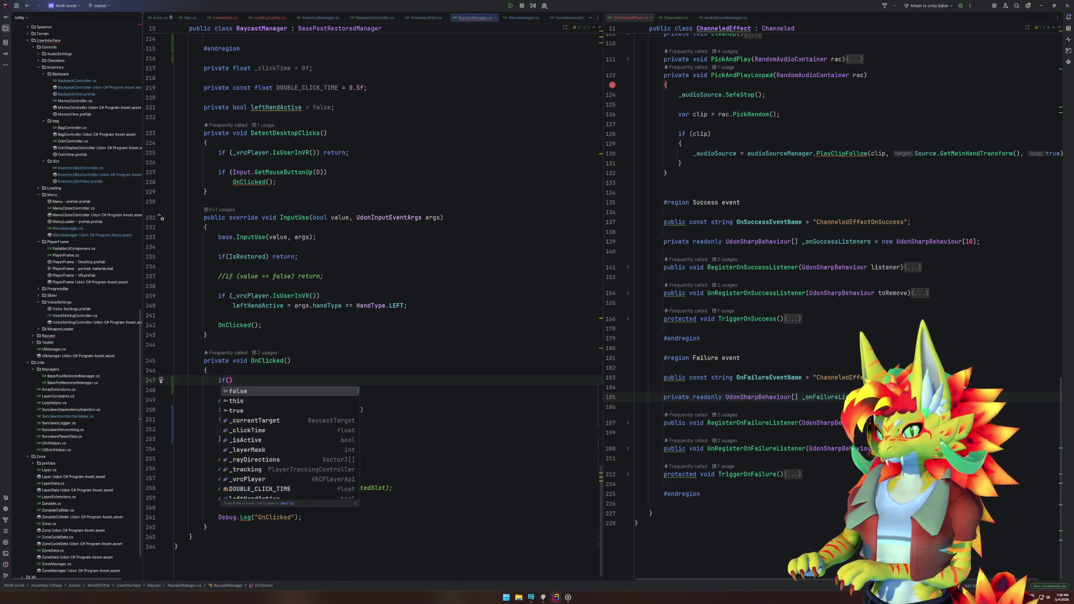
type("_cur")
key("Return")
type("!= null")
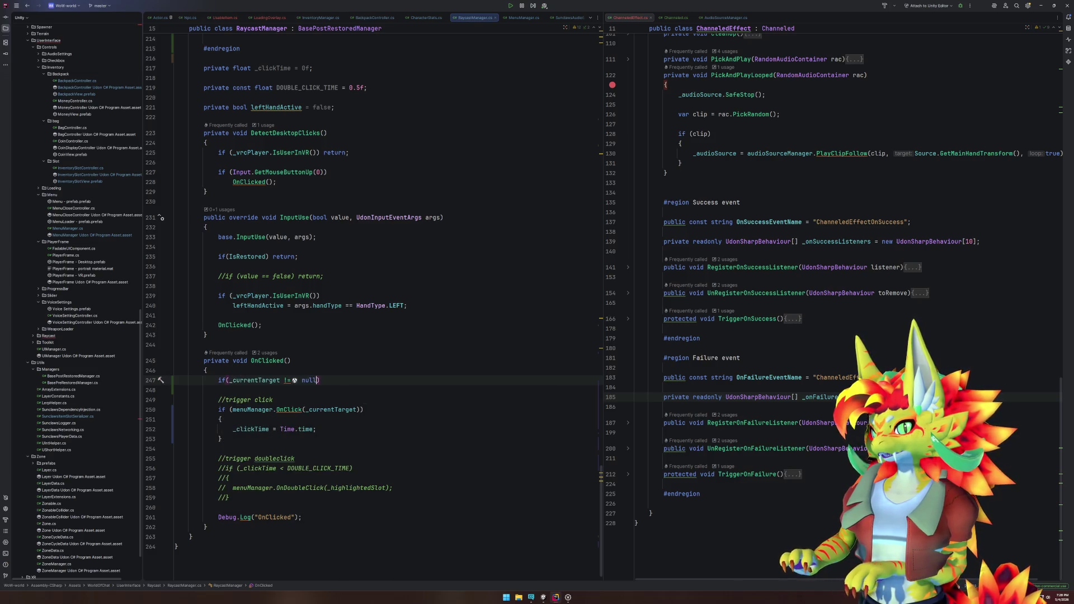
key("Left")
key("Left")
key("BackSpace")
type("=")
key("End")
type("return;")
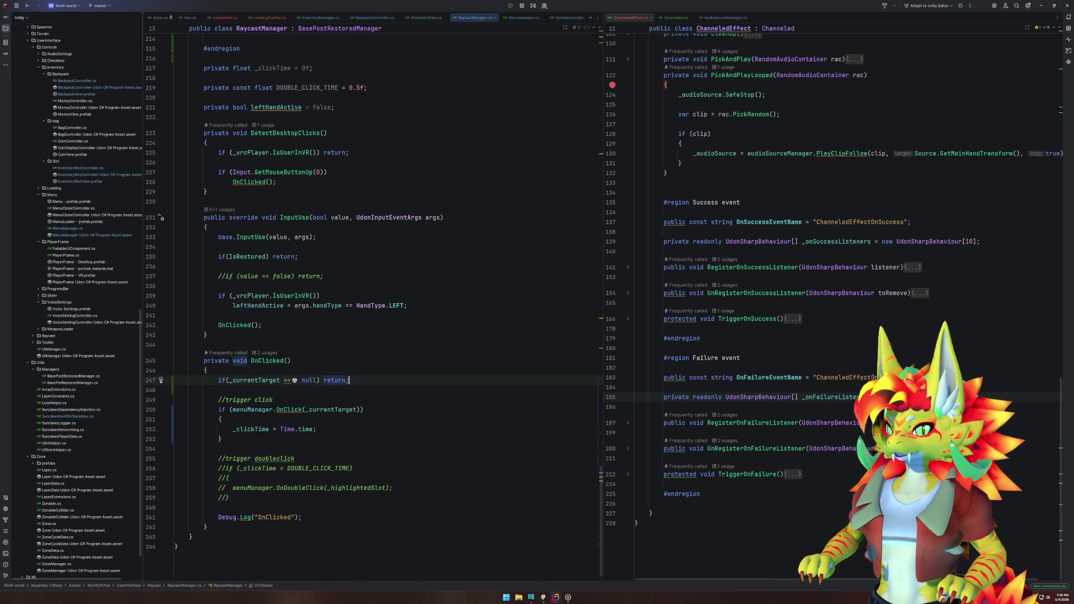
key("alt+Tab")
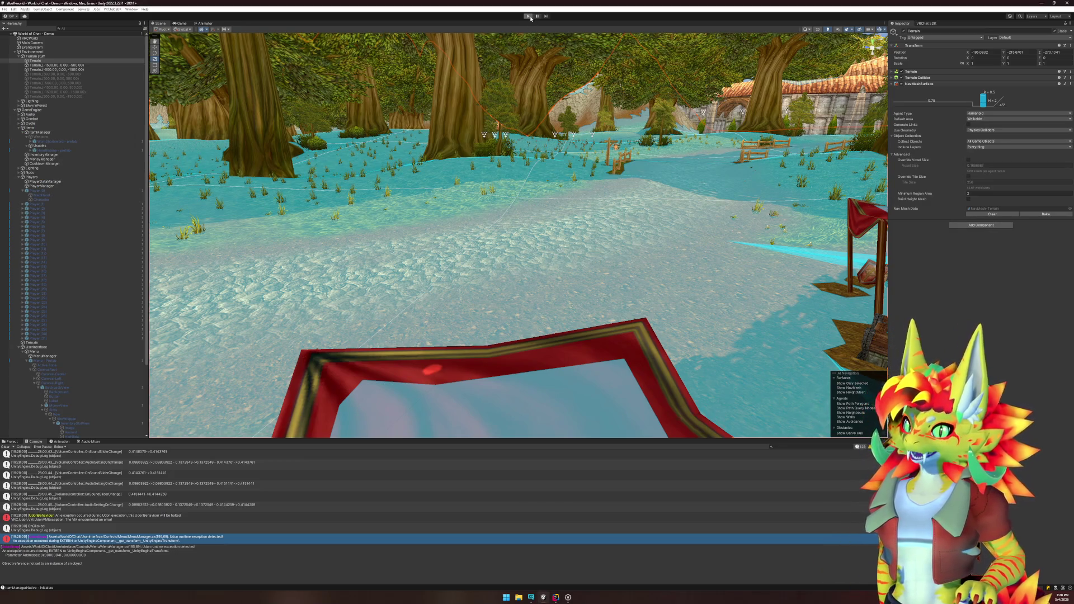
Step: Enter play mode, walk to the cart, open the Backpack, and click a slot repeatedly
left_click(528, 17)
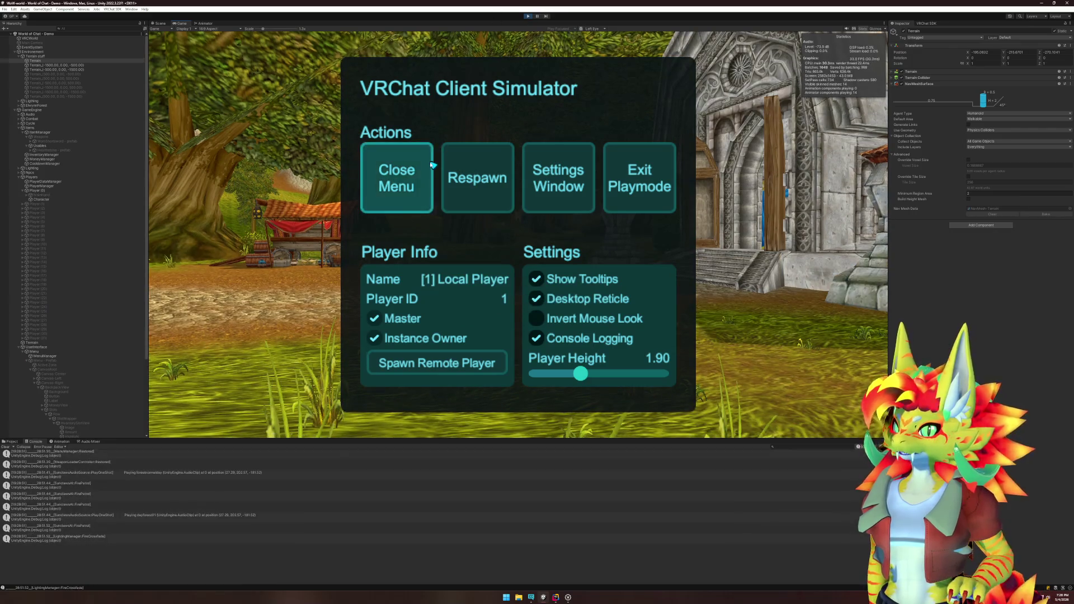
left_click(433, 164)
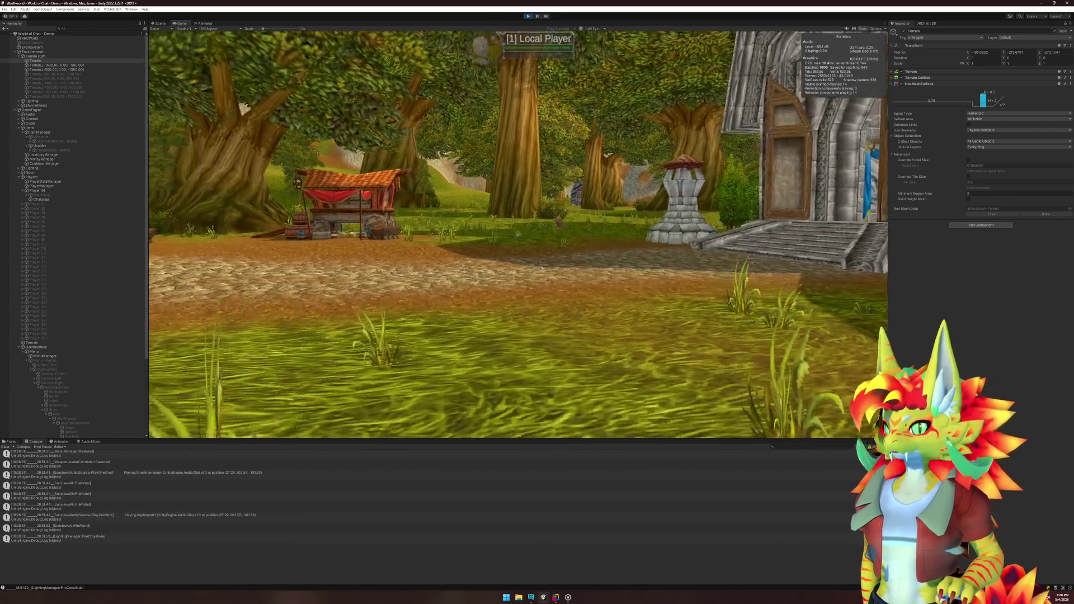
key("w")
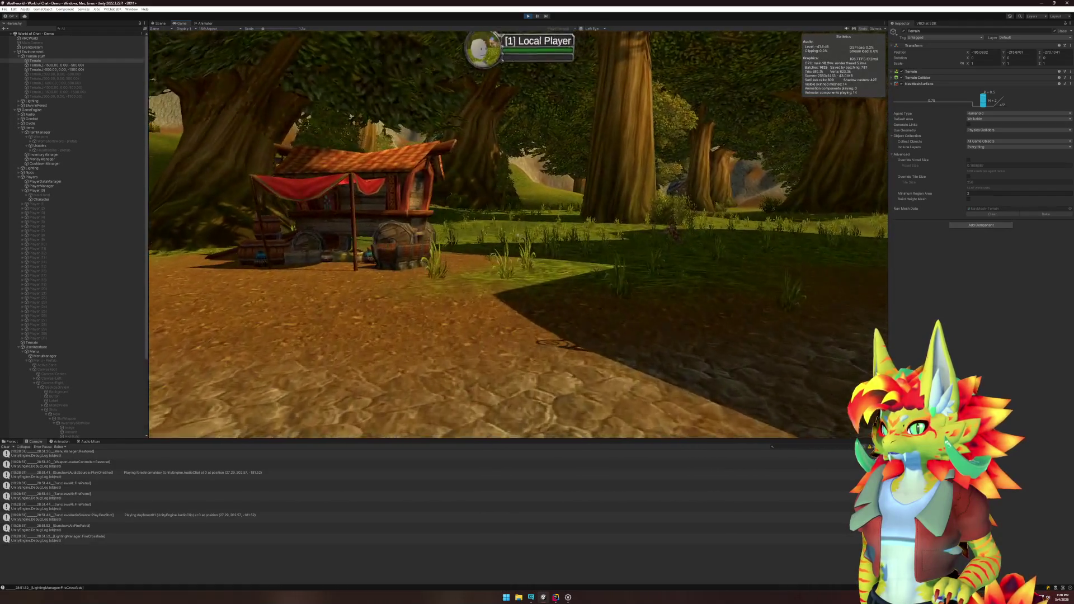
key("w")
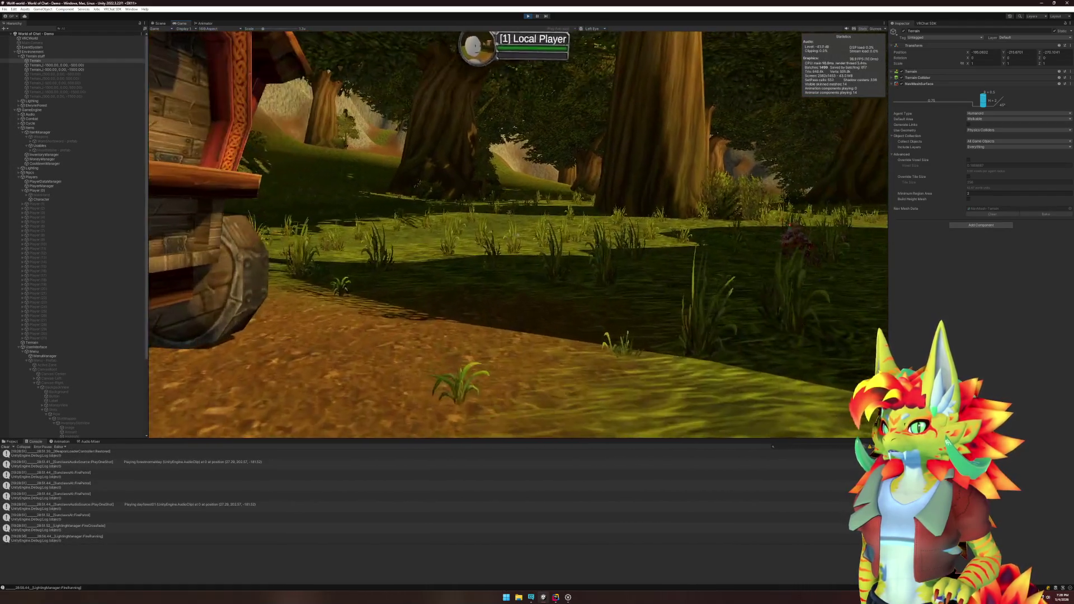
key("b")
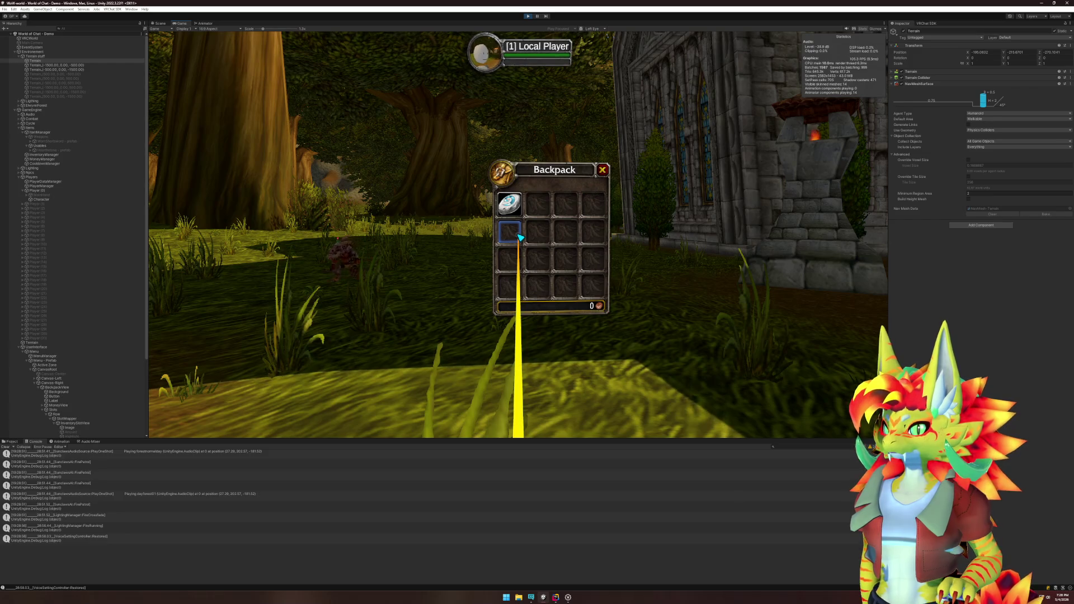
left_click(520, 238)
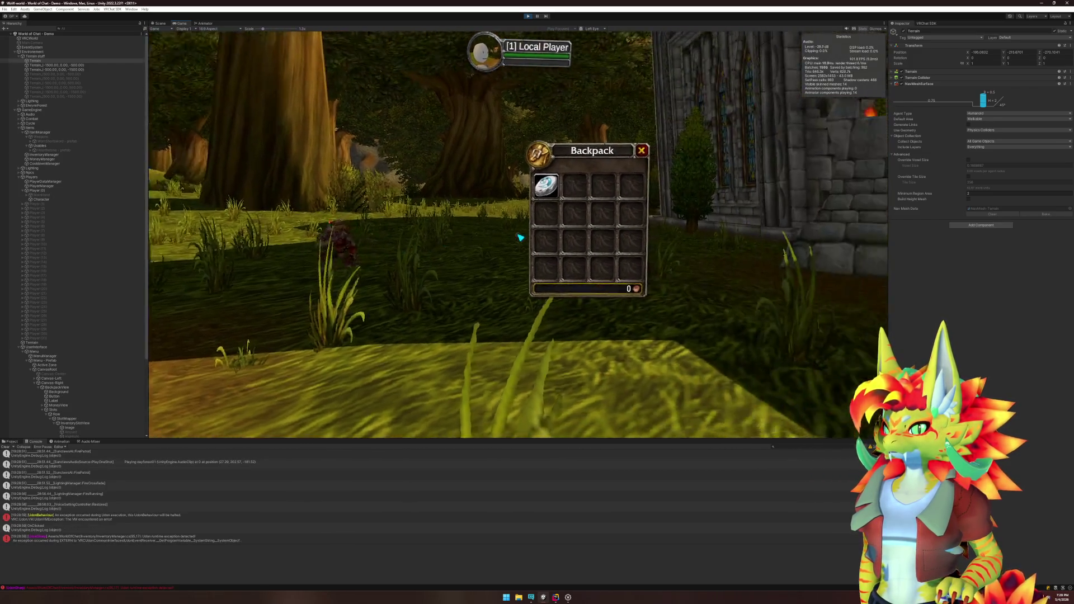
double_click(520, 237)
left_click(520, 237)
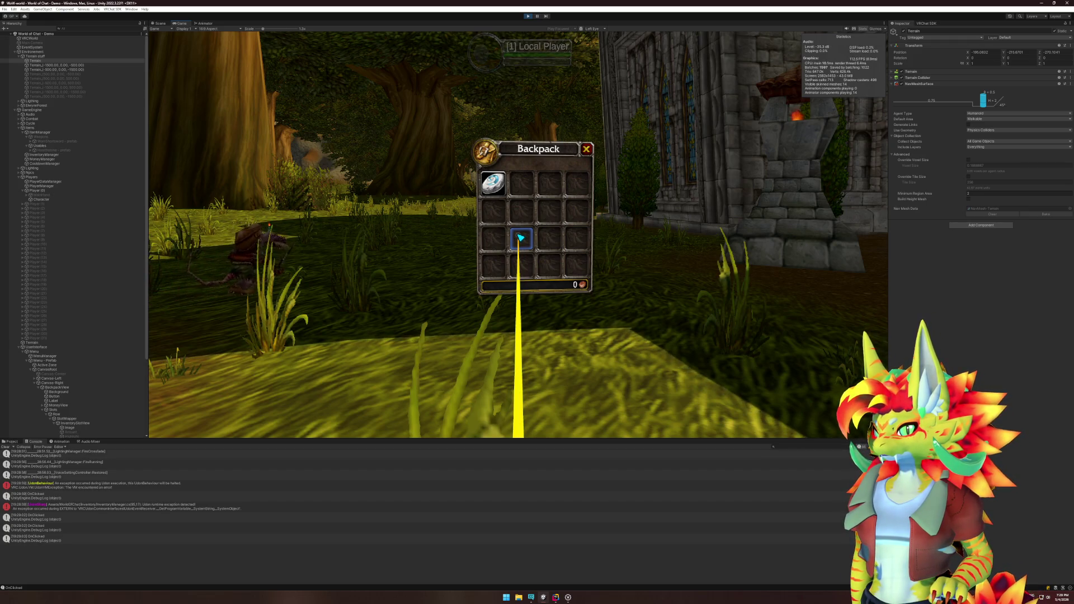
Step: Open the Udon exception from the Console at its source in UdonBehaviour.cs
key("super")
left_click(232, 506)
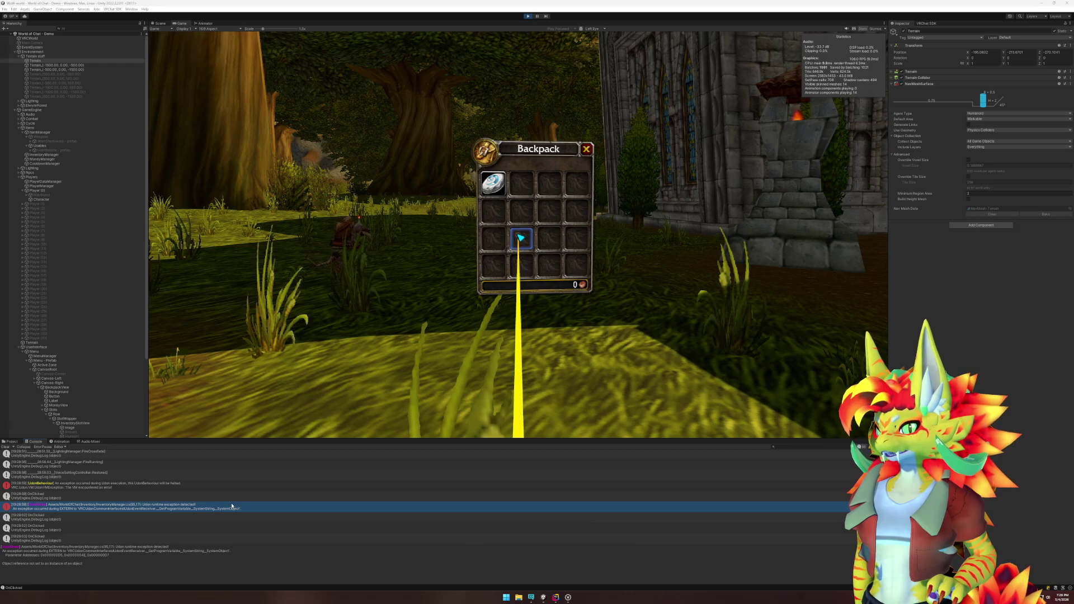
double_click(226, 482)
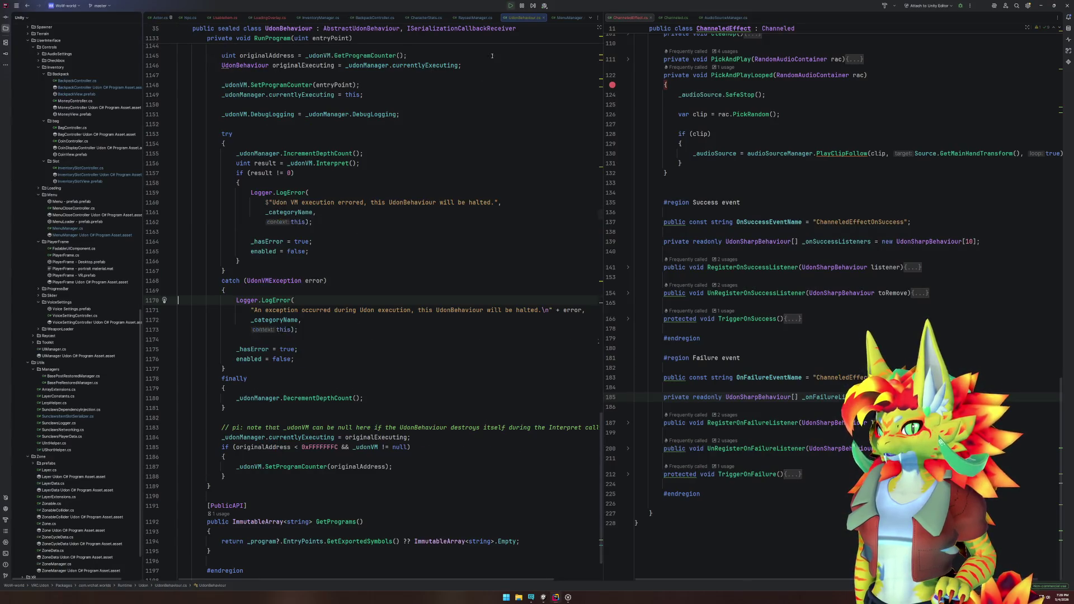
Step: Close the UdonBehaviour.cs tab and get back to the Rider code editor
key("ctrl+F4")
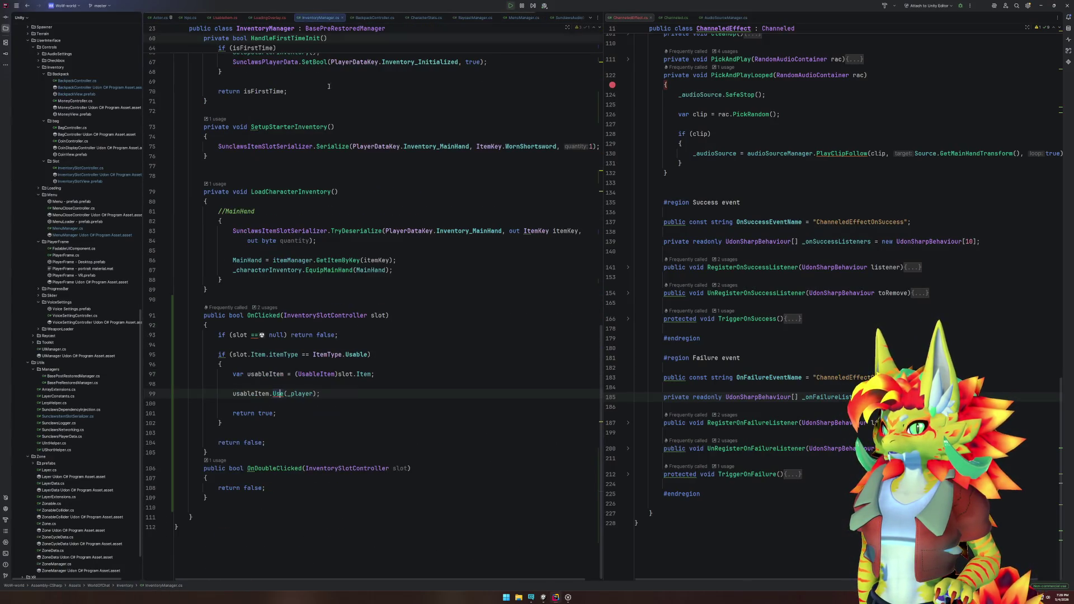
left_click(542, 597)
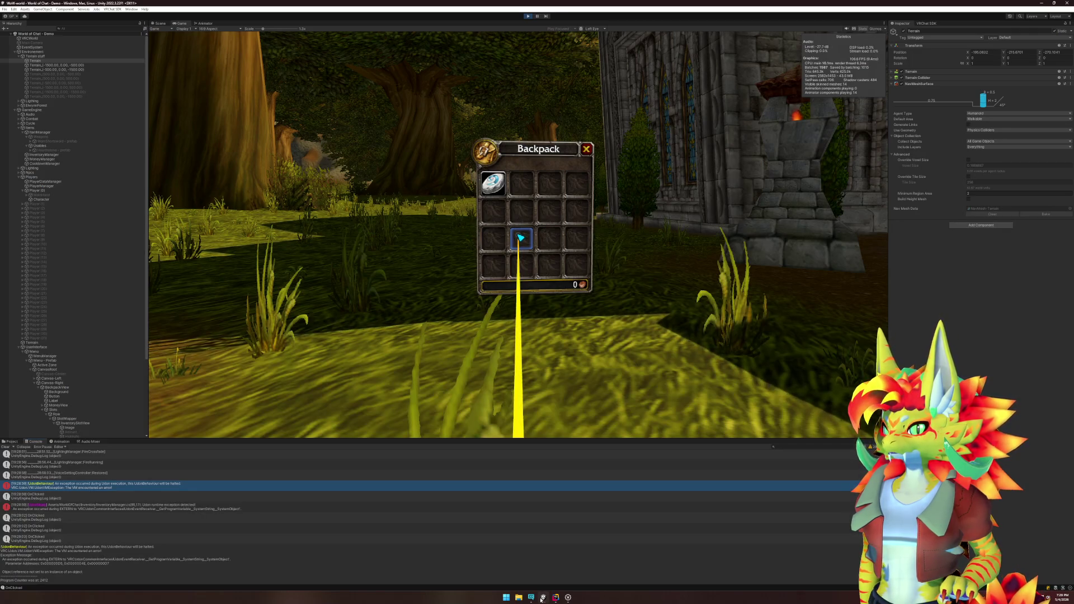
key("super")
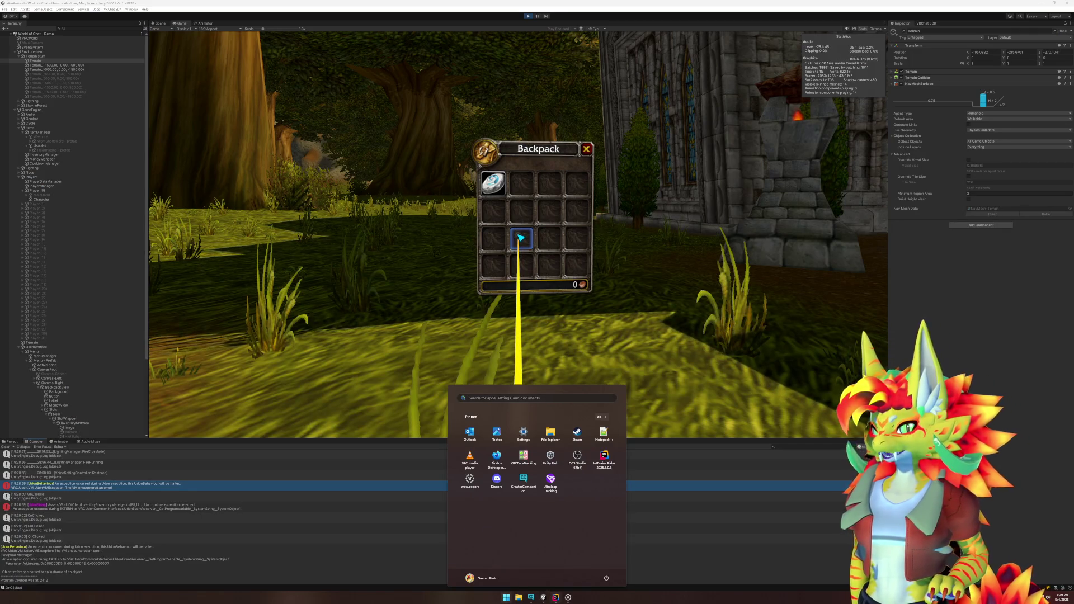
left_click(555, 598)
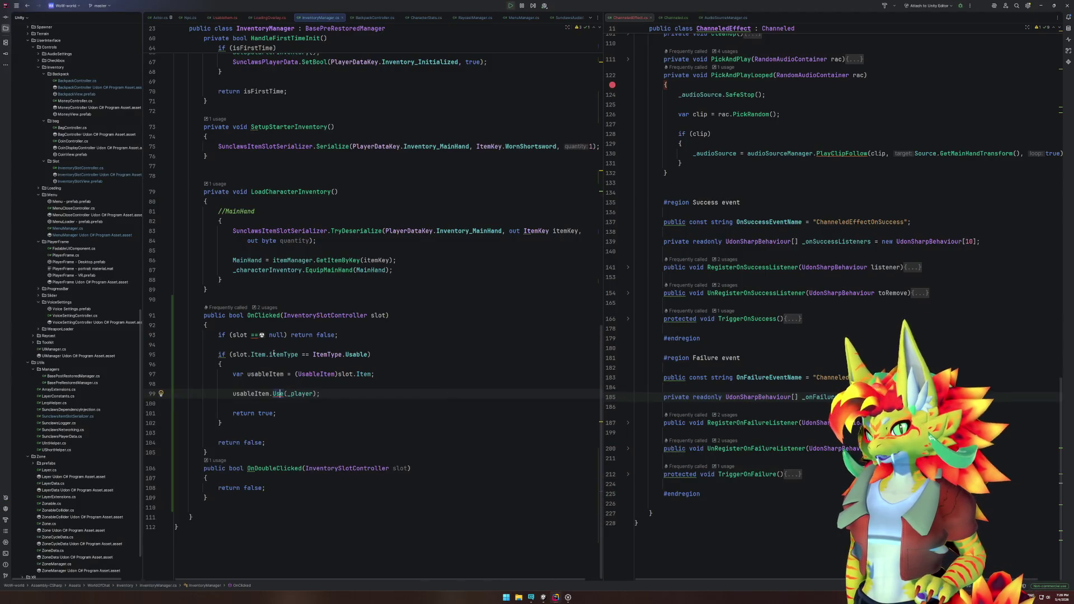
Step: Add 'if (slot.Item == null) return false;' after the slot null check and reformat the file
left_click(259, 343)
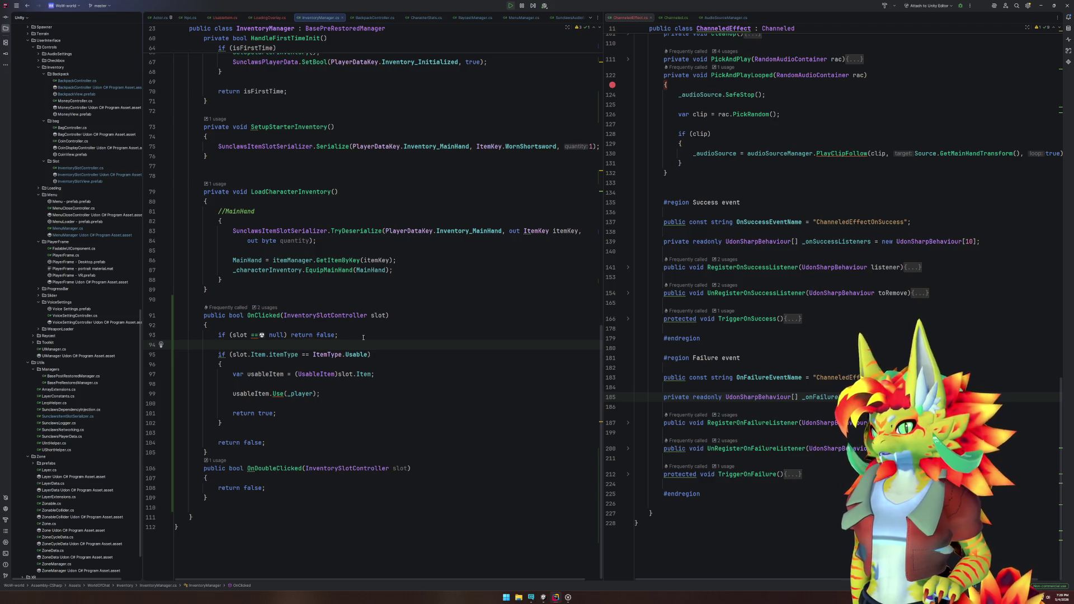
key("Return")
key("Return")
key("Up")
type("i")
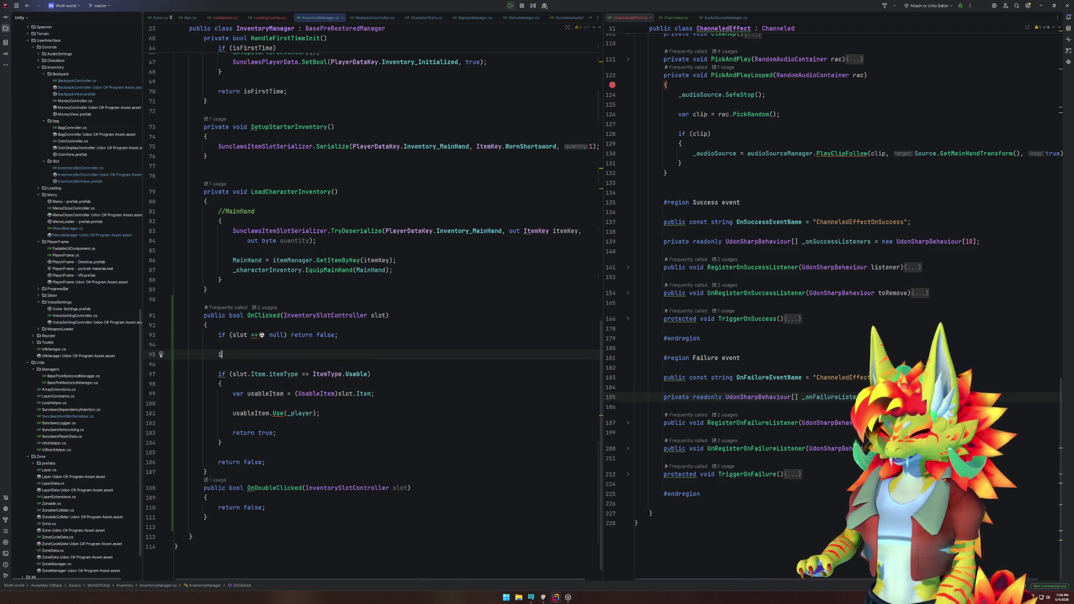
key("Tab")
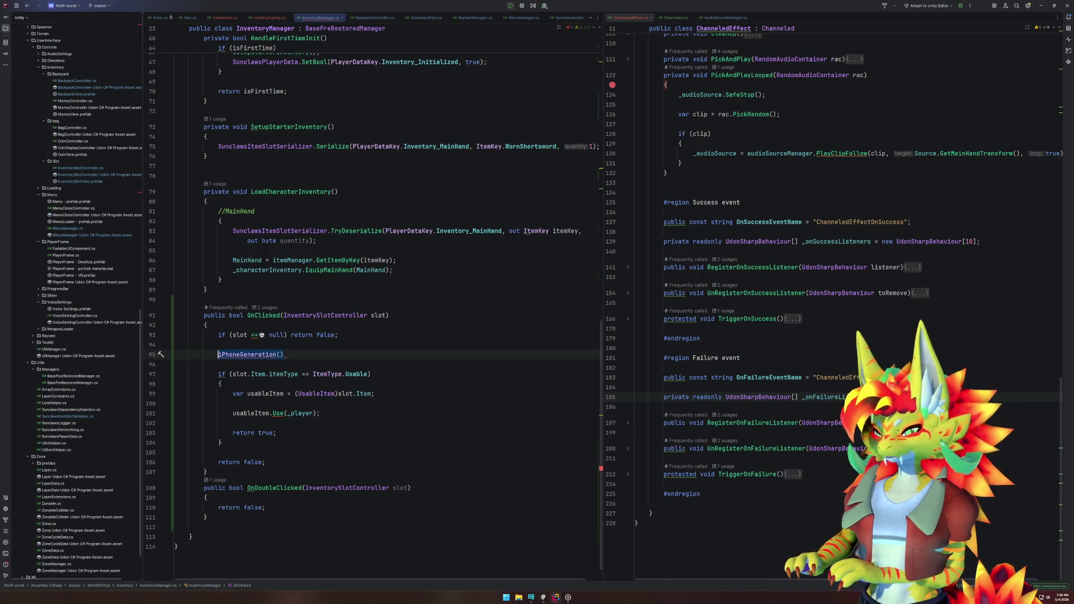
key("ctrl+z")
type("f(")
type("slot")
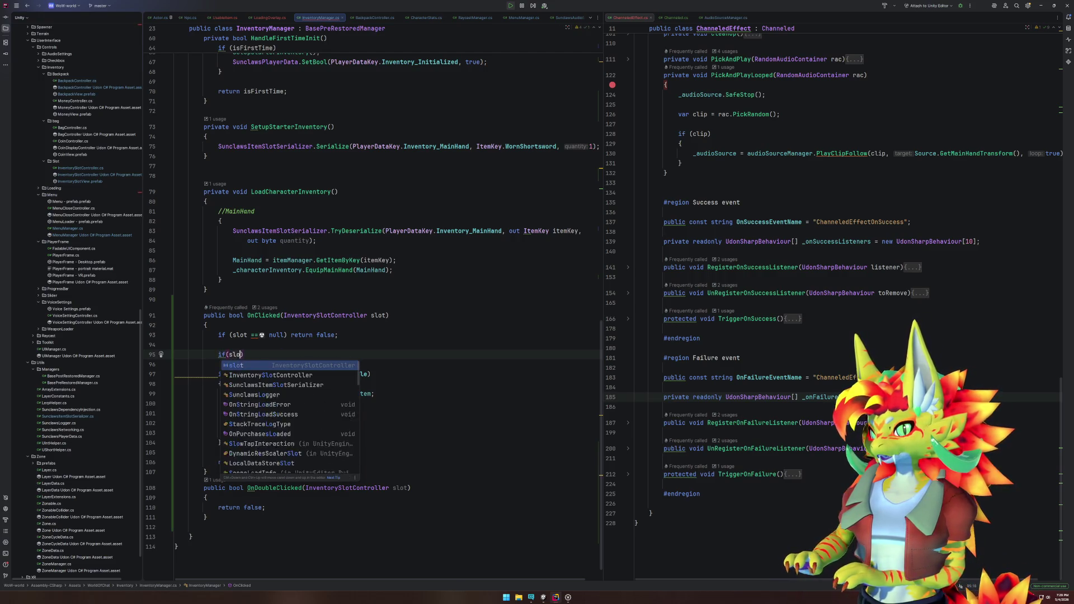
type(".Item == ")
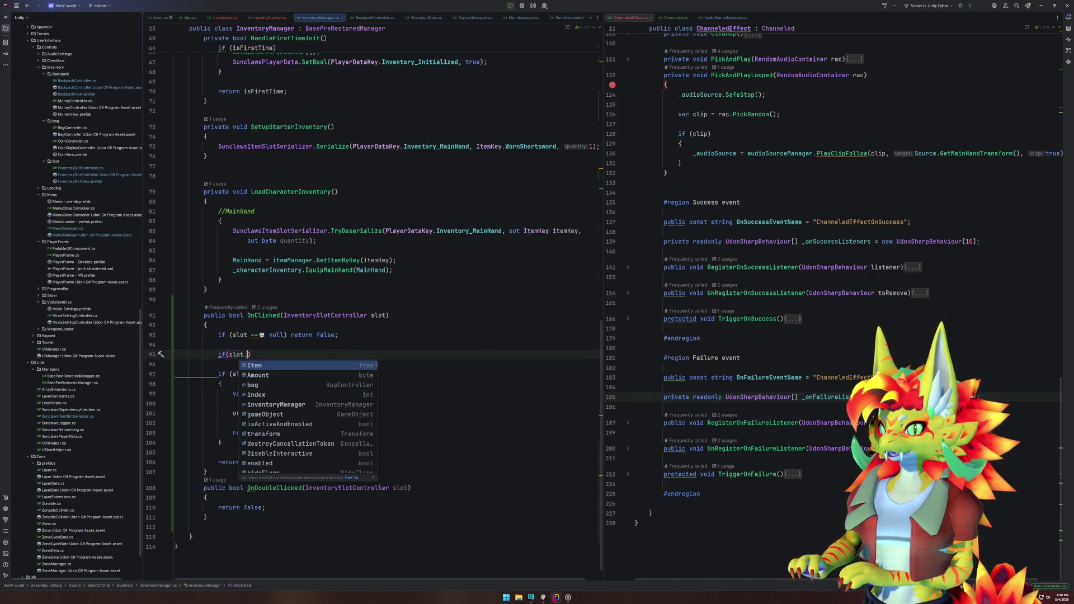
type("null) return false;")
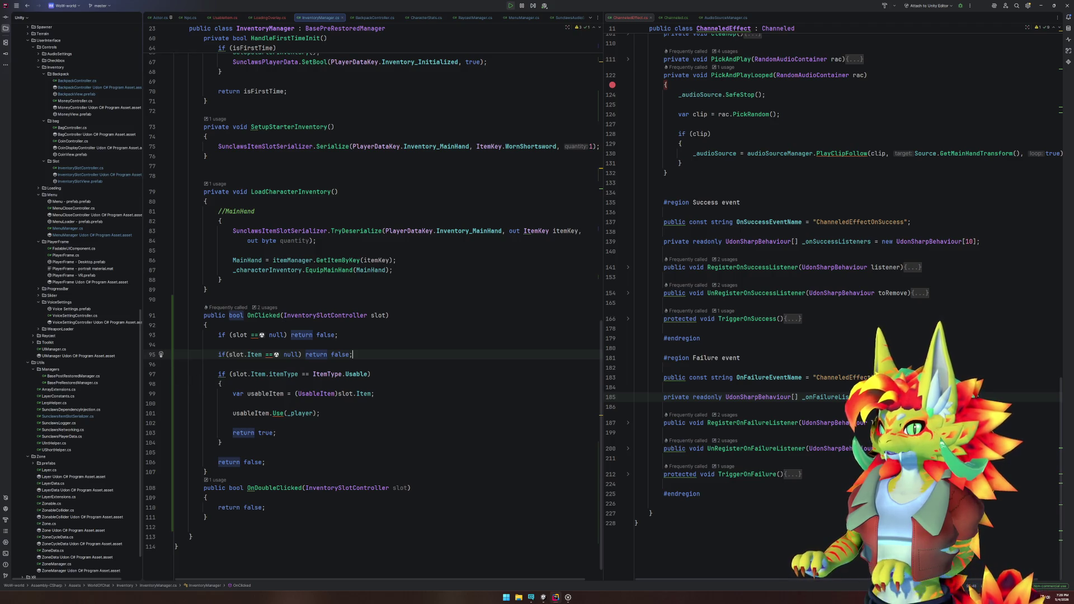
key("ctrl+alt+l")
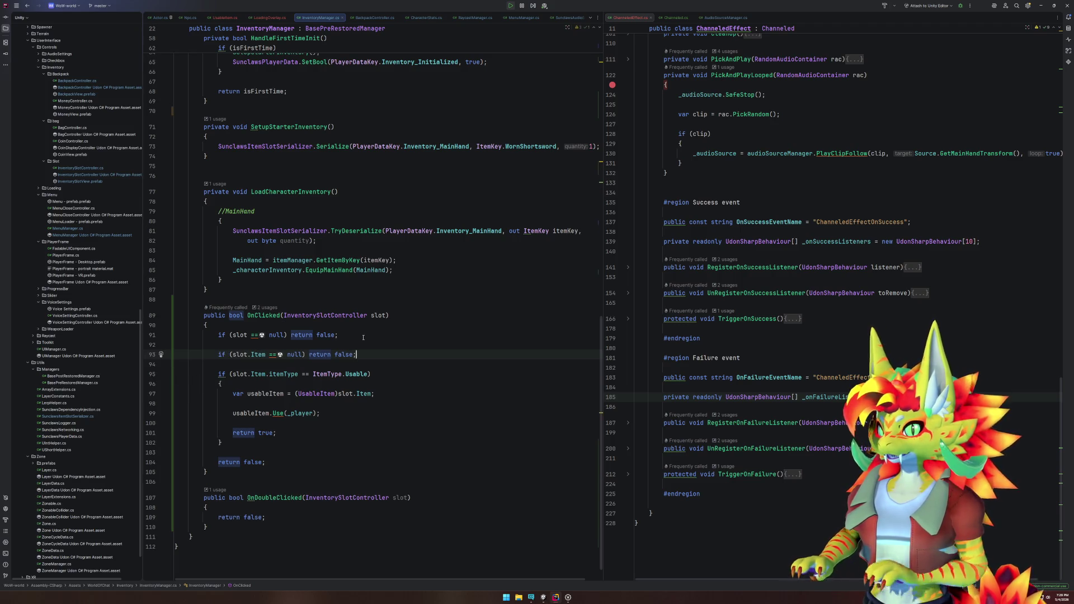
left_click(543, 597)
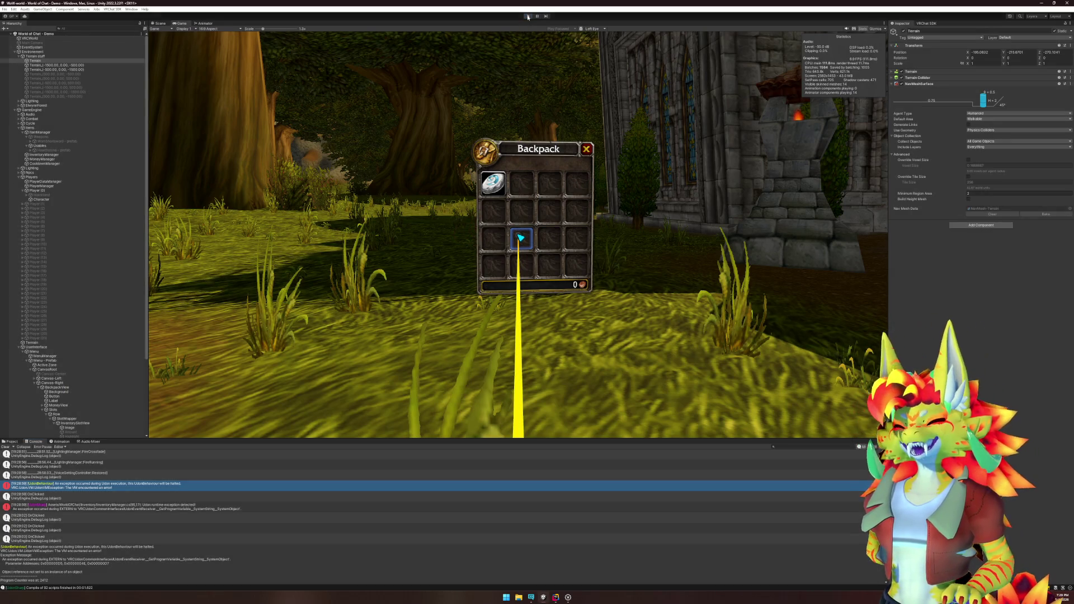
Step: Restart play mode, dismiss the client simulator menu and walk toward the wagon
left_click(527, 16)
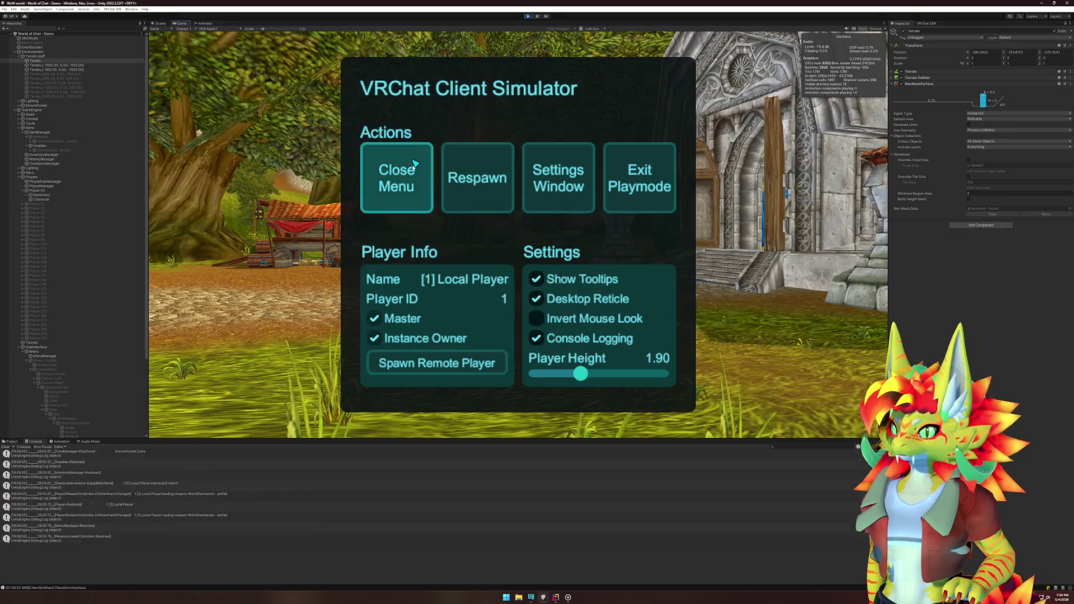
left_click(413, 167)
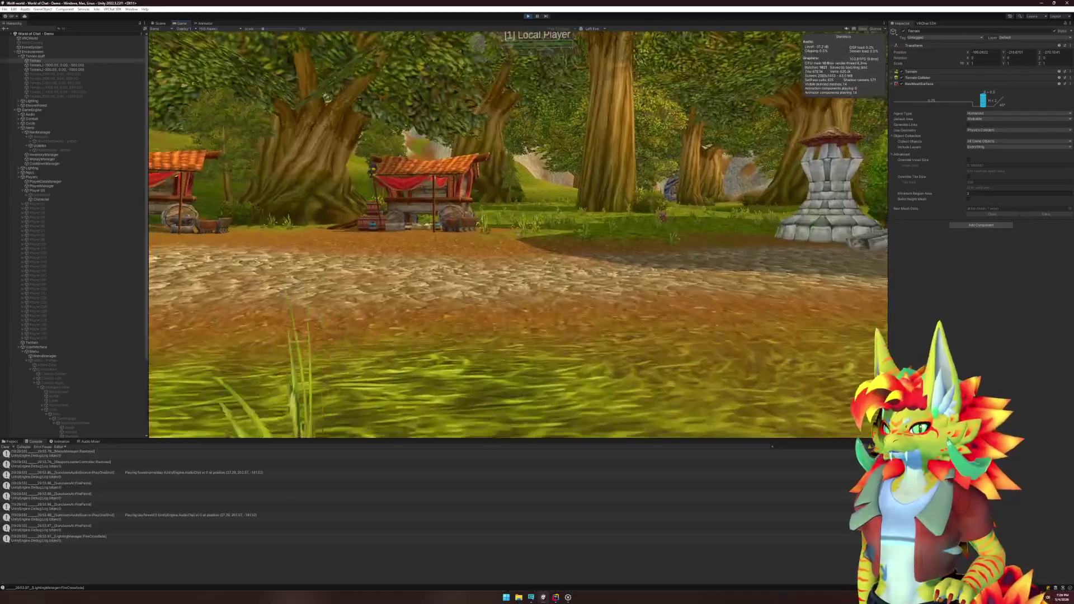
key("w")
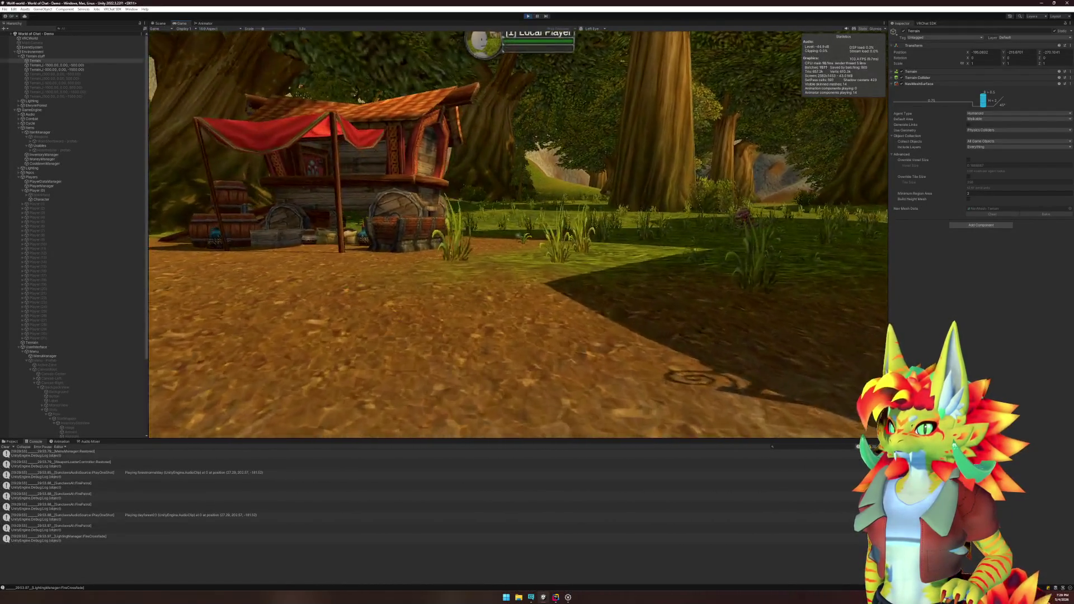
key("w")
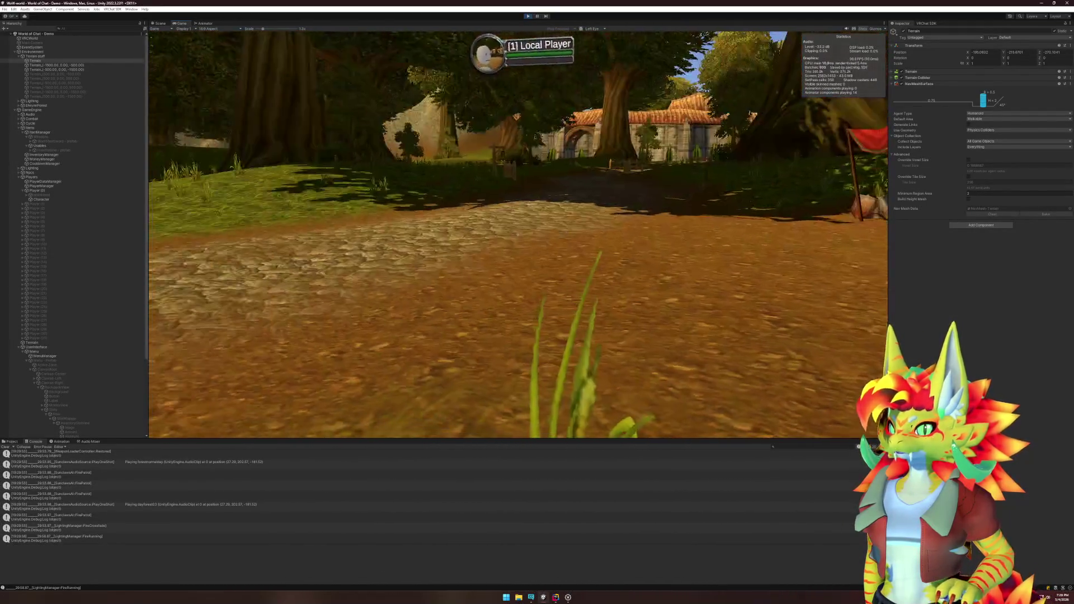
Step: Open the backpack, click its slots, and raise the Sounds volume to about half
key("b")
left_click(515, 239)
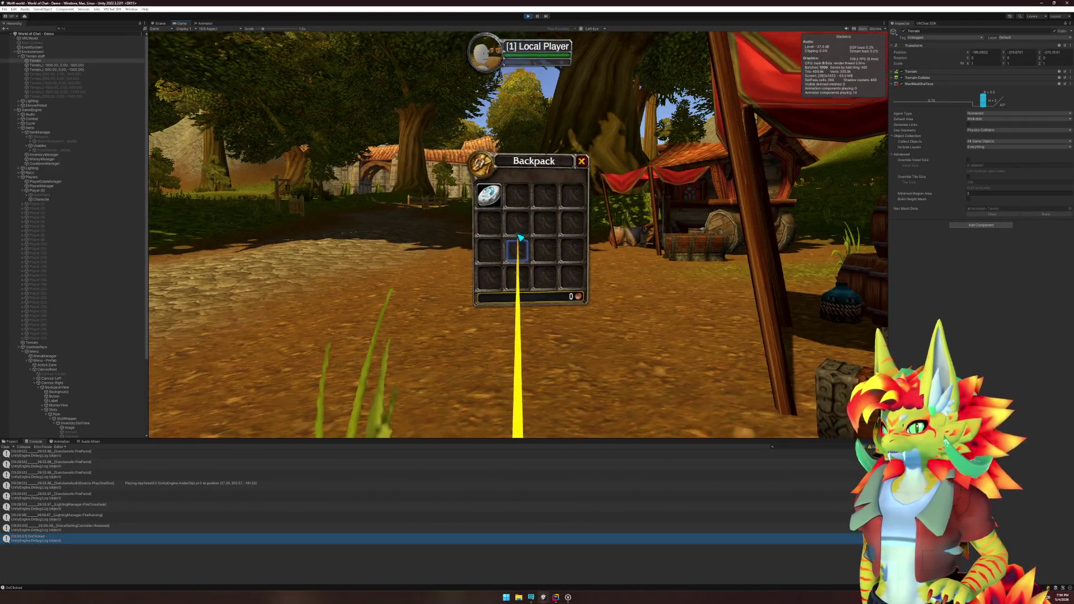
left_click(519, 238)
left_click(519, 239)
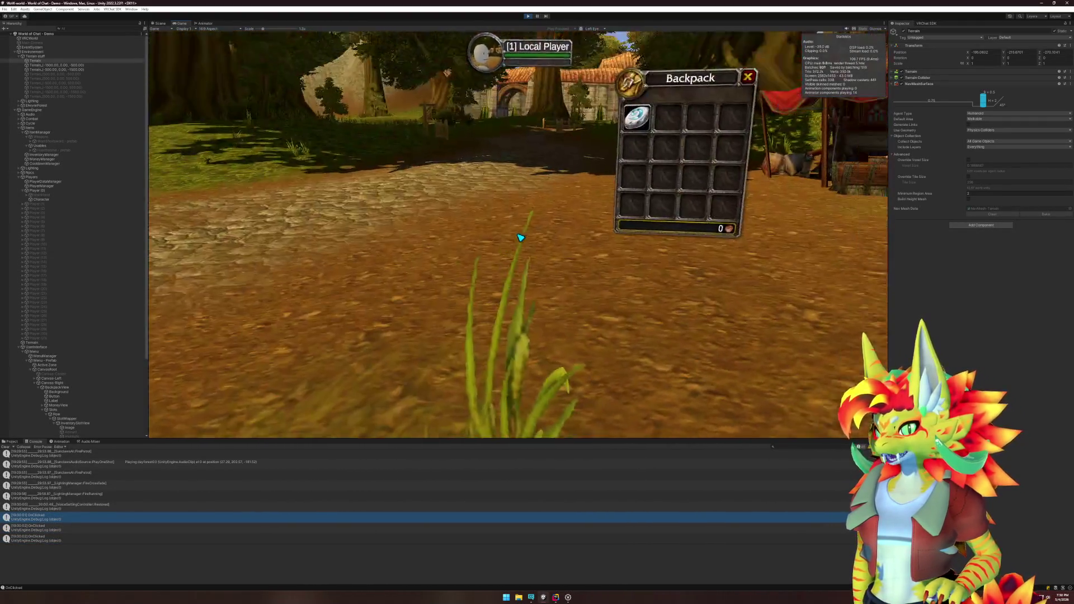
left_click(520, 239)
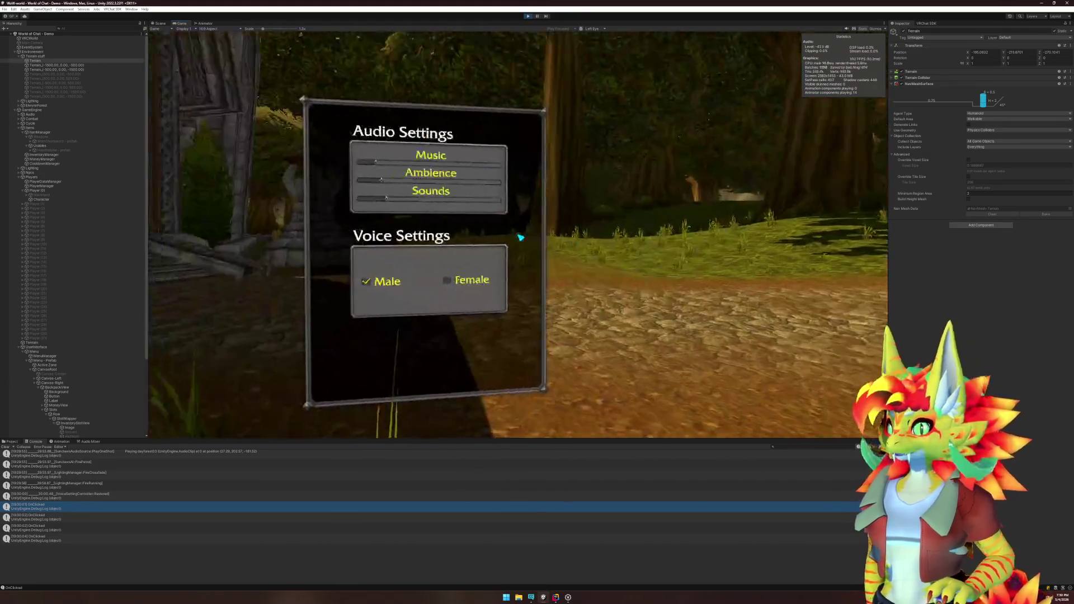
left_click(520, 235)
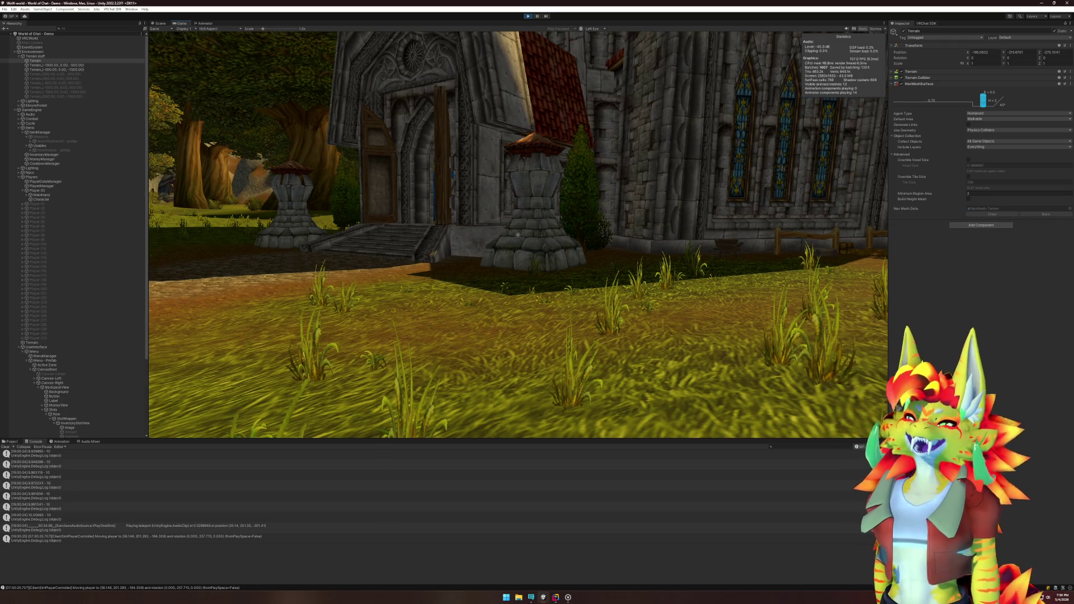
Step: Reopen the backpack, use the first item twice, then close it
key("b")
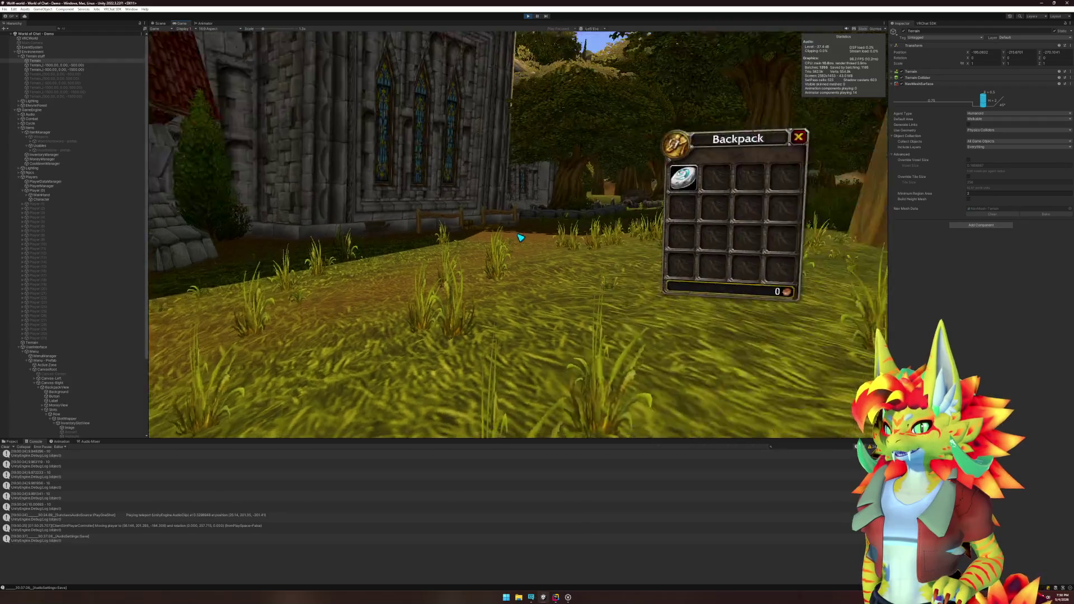
key("b")
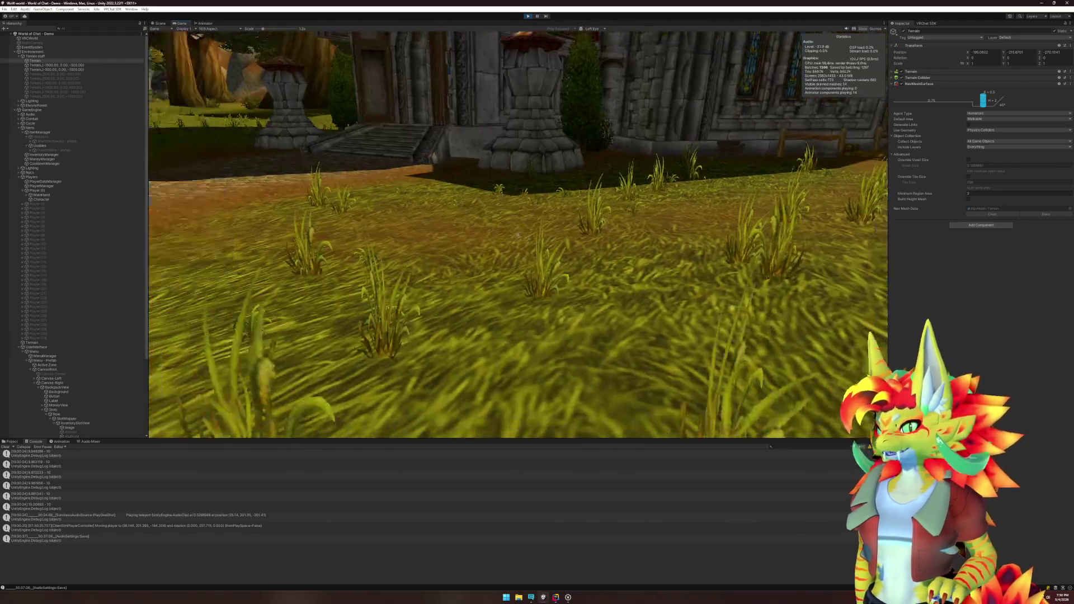
key("b")
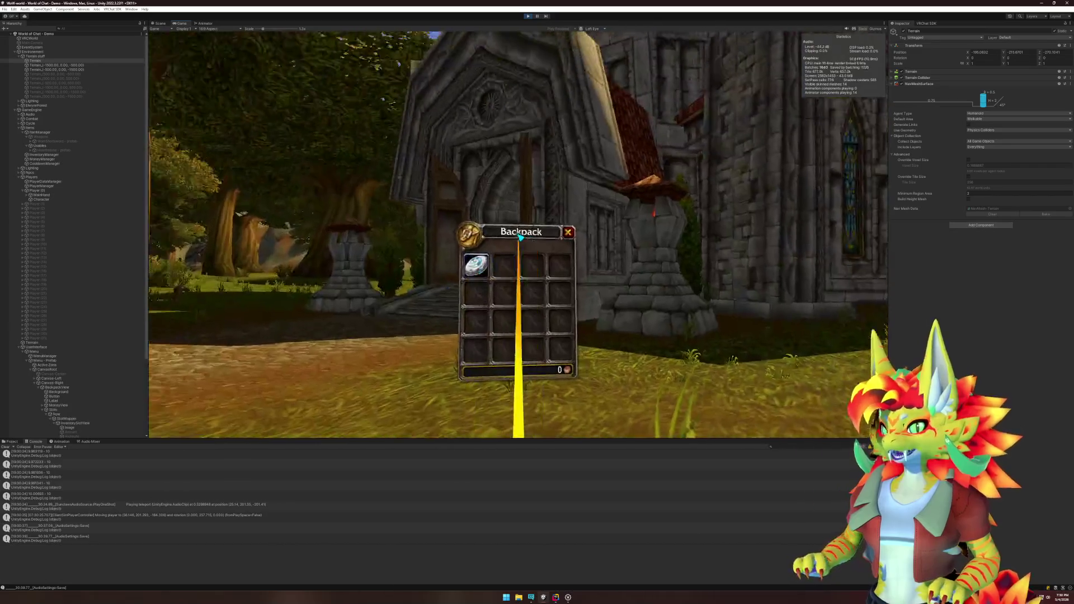
left_click(519, 238)
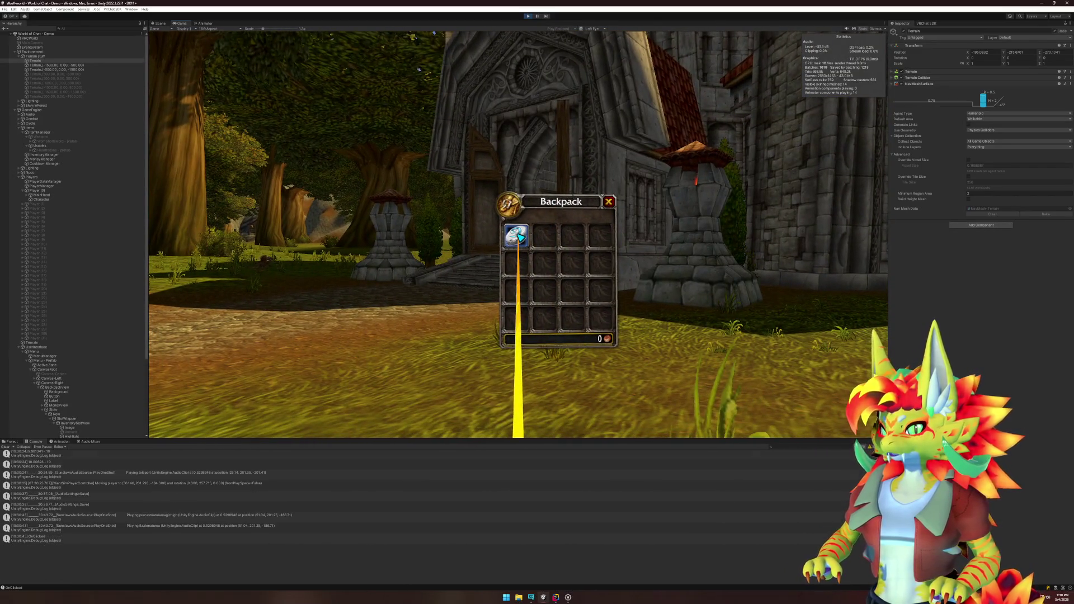
left_click(518, 237)
key("b")
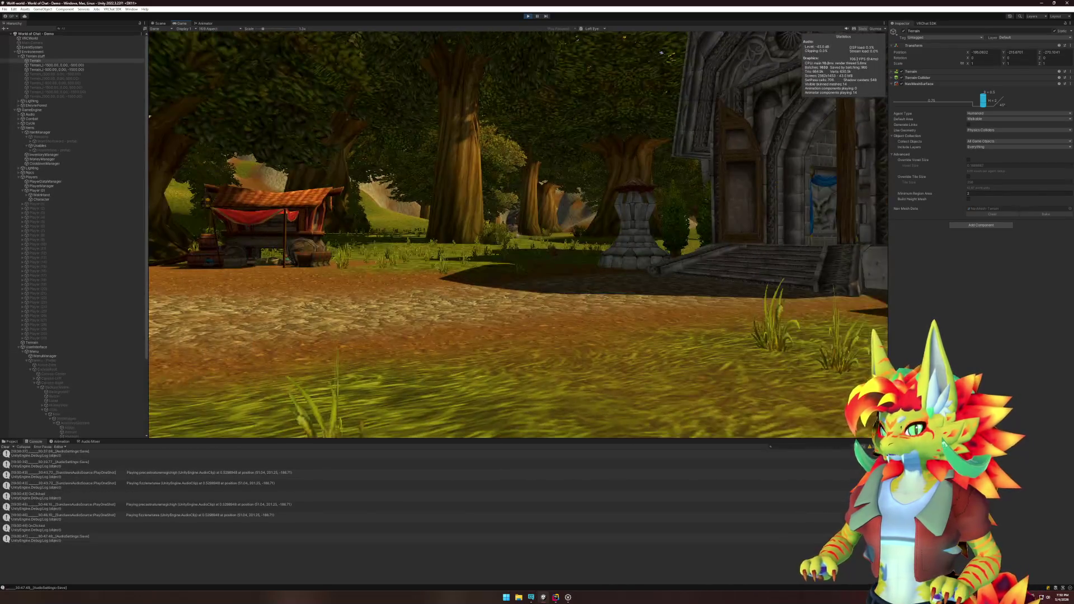
Step: Walk toward the market wagon, then bring Rider's code editor to the front
key("w")
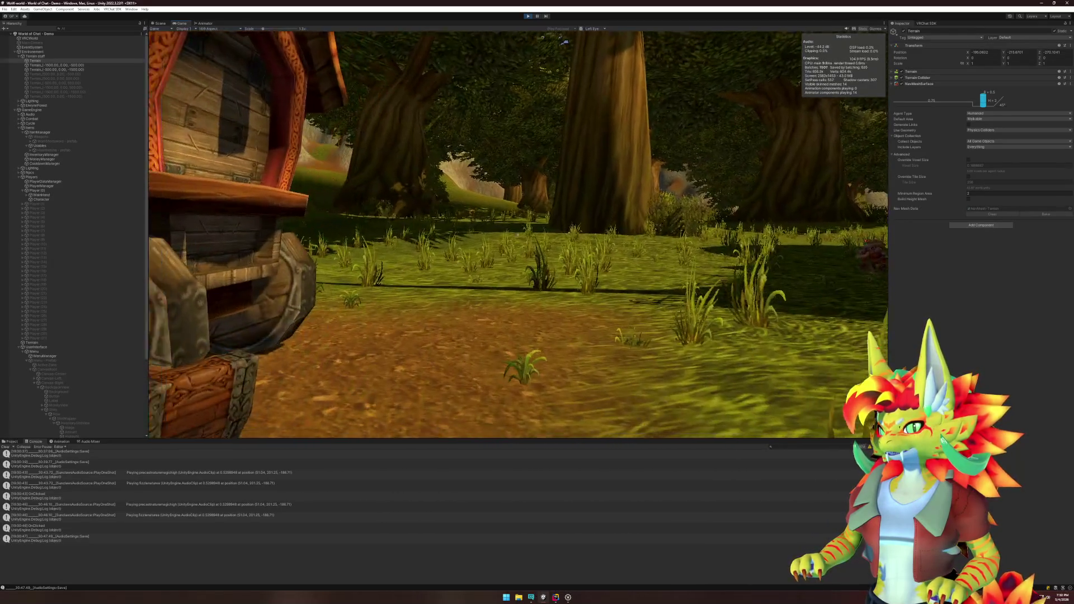
key("super")
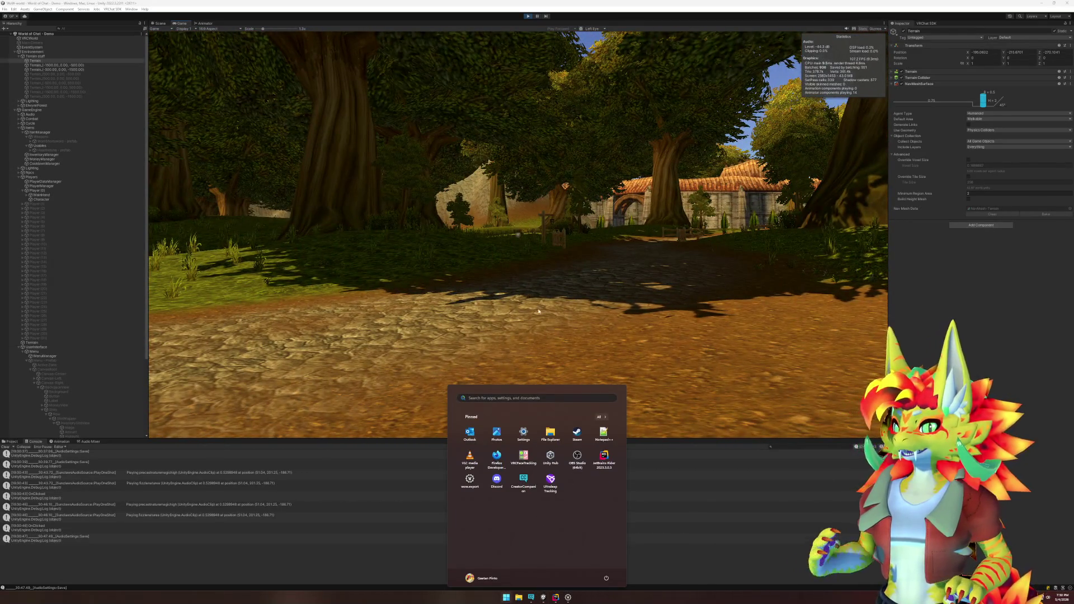
left_click(550, 598)
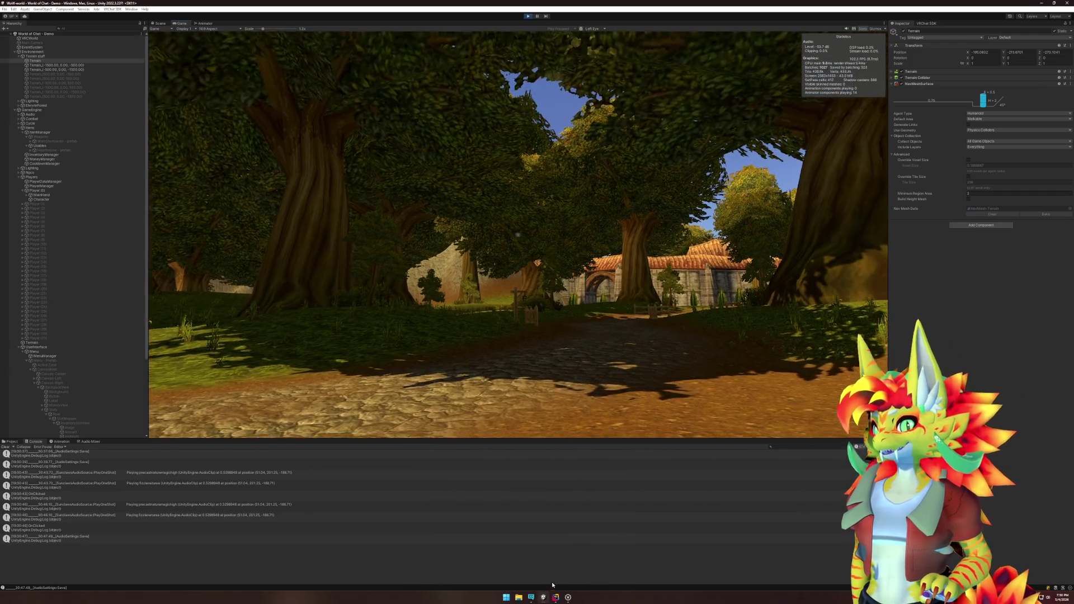
left_click(557, 597)
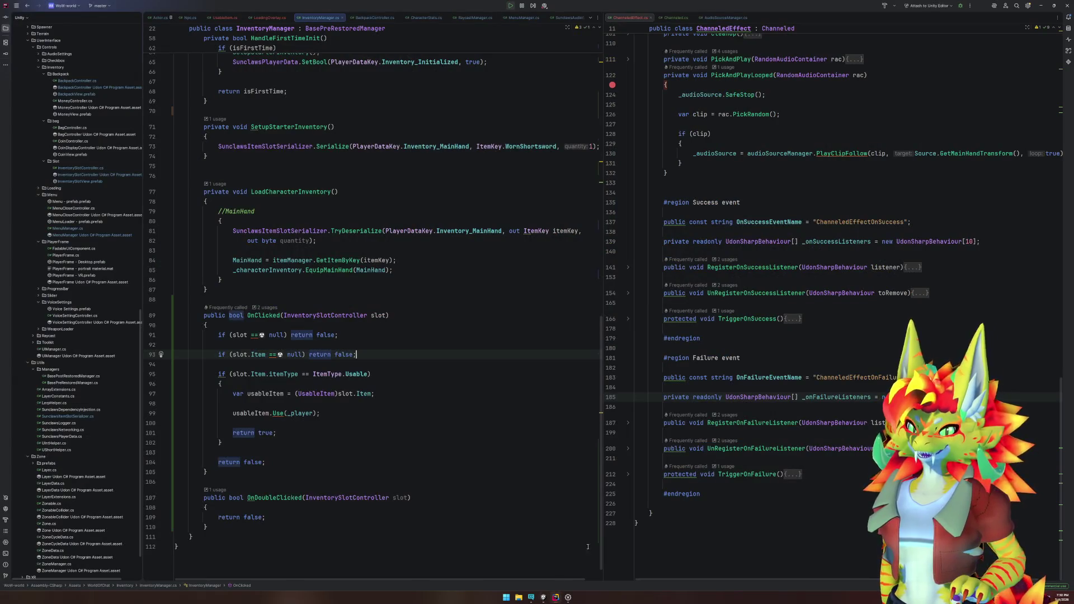
Step: Collapse ChanneledEffect's Success, Failure and PickAndPlayLooped blocks and expand ChannelSuccess
left_click(508, 323)
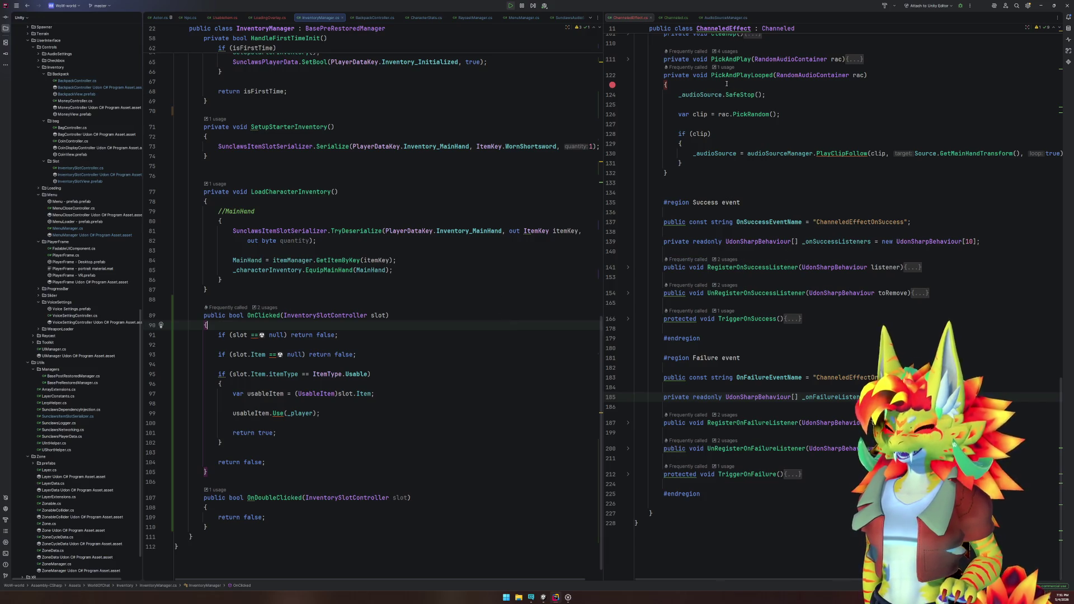
left_click(758, 338)
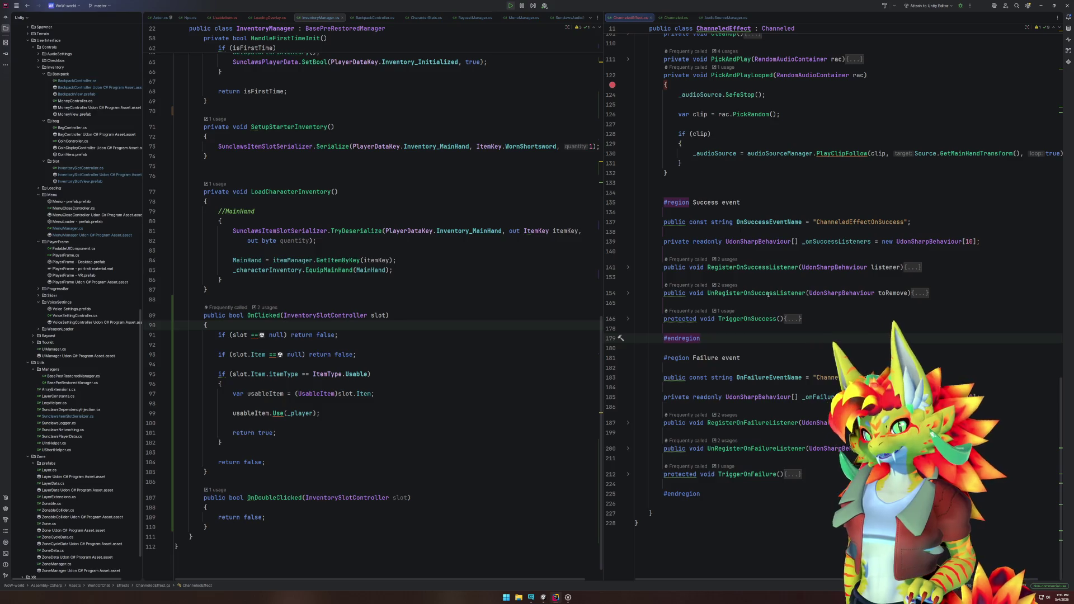
key("ctrl+minus")
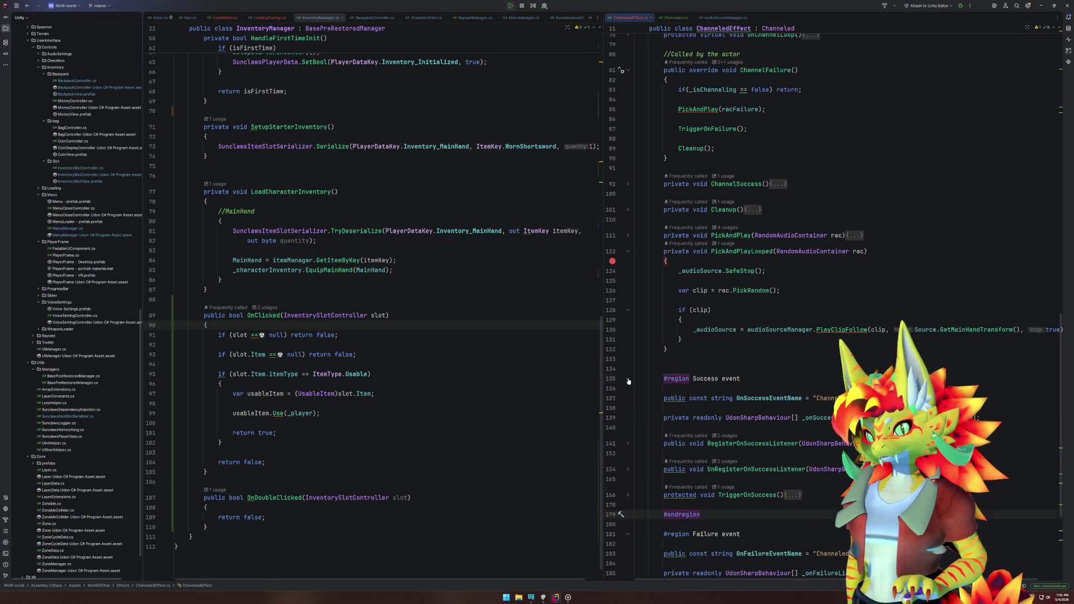
left_click(626, 398)
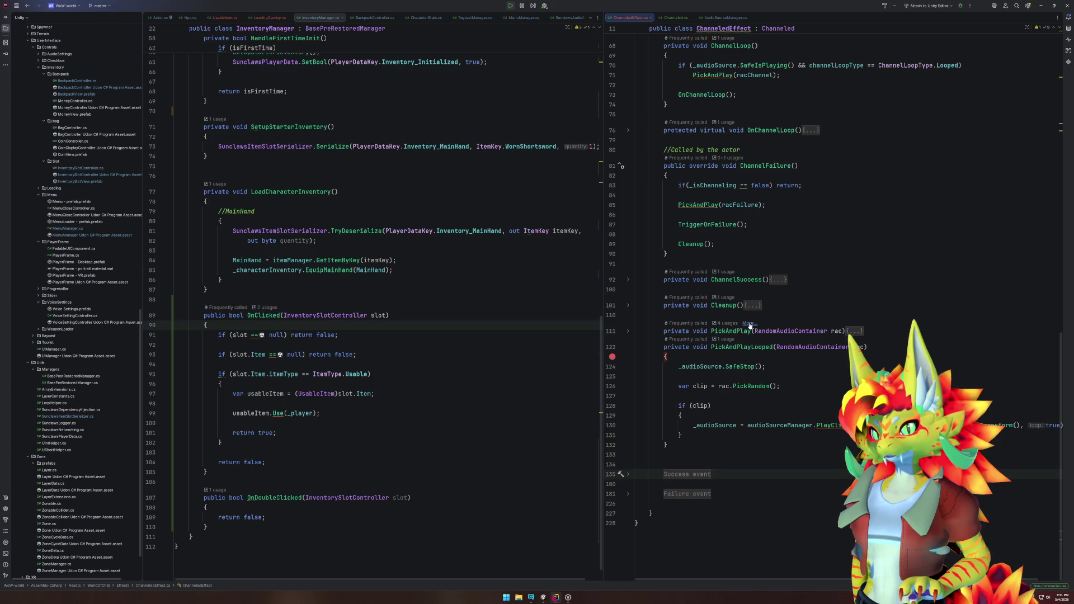
left_click(628, 349)
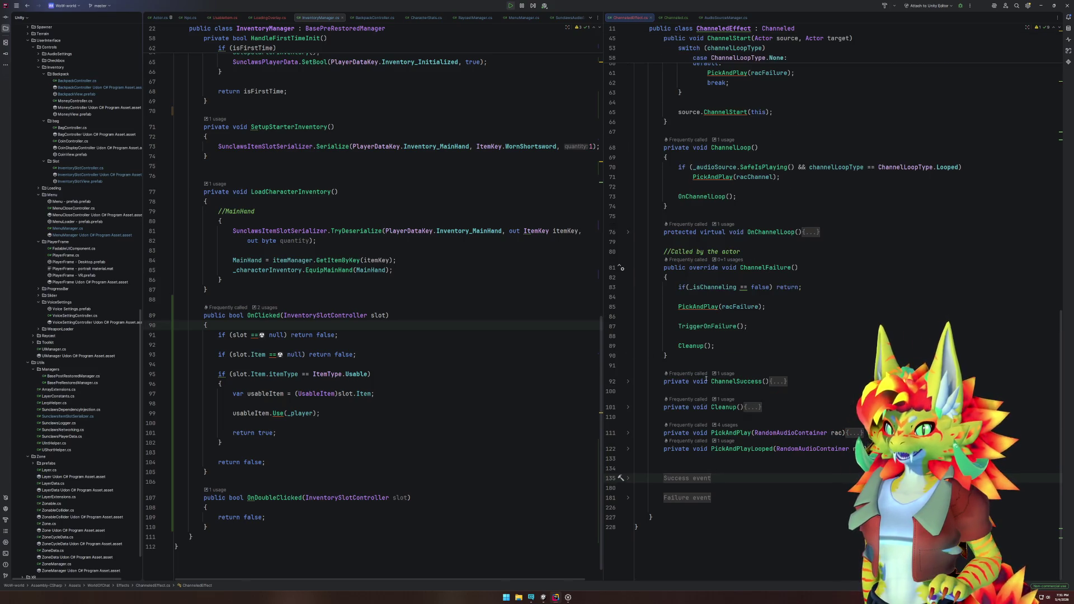
left_click(627, 383)
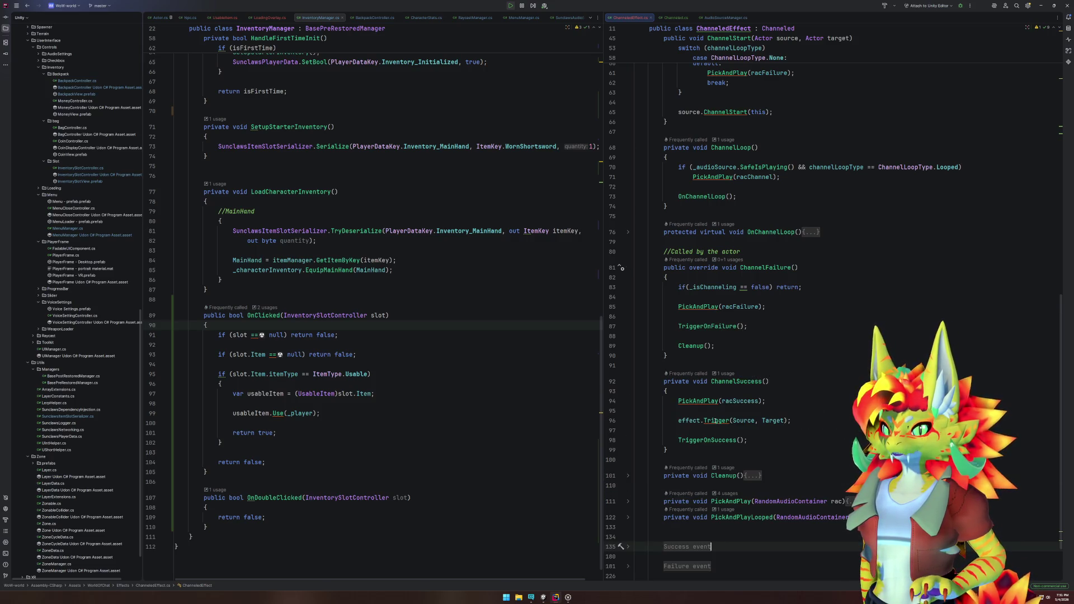
Step: Add a Cleanup(); call on the line after TriggerOnSuccess(); in ChannelSuccess
left_click(776, 438)
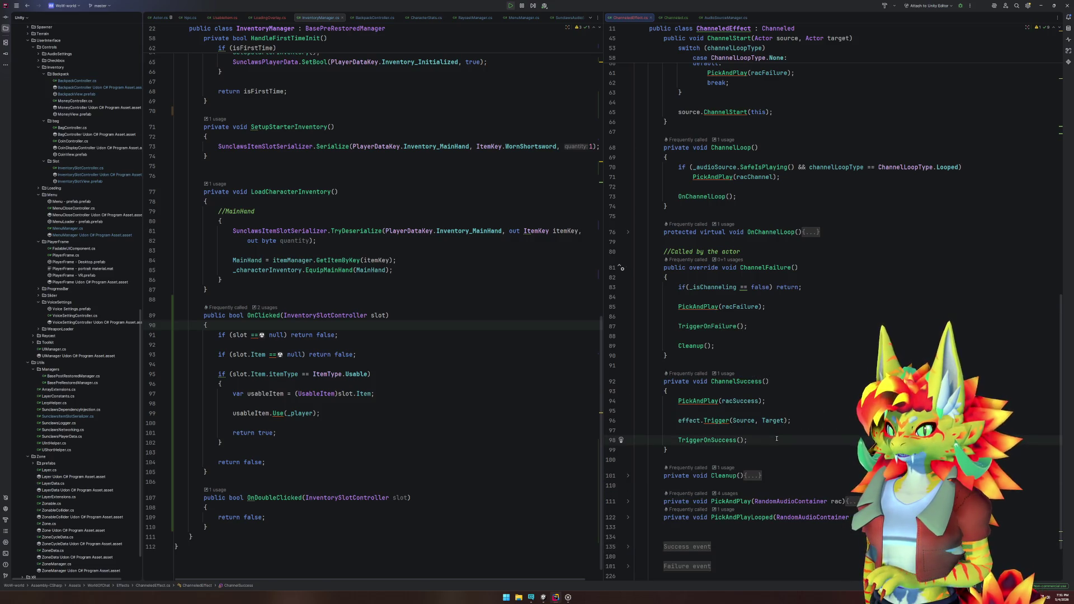
key("Return")
key("Return")
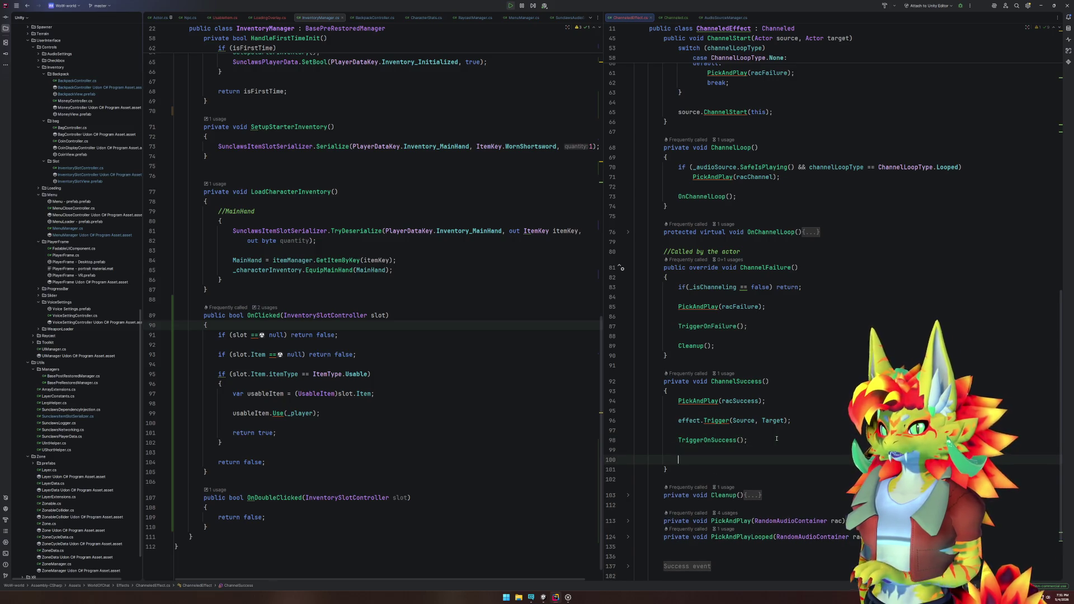
type("Cleanup")
key("Return")
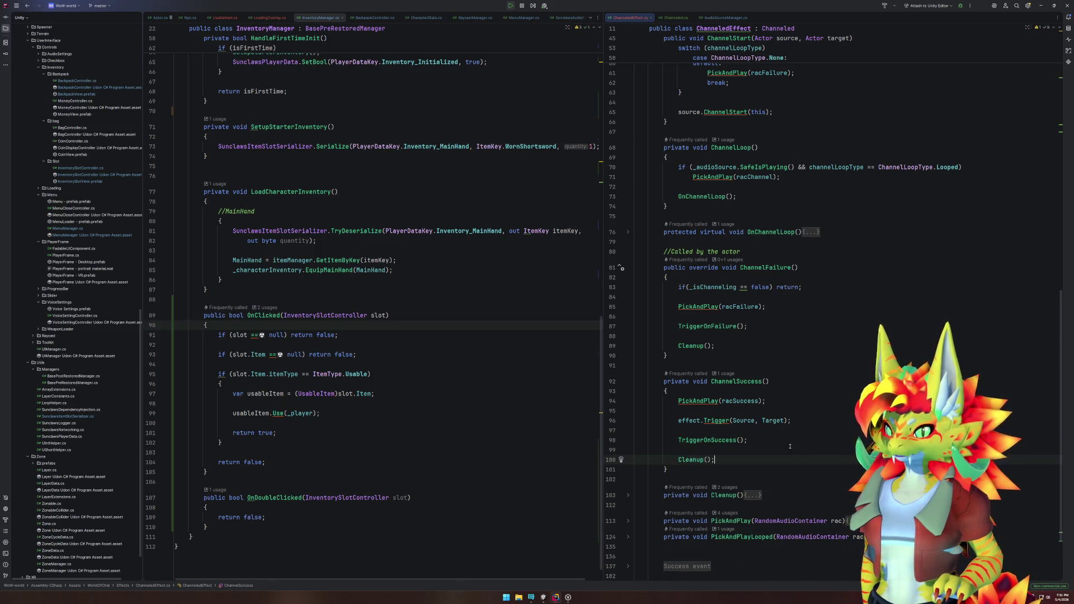
Step: Refold ChannelFailure and ChannelSuccess, then review OnClicked and the ChannelLoop method
left_click(774, 268)
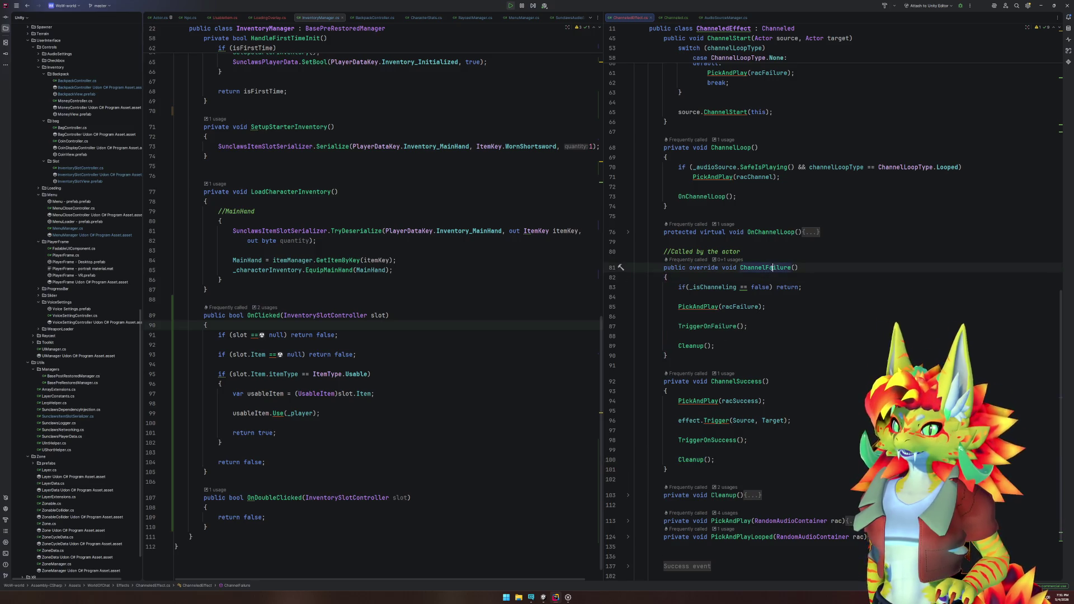
left_click(628, 271)
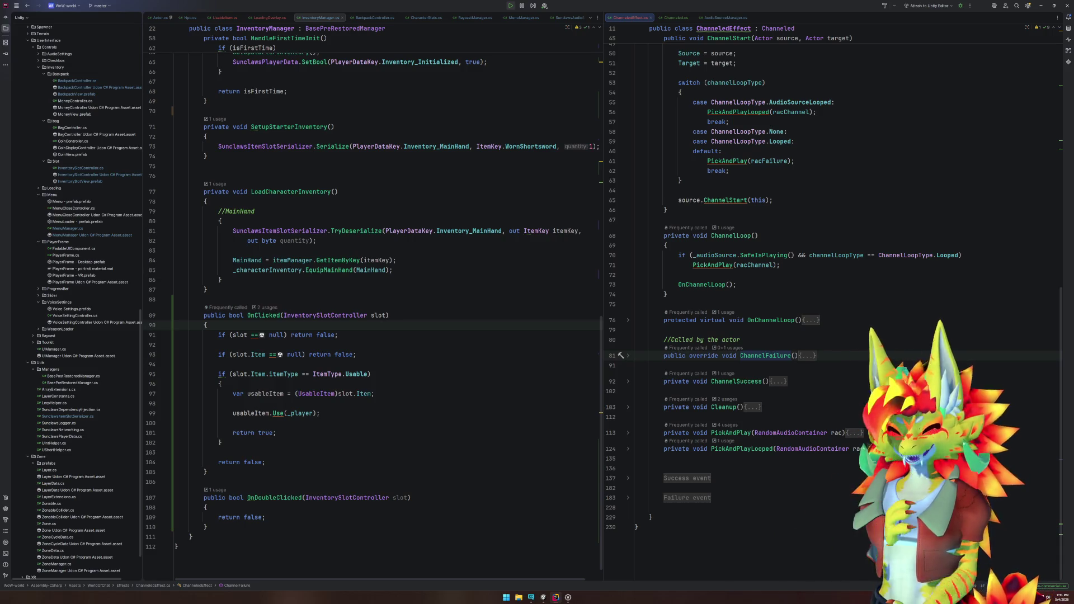
left_click(473, 342)
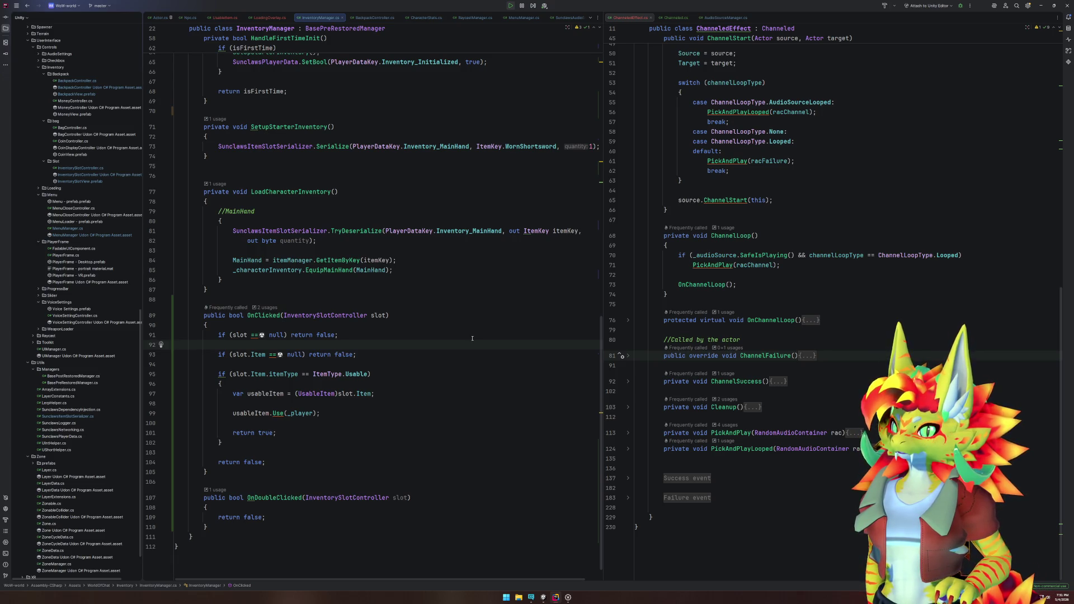
left_click(776, 265)
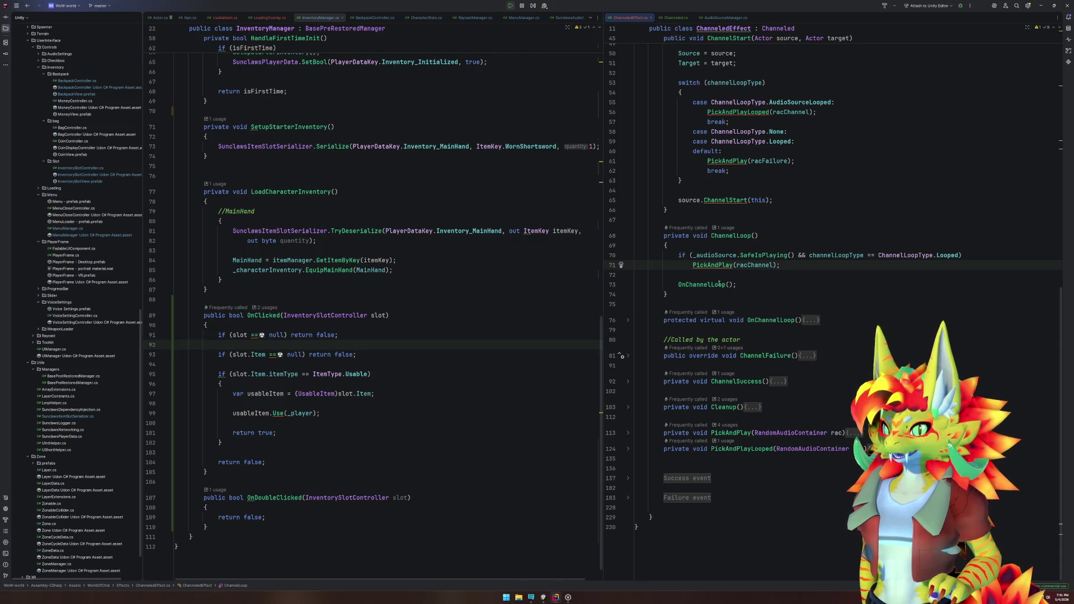
scroll(736, 275, "up", 10)
Step: Find and open HearthstoneEffect.cs with Search Everywhere using 'Heart'
left_click(486, 246)
key("shift")
key("shift")
type("Heart")
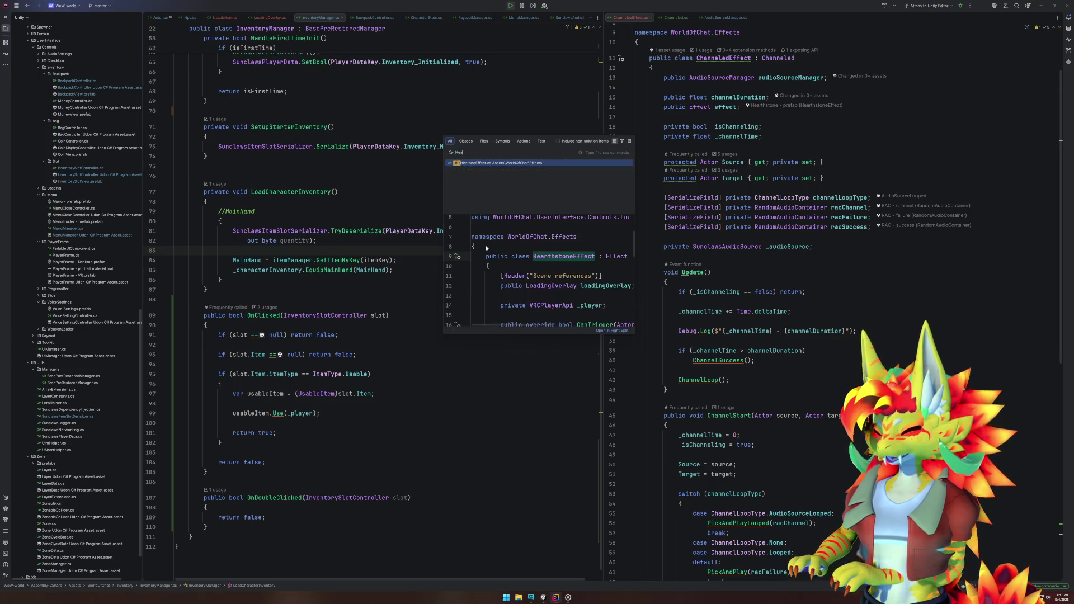
key("Return")
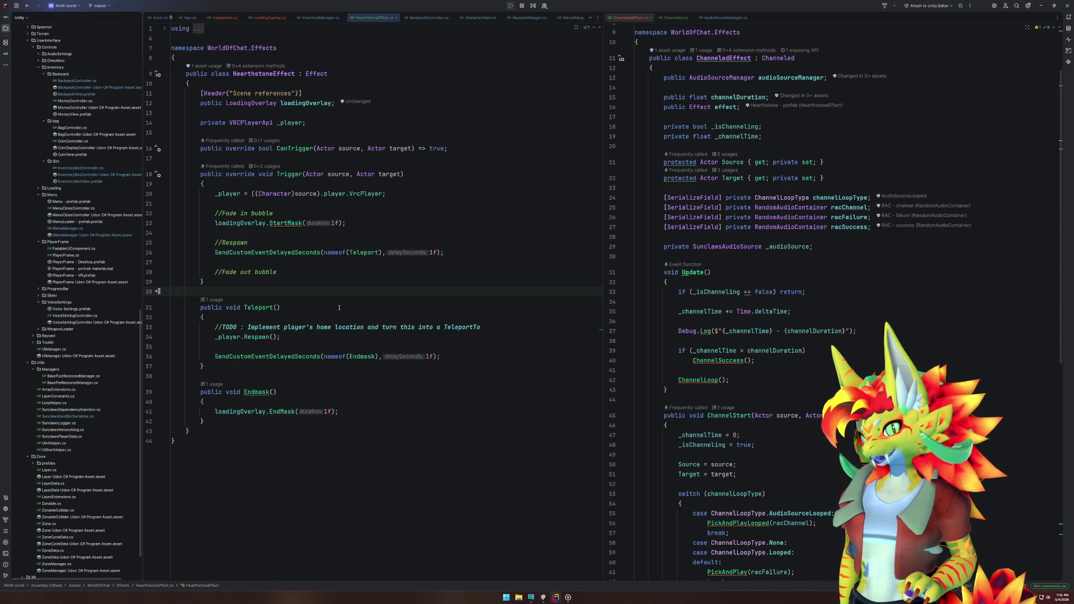
Step: Change the Teleport delay on line 26 to 1.5f, then start play mode in Unity
left_click(338, 224)
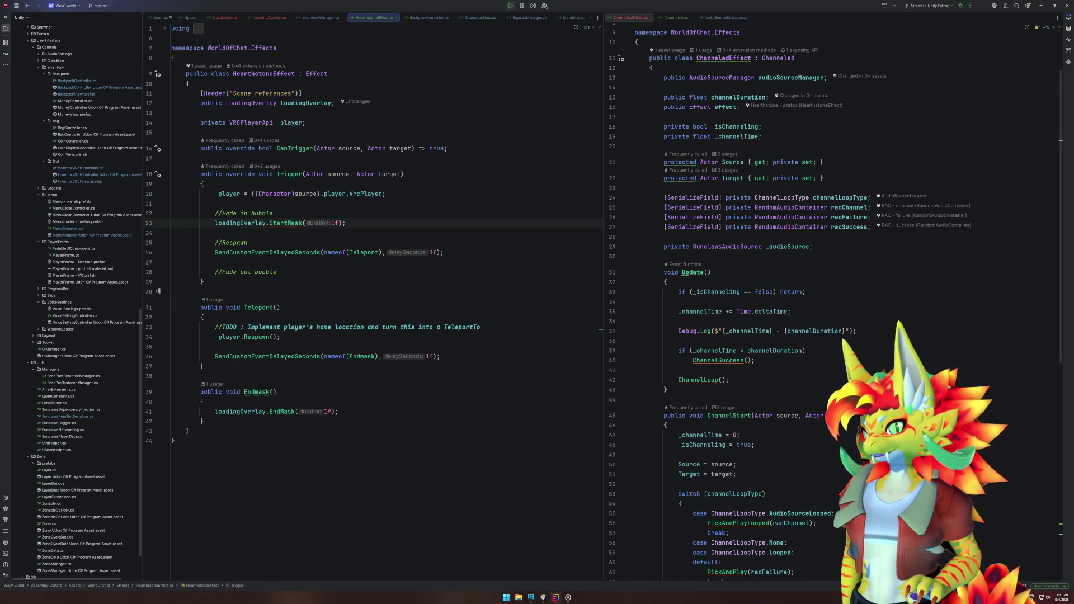
left_click(432, 254)
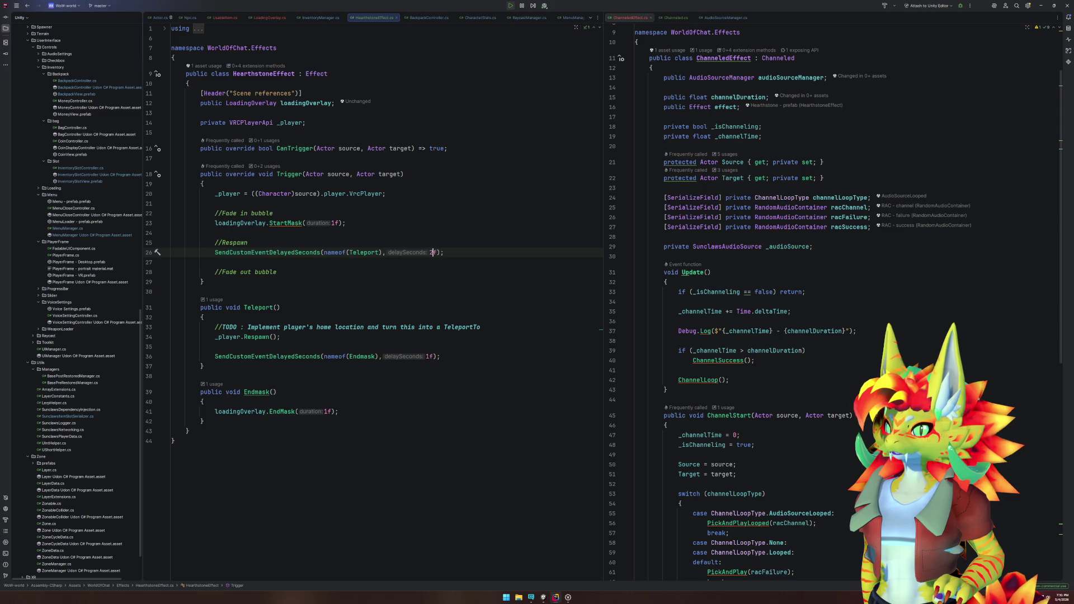
key("BackSpace")
type("1.5")
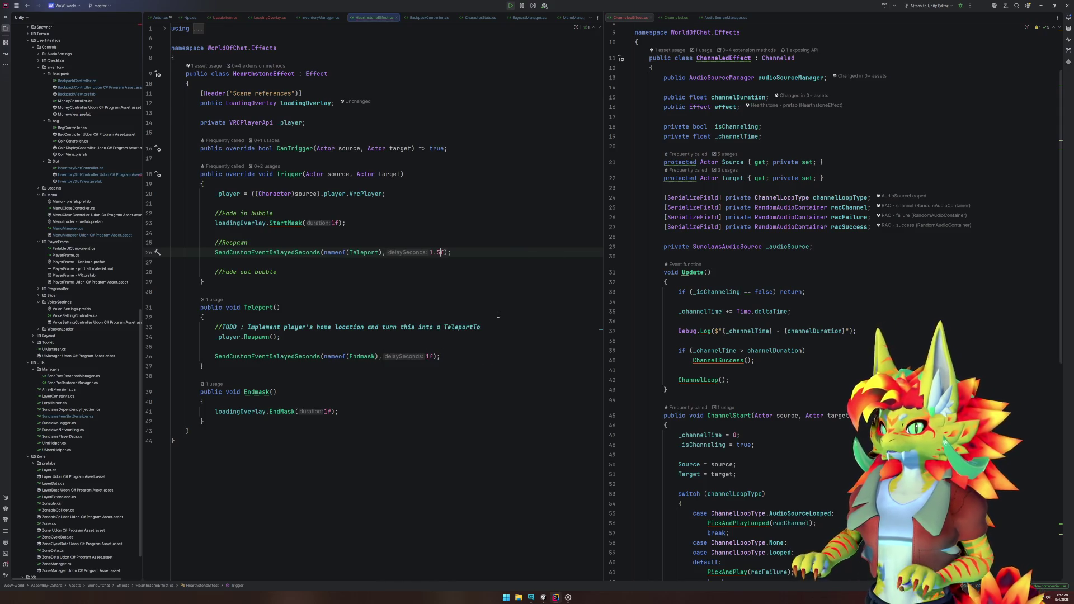
left_click(494, 315)
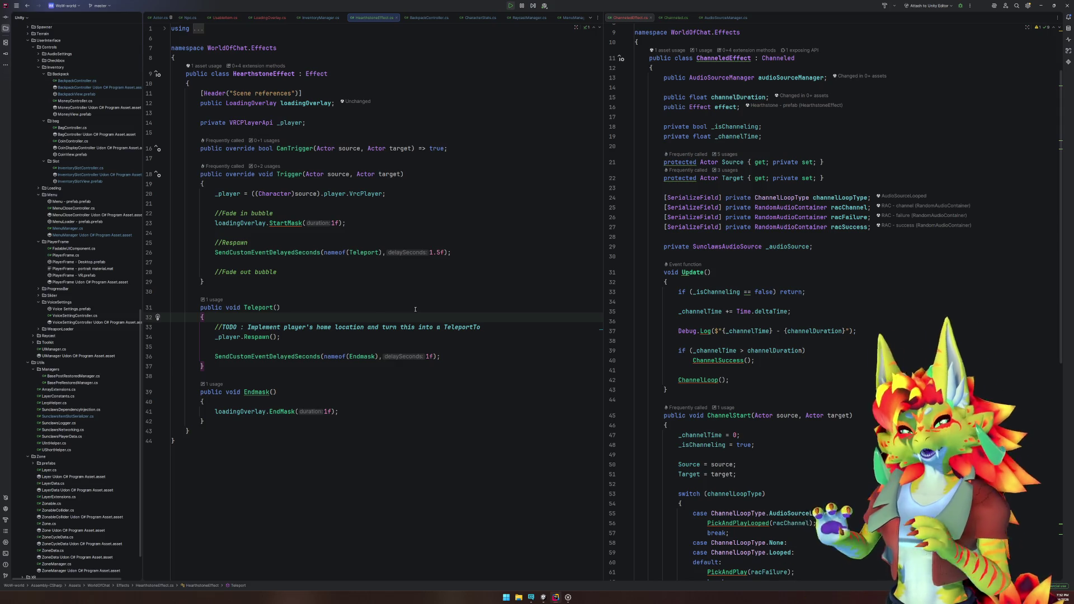
left_click(458, 333)
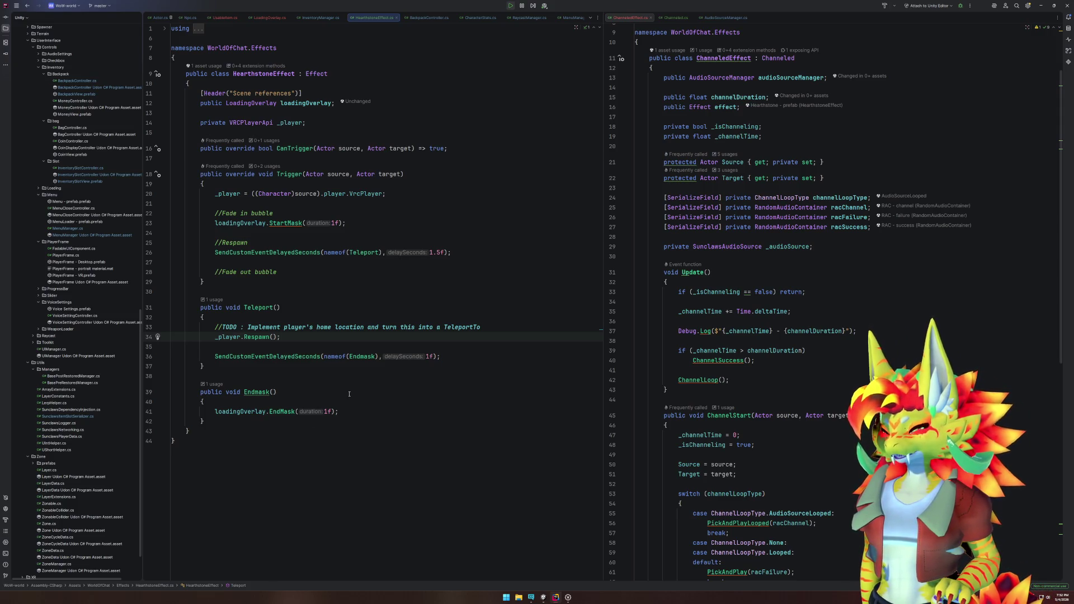
left_click(542, 597)
left_click(528, 16)
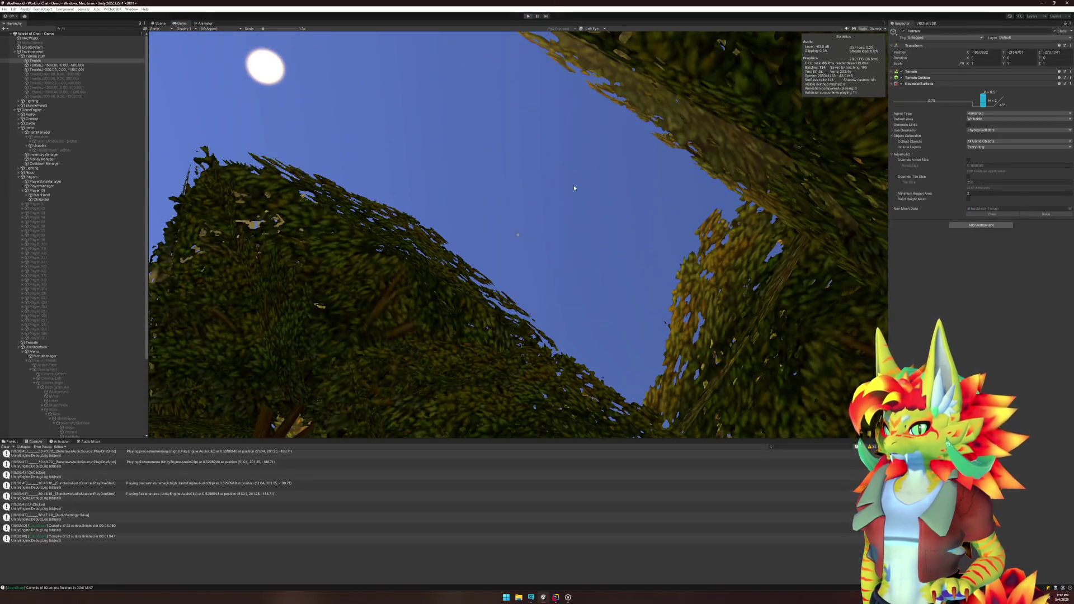
Step: Switch to the Scene view with Ctrl+1 and press Play to reload the world
key("ctrl+1")
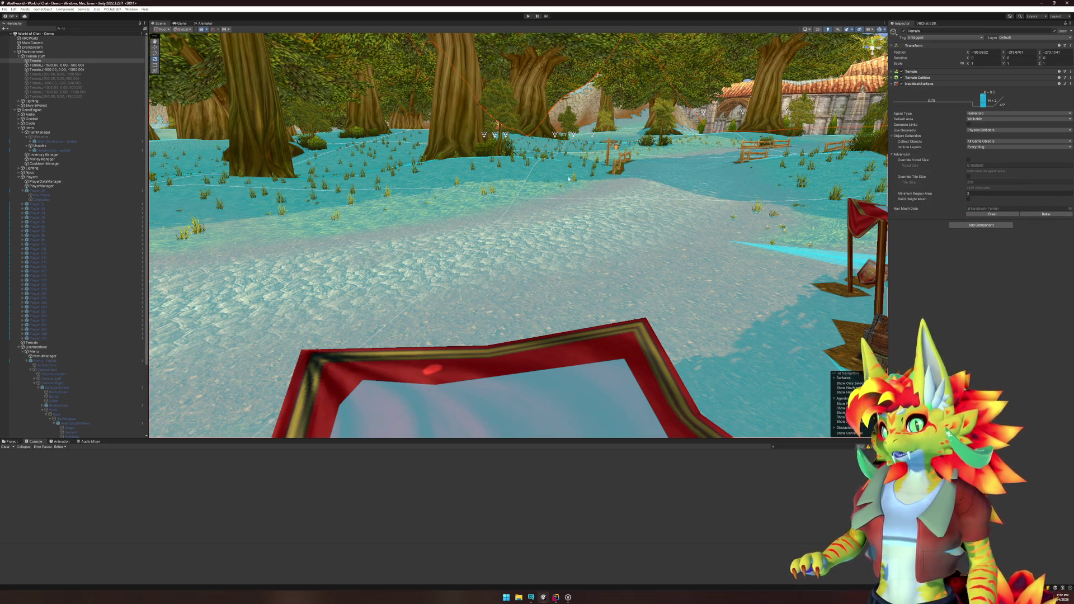
left_click(528, 17)
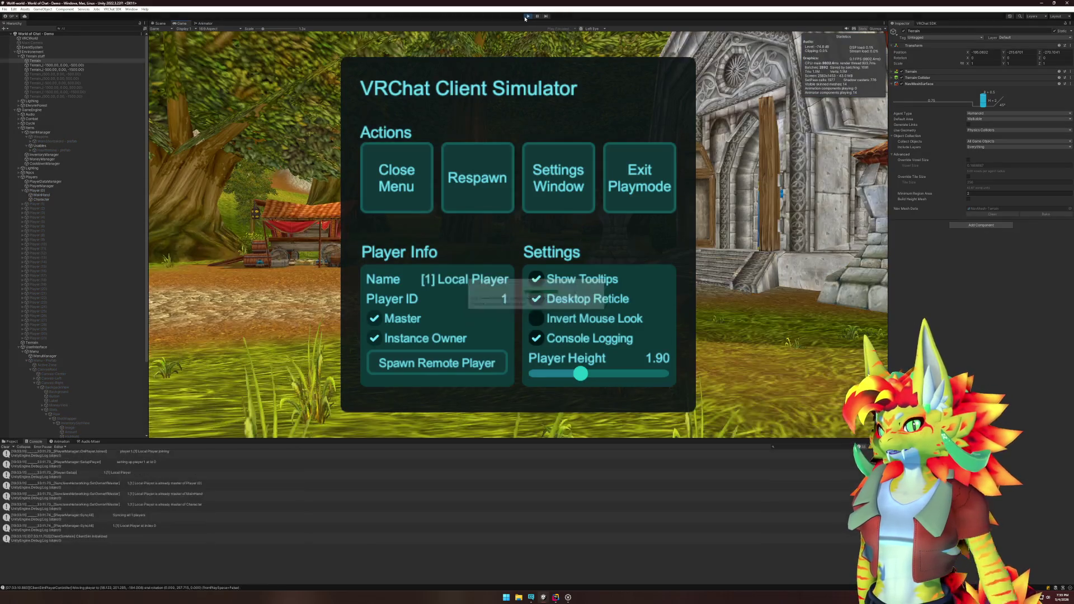
Step: Dismiss the simulator menu, walk to the wagons and open the Backpack
left_click(414, 165)
key("w")
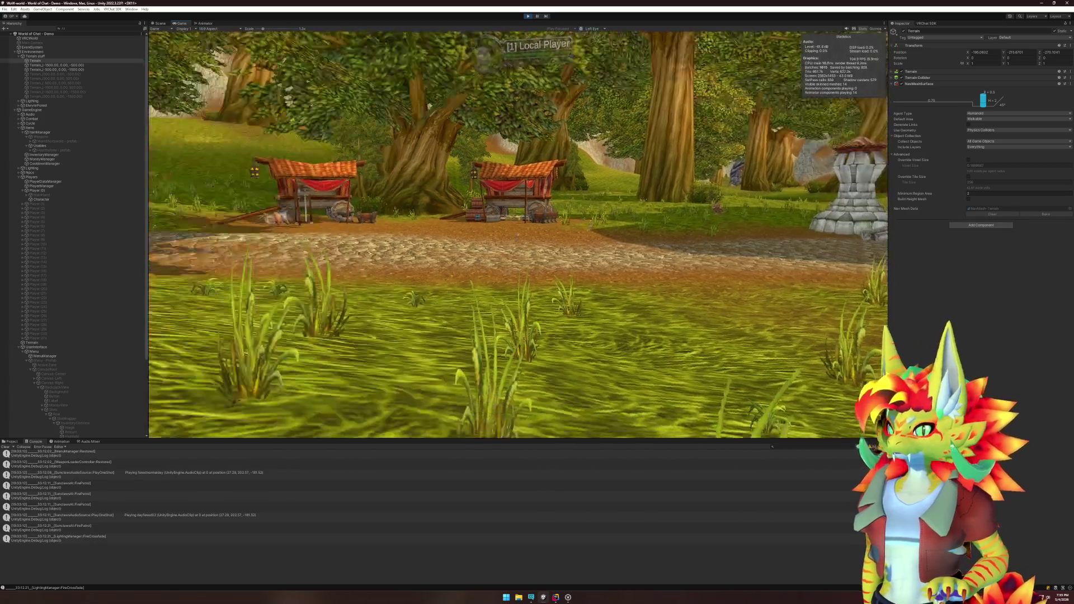
key("w")
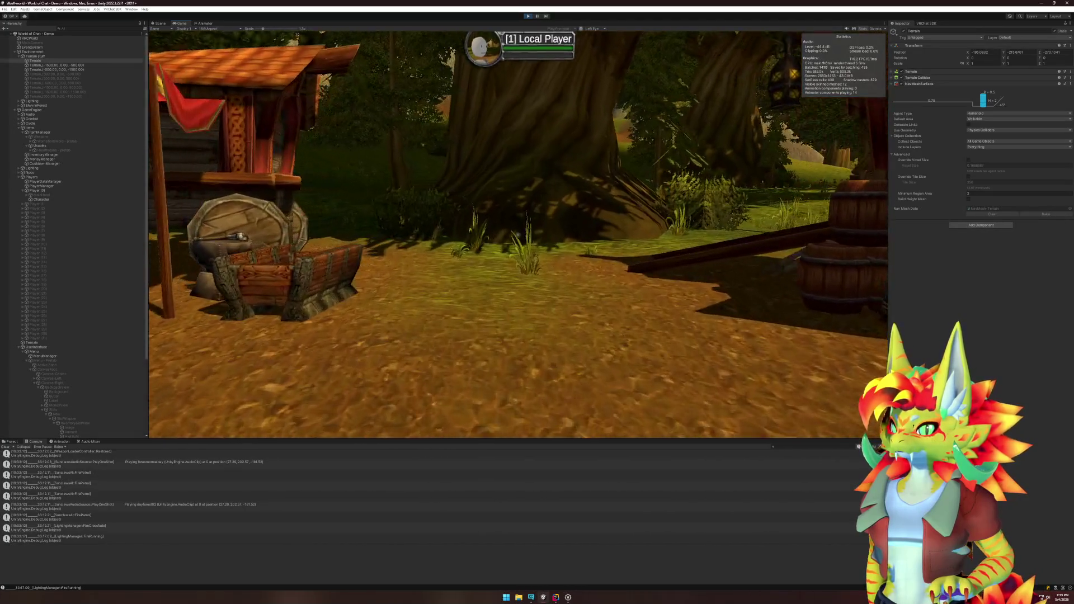
key("b")
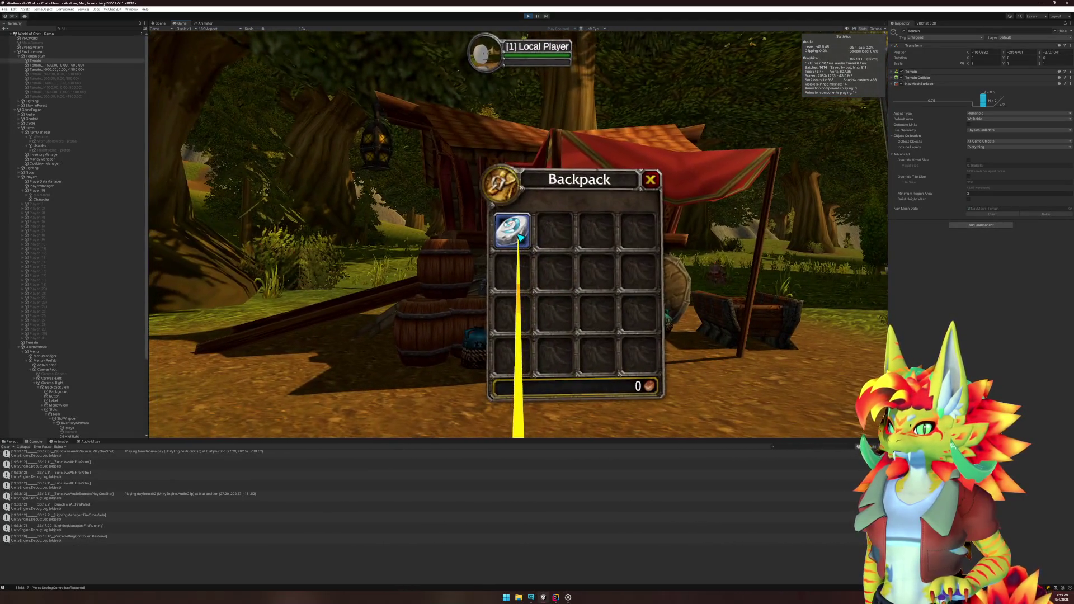
key("b")
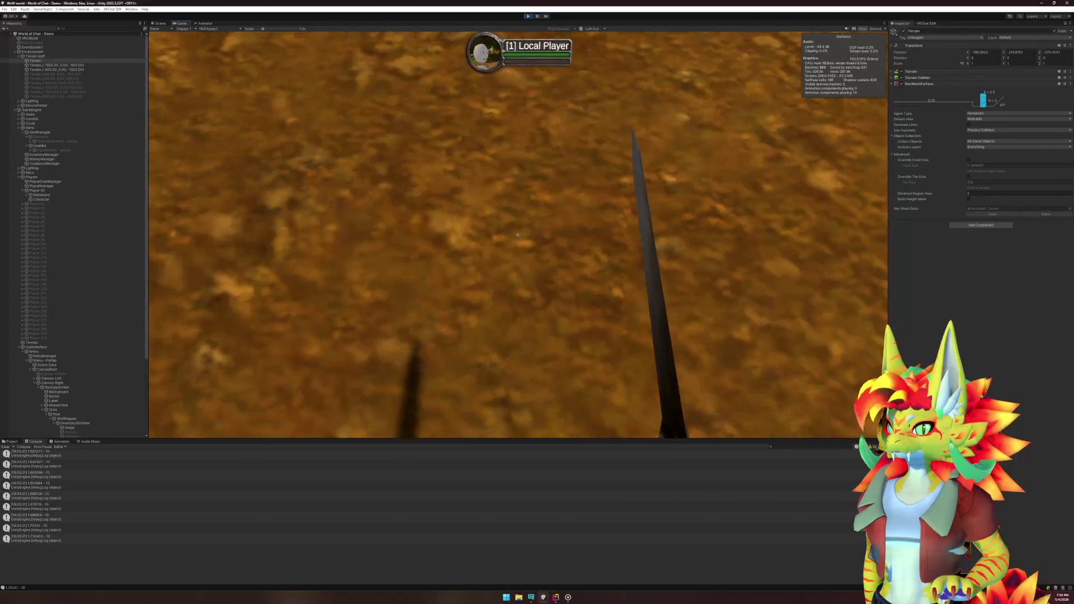
key("b")
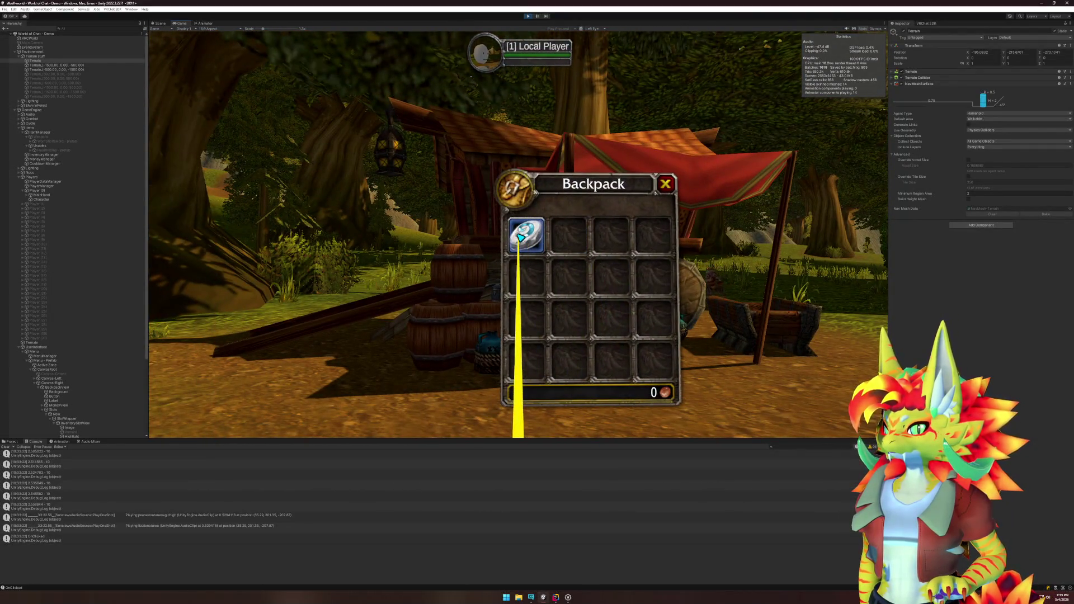
Step: Use the first backpack item three times while moving around the cart
left_click(520, 237)
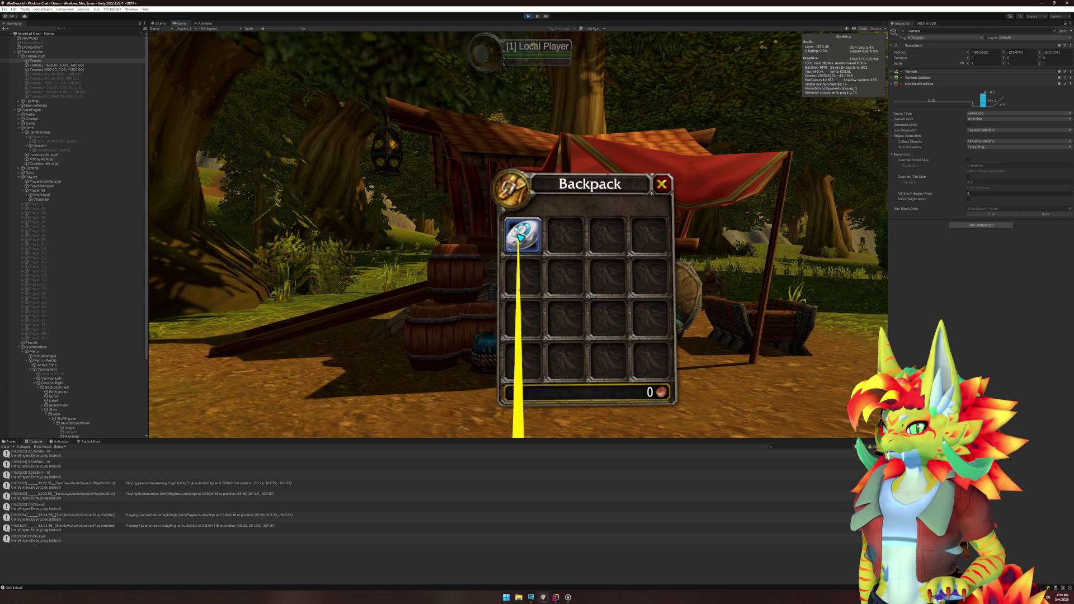
key("s")
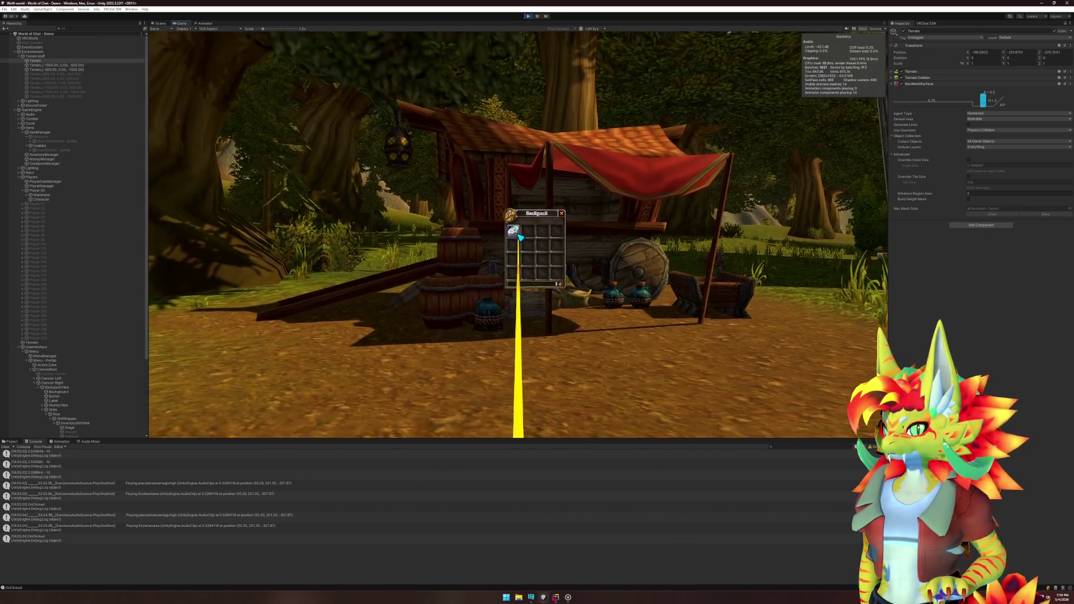
left_click(520, 237)
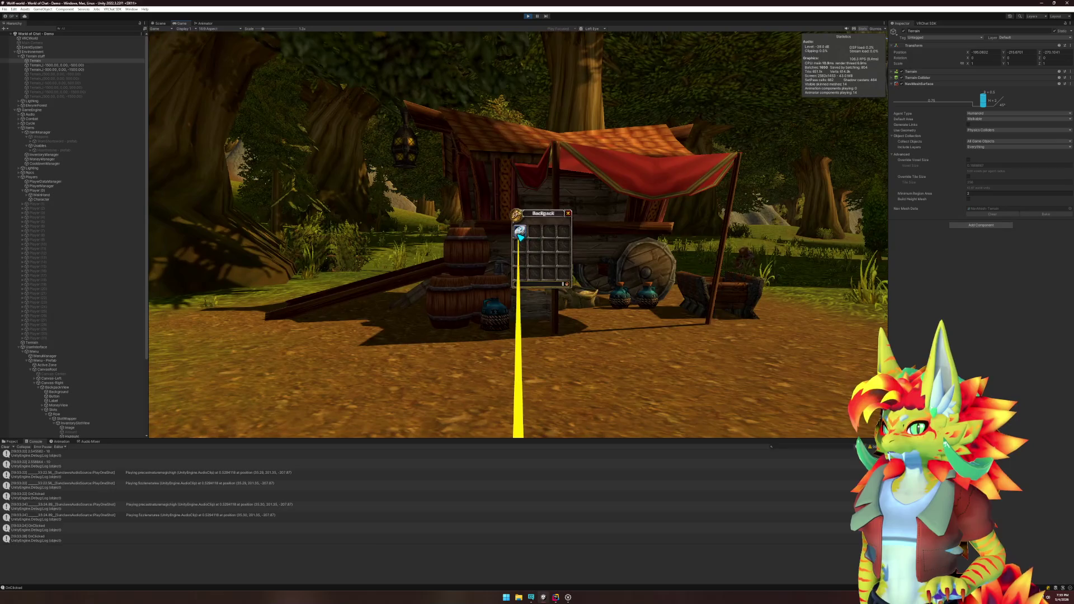
left_click(520, 237)
key("w")
Step: Inspect a Console log entry's stack trace, then switch to Rider
key("super")
left_click(168, 491)
scroll(168, 488, "up", 3)
scroll(168, 486, "down", 3)
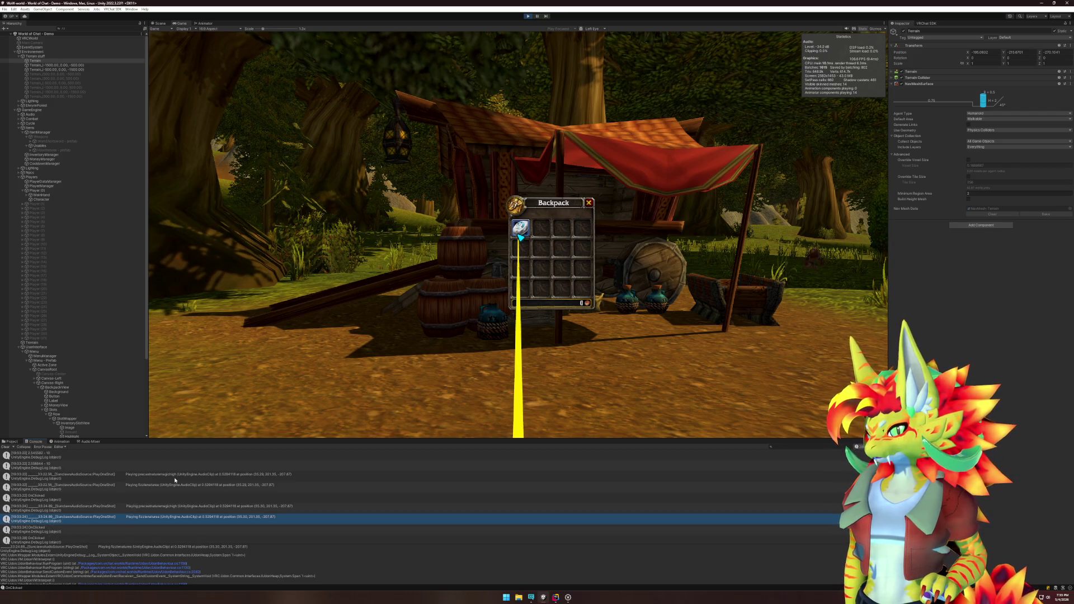
left_click(555, 598)
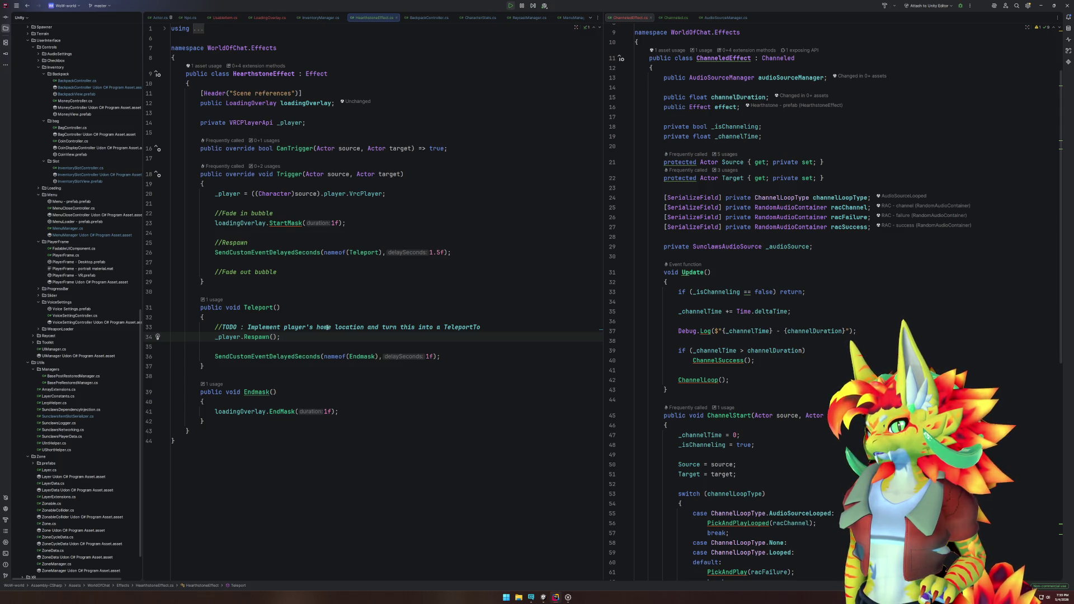
Step: Follow usableItem.Use into UsableItem.cs in the right split, then navigate to Actor.ChannelStart
left_click(317, 17)
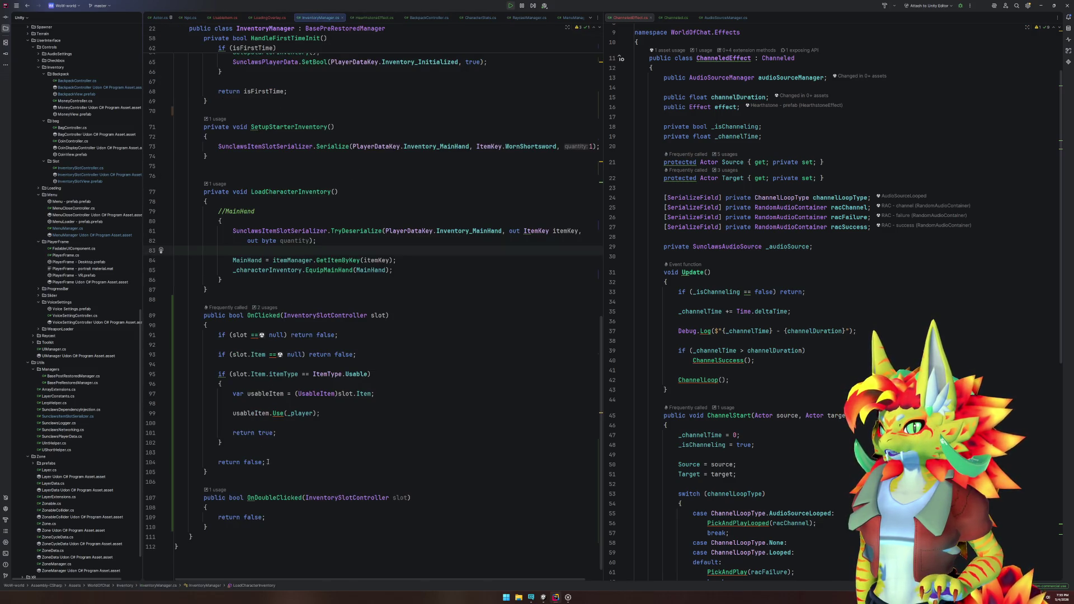
left_click(277, 414, "ctrl")
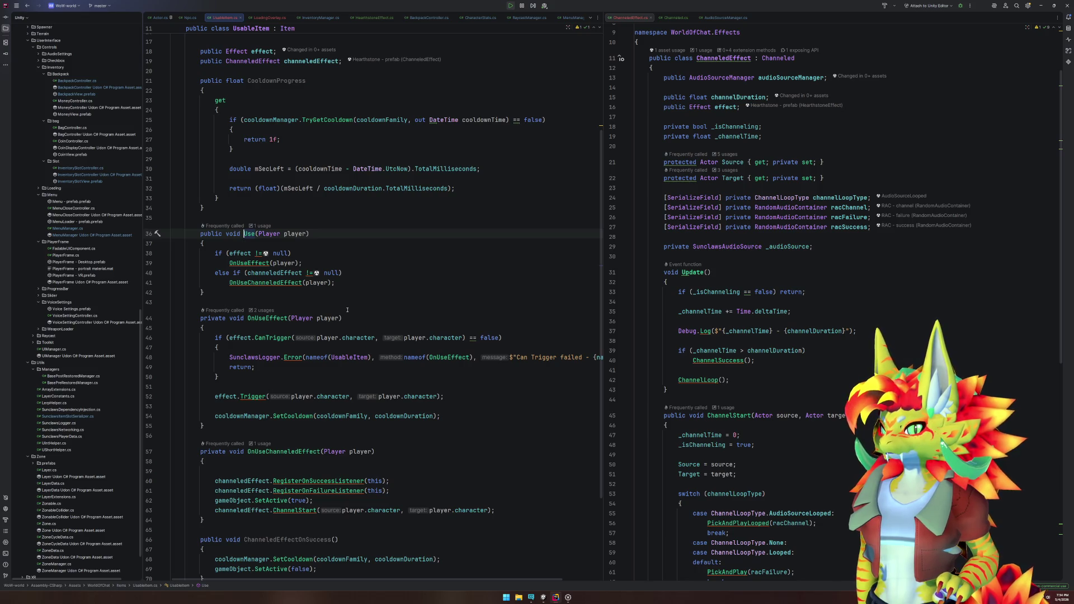
left_click_drag(225, 17, 842, 221)
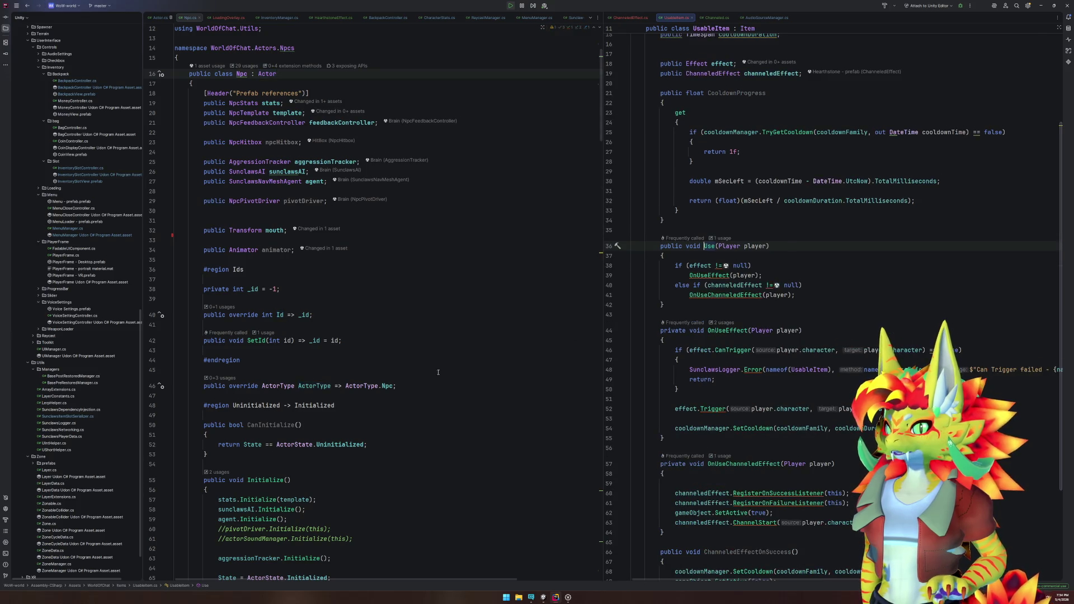
left_click(278, 17)
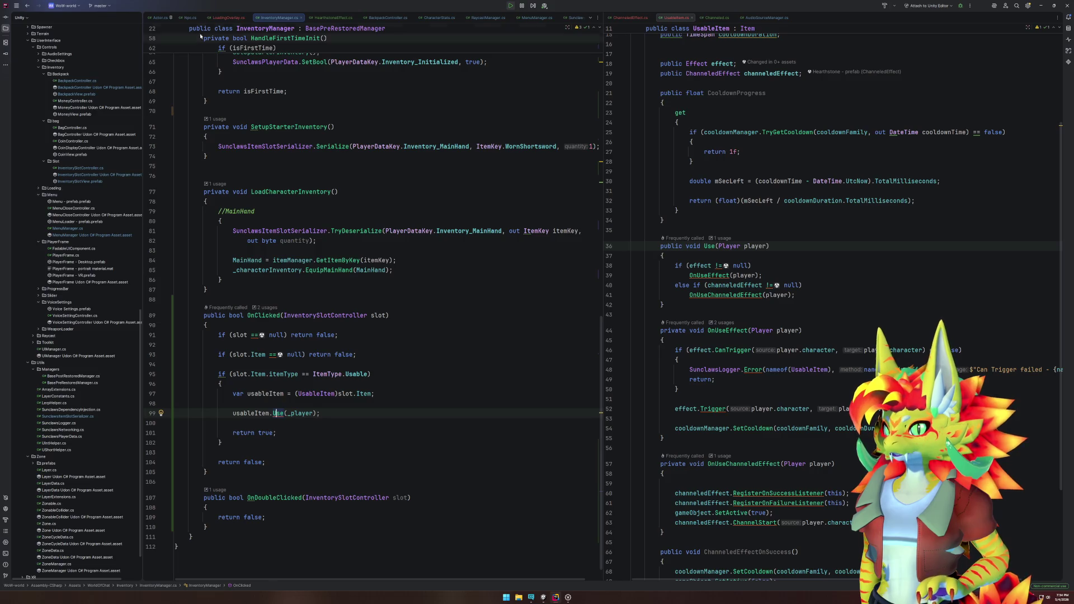
key("ctrl+alt+Left")
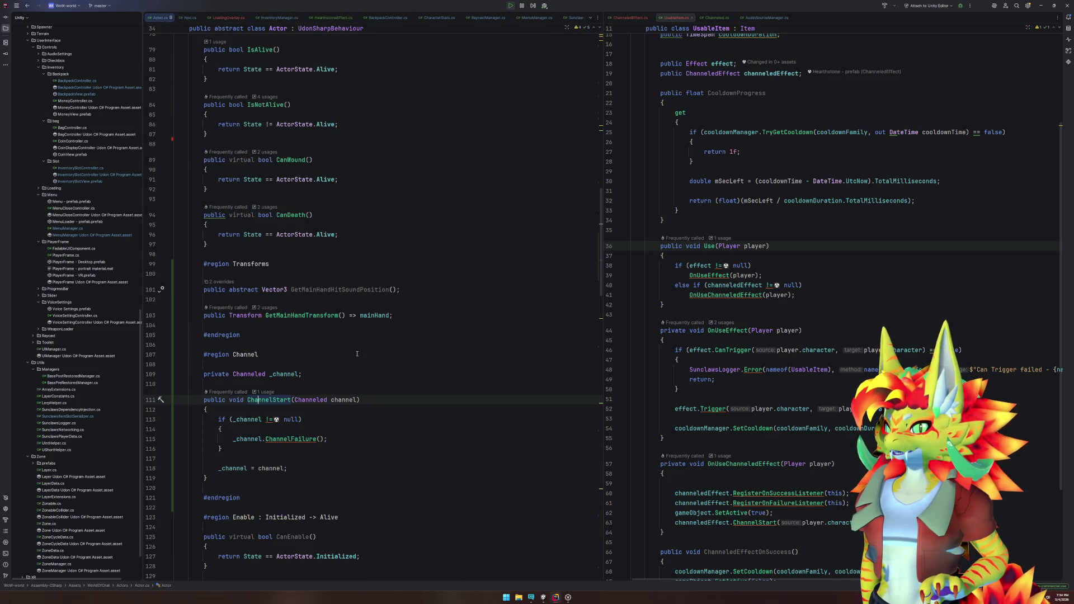
mouse_move(283, 440)
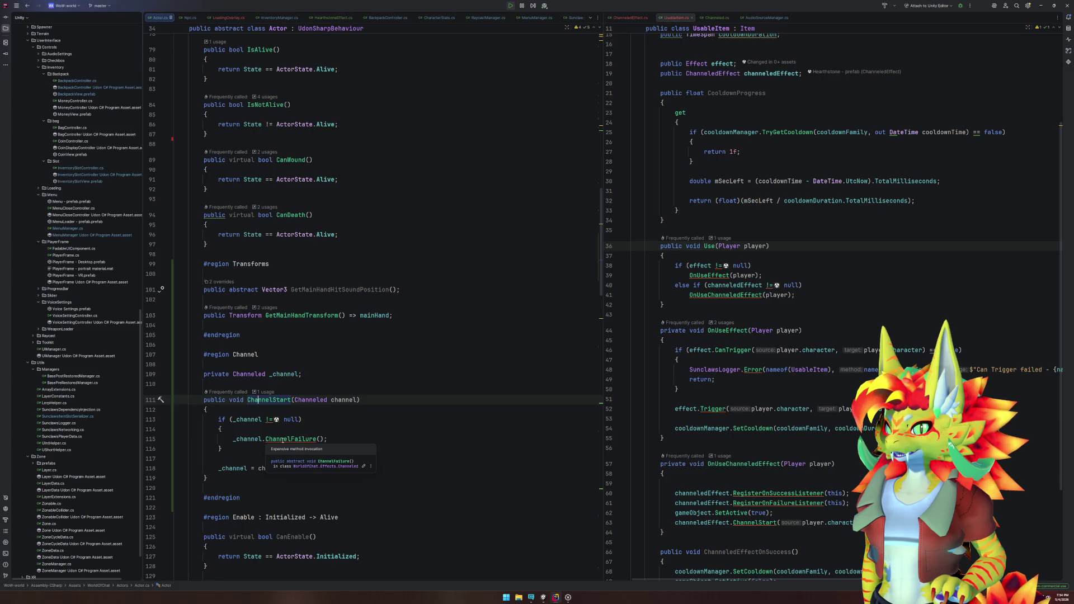
Step: Follow ChannelStart's single usage into ChanneledEffect.cs
left_click(266, 392)
left_click(303, 419)
scroll(798, 341, "up", 2)
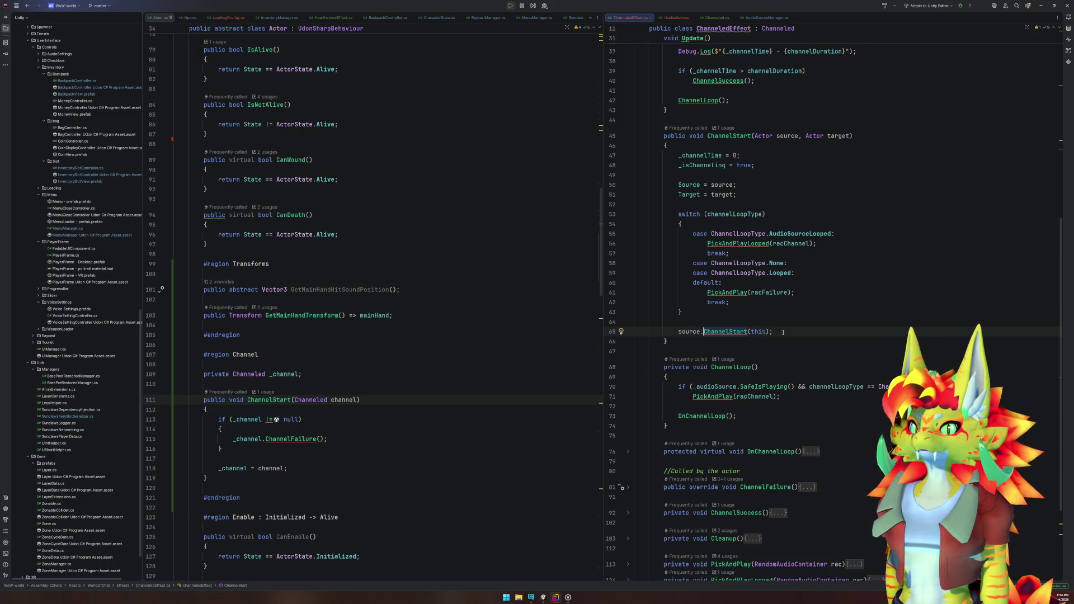
Step: Follow ChanneledEffect's ChannelStart caller into UsableItem.cs, move it to the left pane and place the cursor in OnUseChanneledEffect
left_click(727, 129)
left_click(754, 156)
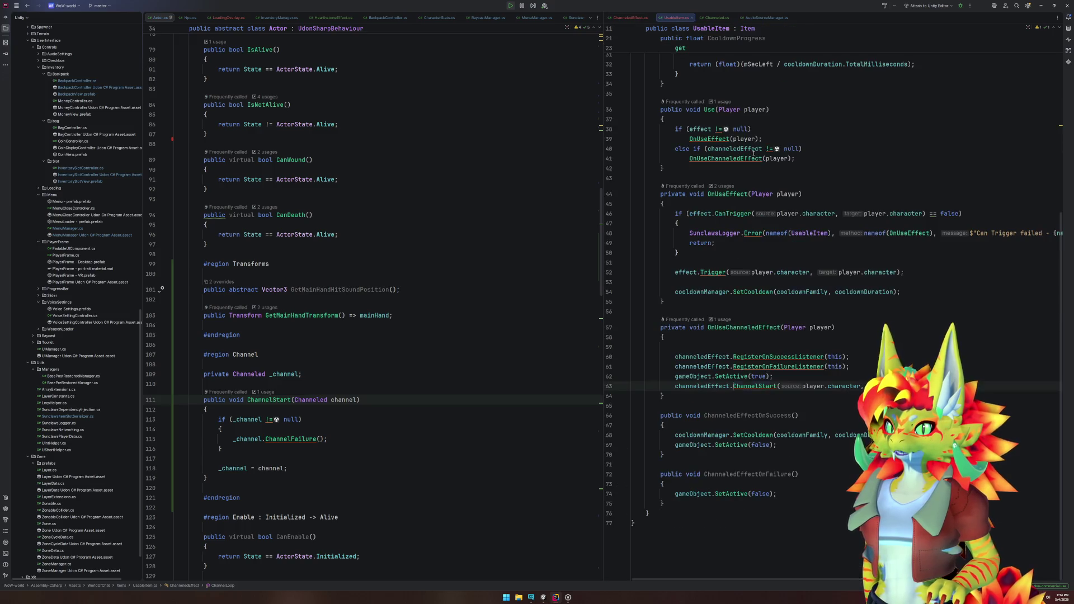
mouse_move(676, 21)
left_mouse_down()
mouse_move(427, 158)
mouse_move(441, 179)
left_mouse_up()
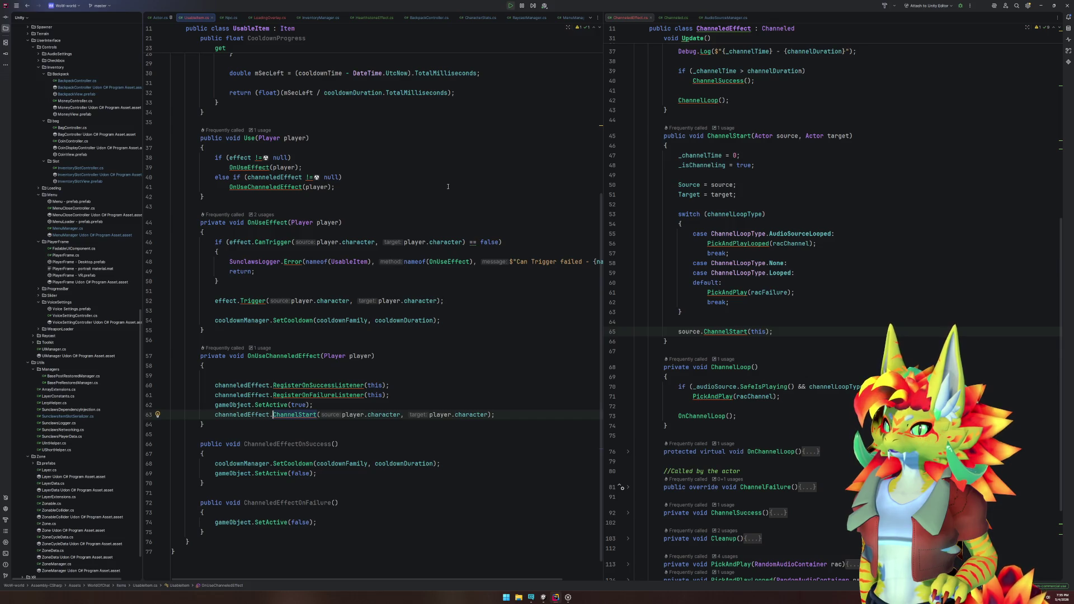
left_click(283, 355)
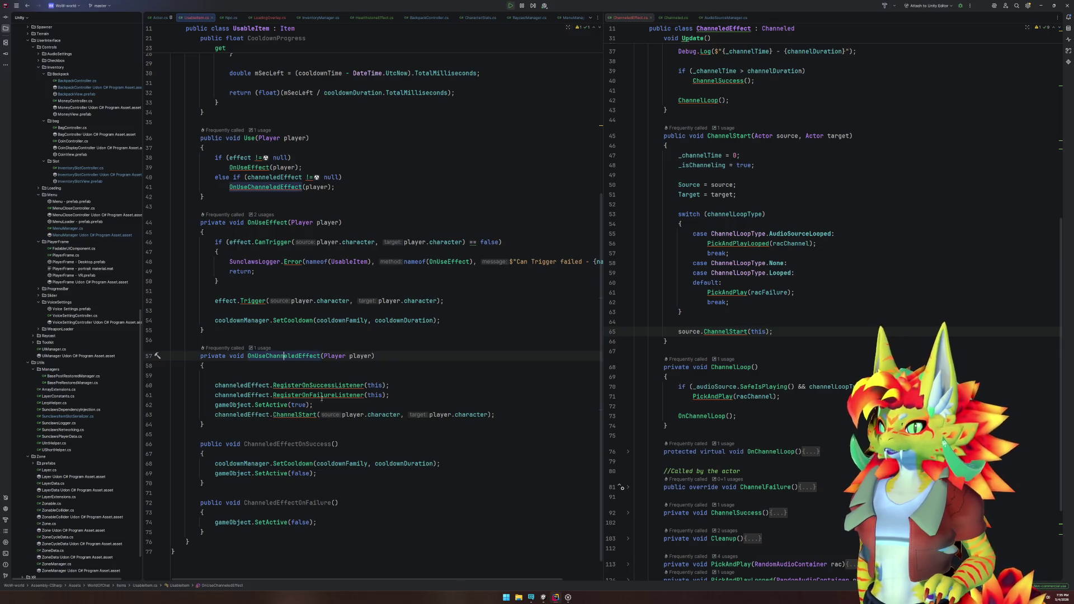
left_click(386, 373)
Step: Add an 'if (channeledEffect.IsChannelling())' check at the top of OnUseChanneledEffect
key("Return")
key("Return")
key("Up")
key("Up")
type("if")
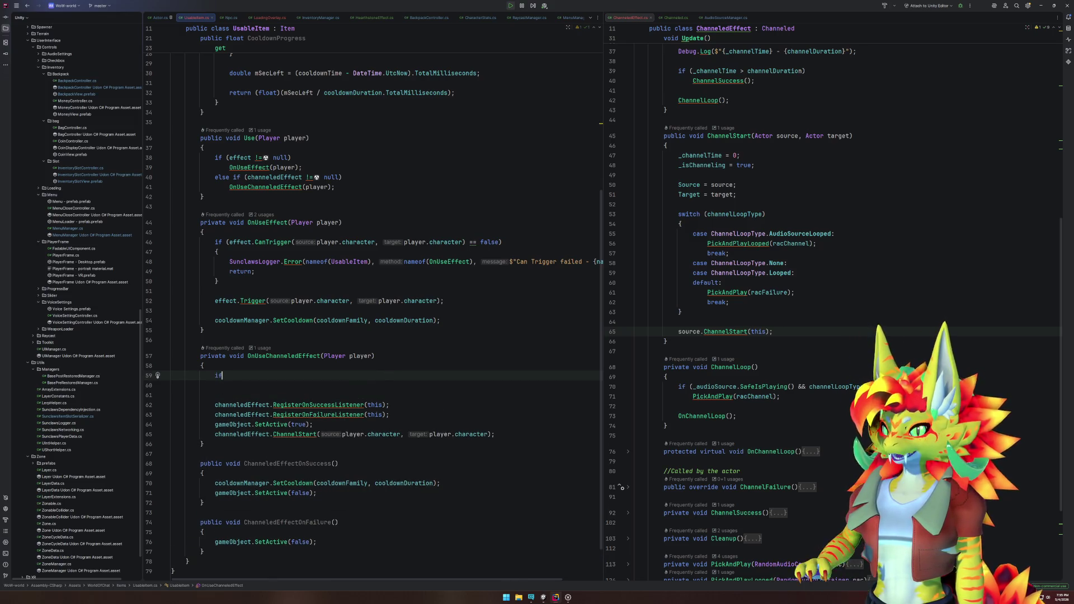
type("(")
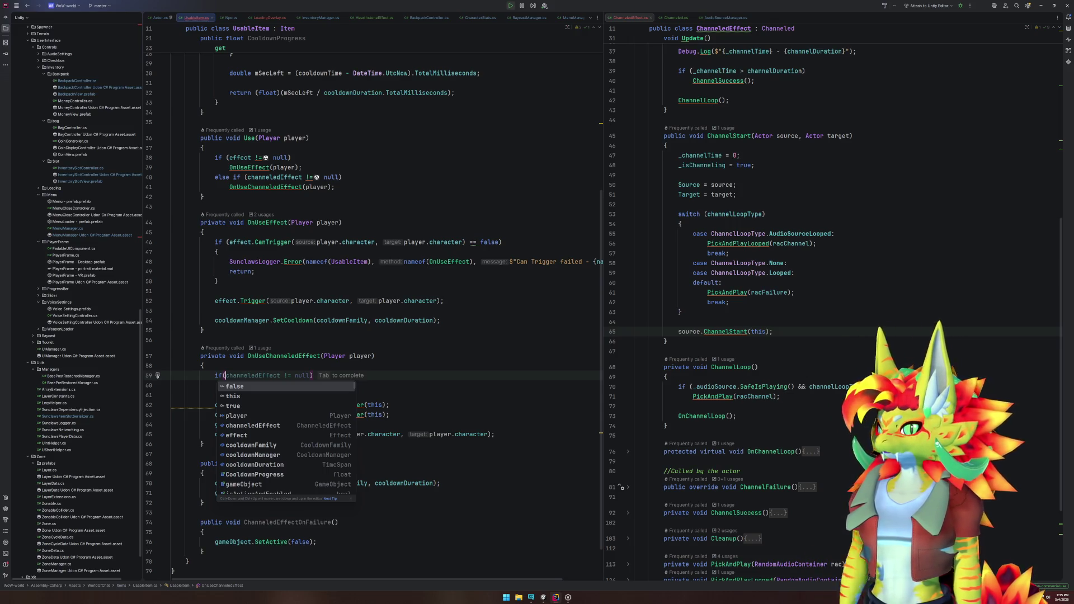
type("player.")
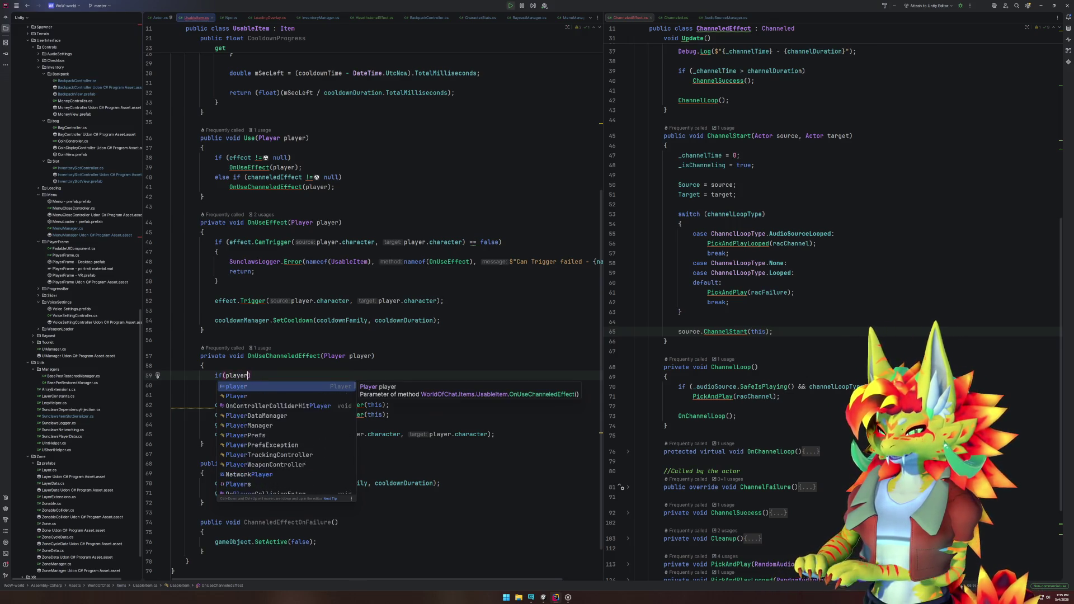
key("BackSpace")
key("BackSpace")
key("BackSpace")
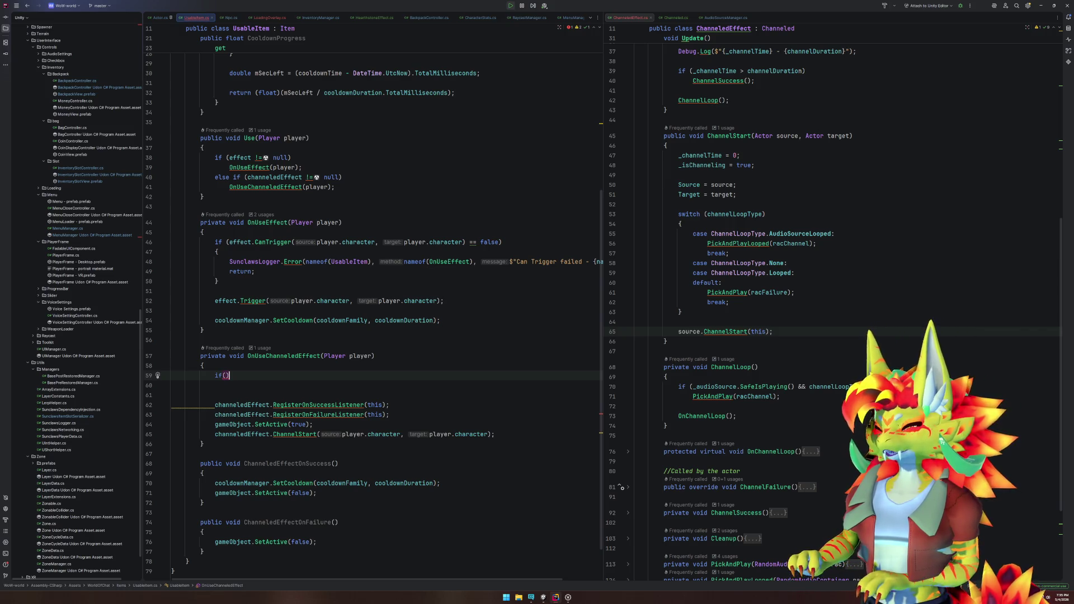
type("channeledEffect != null")
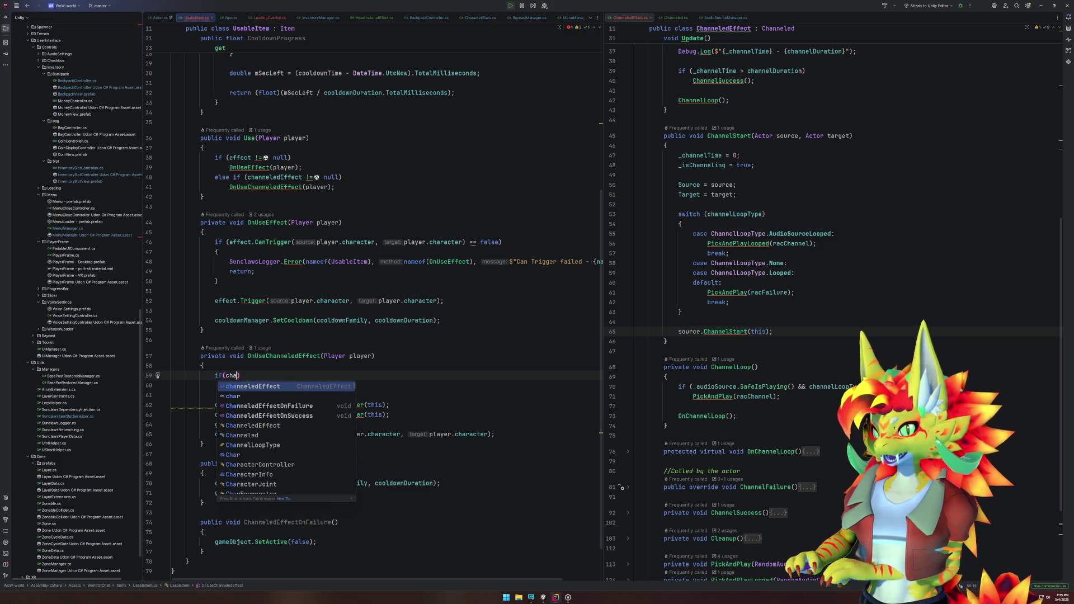
key("BackSpace")
key("BackSpace")
key("BackSpace")
type(".is")
key("Escape")
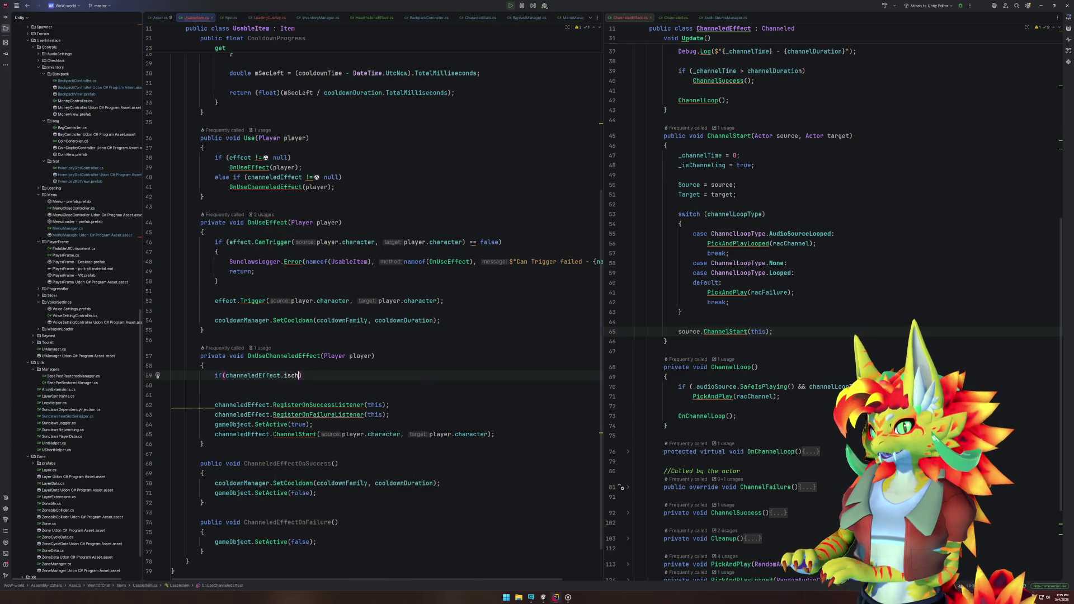
key("ctrl+space")
key("BackSpace")
key("BackSpace")
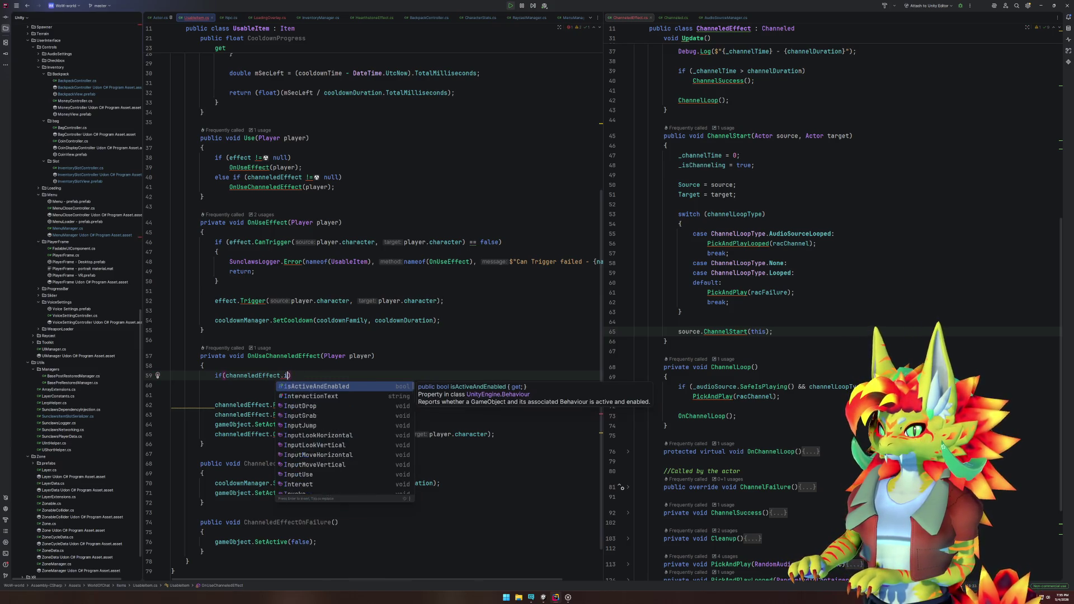
type("I")
key("Escape")
type("sChannelling")
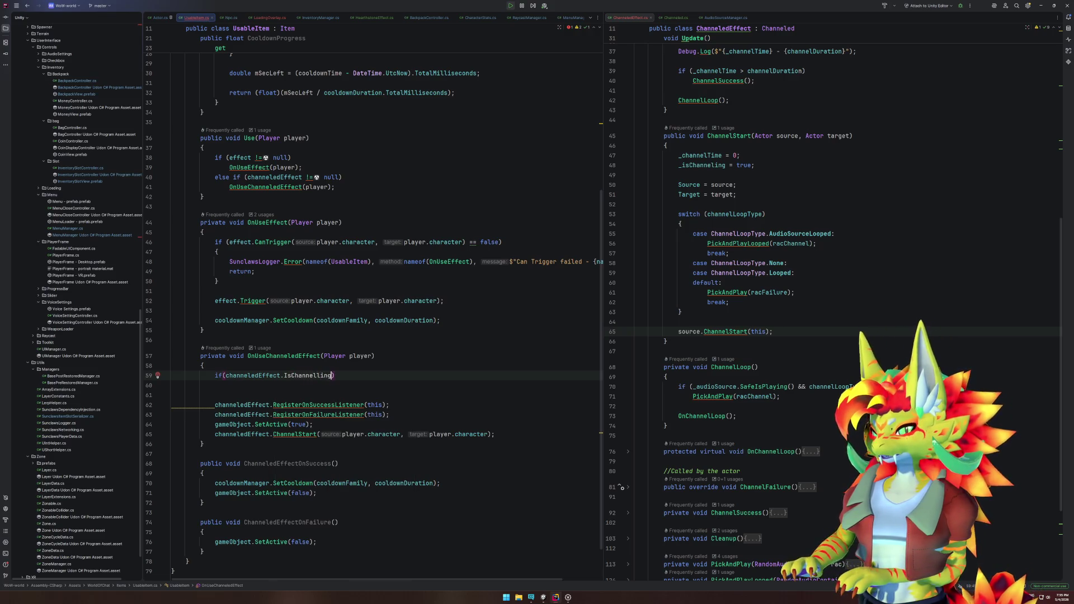
type("())")
Step: Give the if a braces block calling channeledEffect.ChannelFailure() instead of Cancel()
key("Return")
type("{")
key("Return")
type("channeledEffect.")
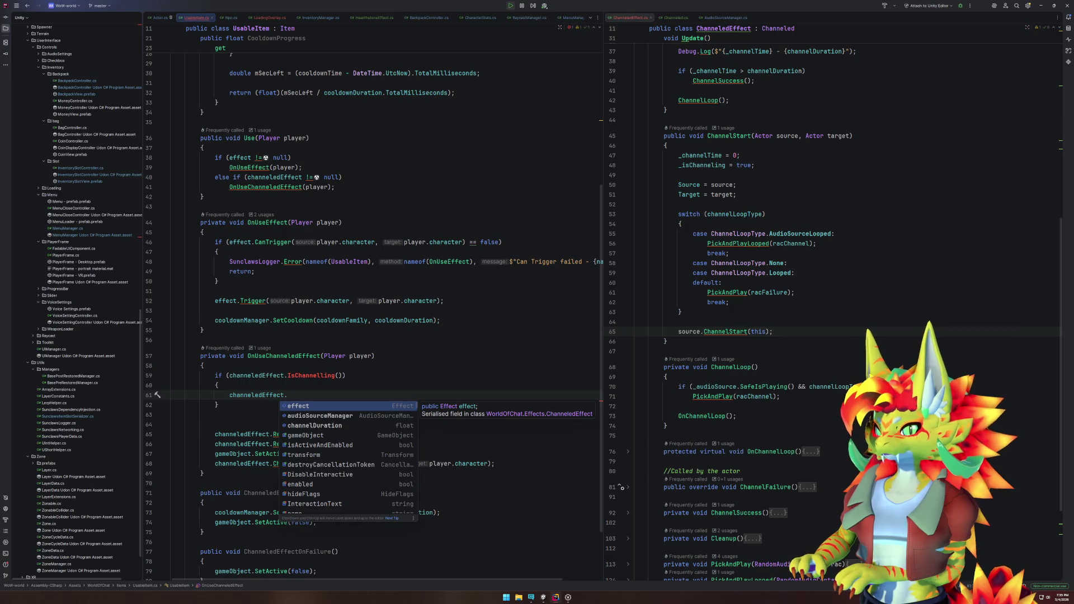
type("Cancelm")
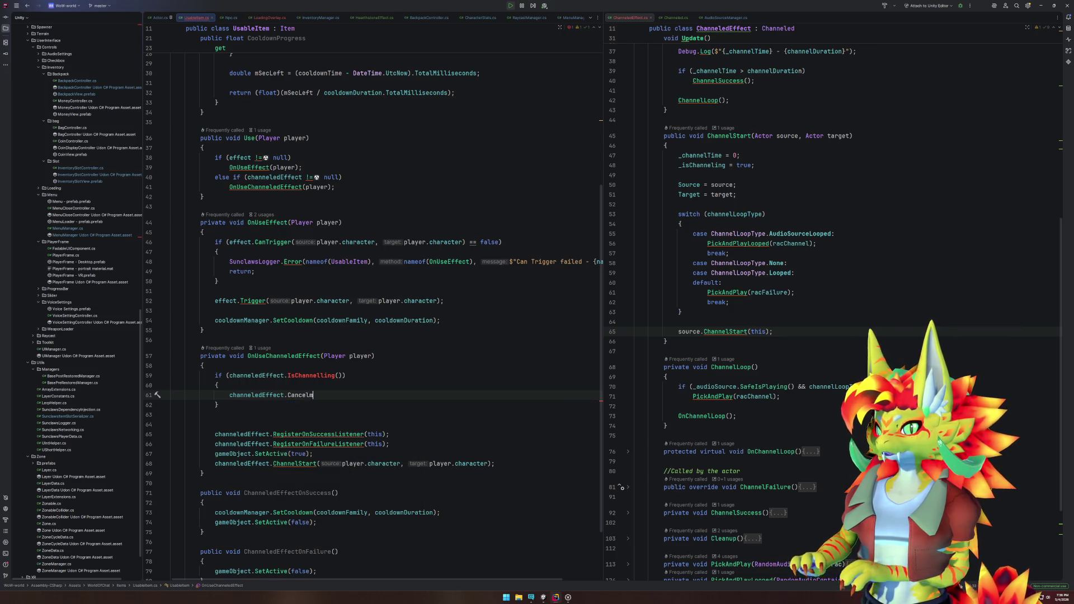
key("BackSpace")
type("();")
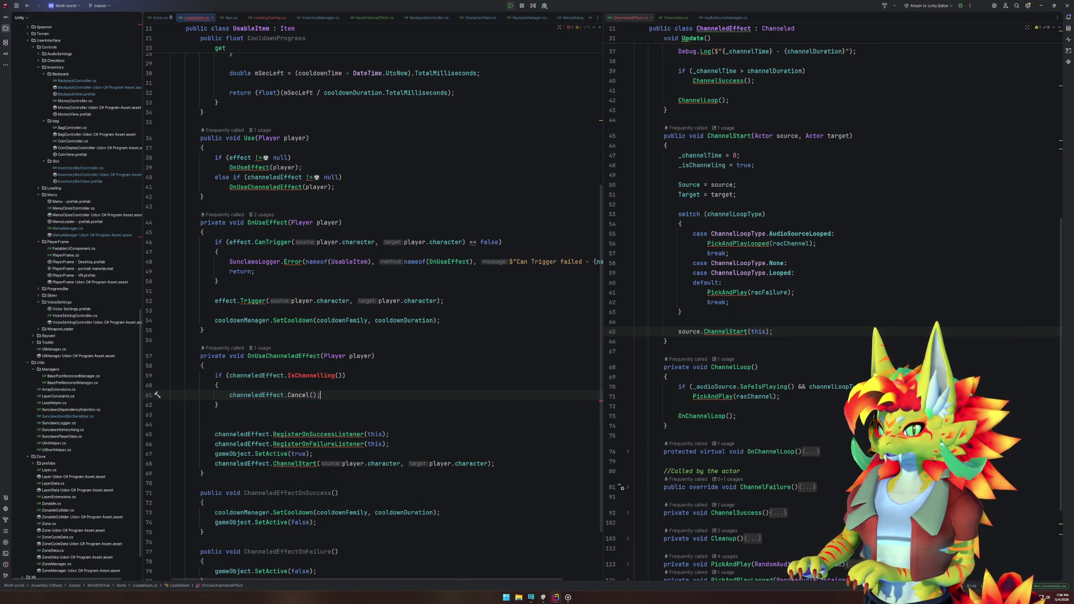
key("Return")
key("Up")
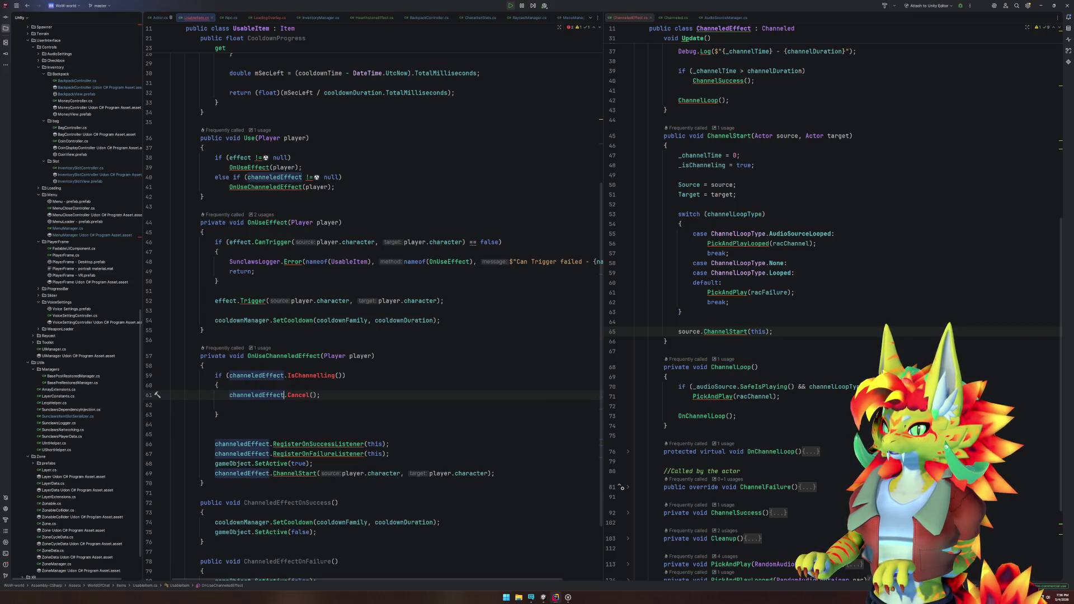
key("Right")
key("ctrl+shift+Right")
type("fail")
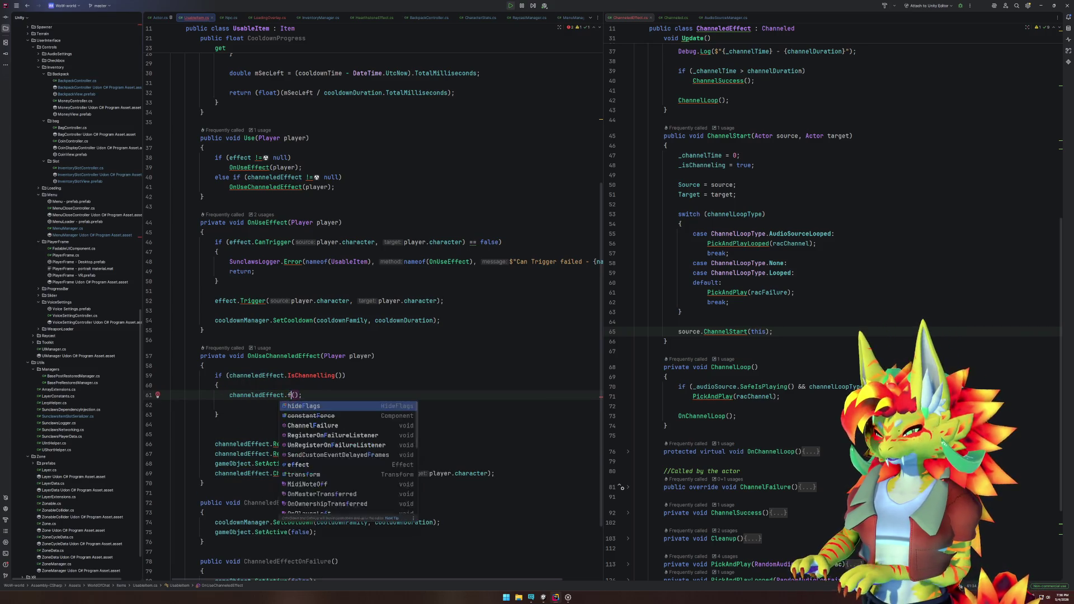
key("Return")
Step: Add 'return;' after the failure call, remove the extra blank line, and open ChannelFailure's declaration
key("End")
key("Return")
type("return;")
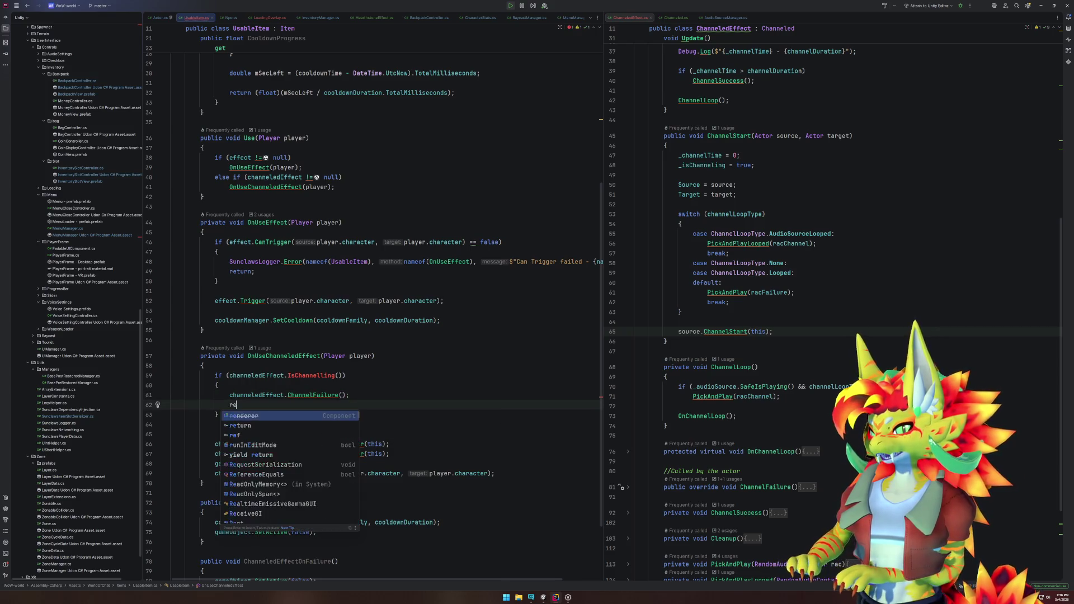
key("Down")
key("Down")
key("Delete")
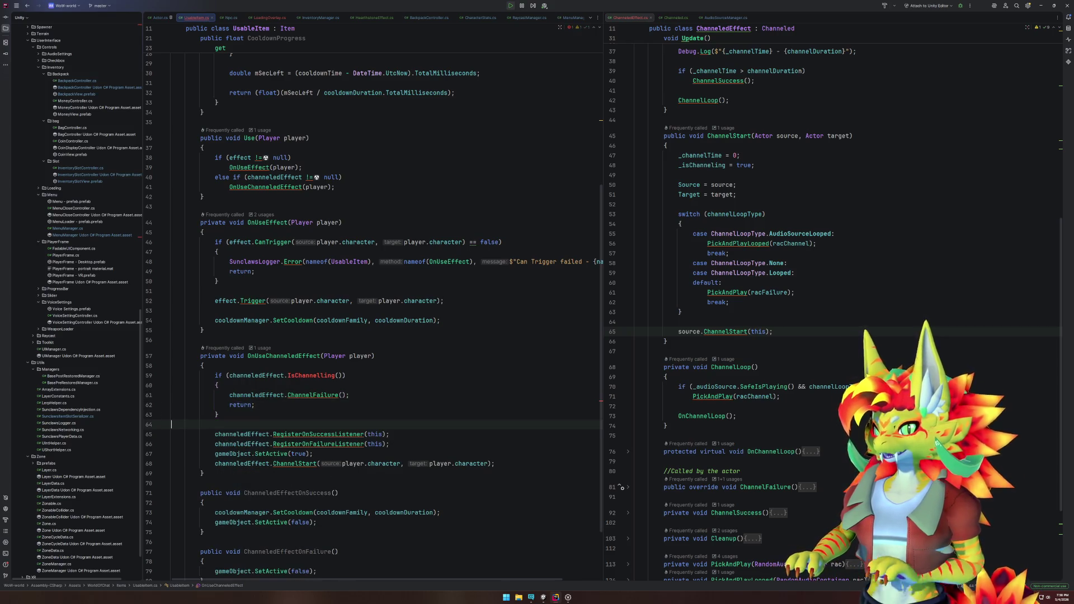
left_click(314, 395, "ctrl")
scroll(784, 356, "up", 5)
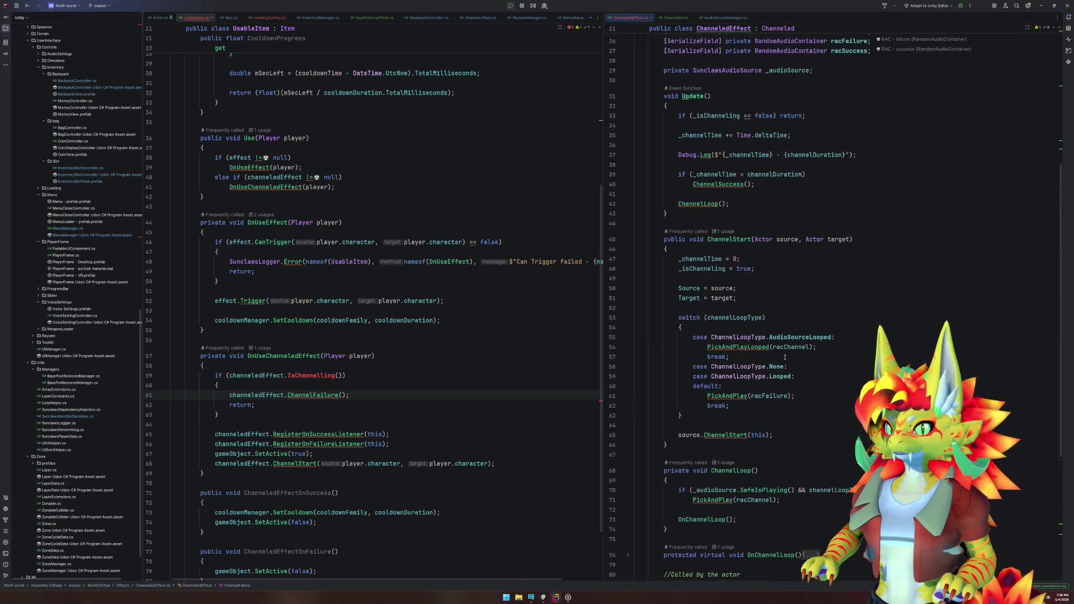
Step: Fold ChannelStart and ChannelLoop, then write IsChannelling() => _isChanneling after ChannelSuccess
left_click(629, 240)
left_click(630, 266)
left_click(719, 391)
key("Return")
key("Return")
key("Up")
type("p")
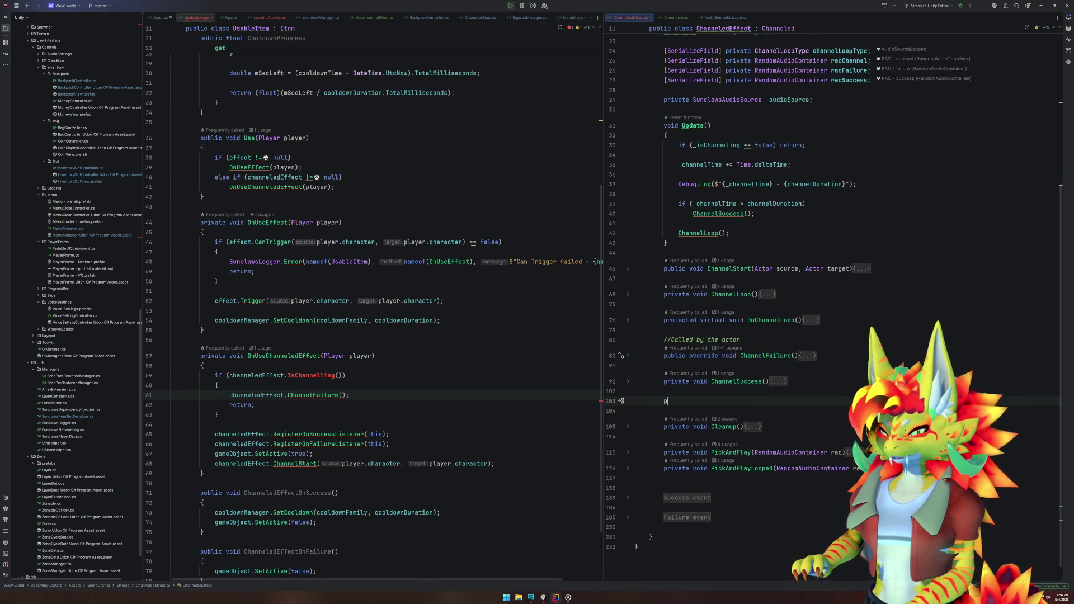
type("ublic bool IsChannelling")
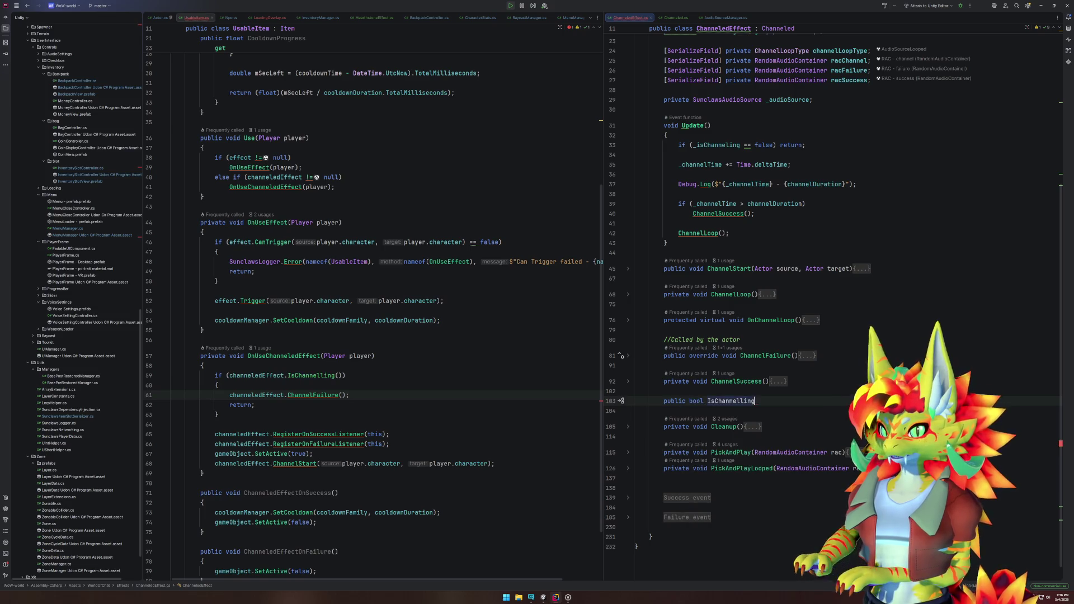
type("()")
key("Return")
type("{")
key("Return")
type("ret")
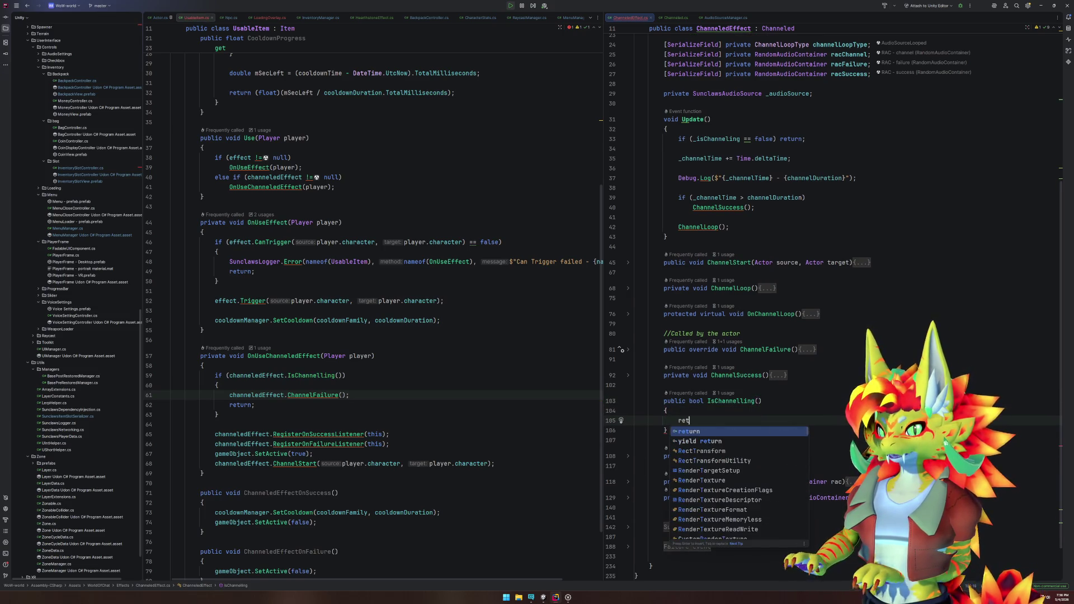
left_click(762, 401)
type("=> _is")
key("Return")
Step: Delete the leftover body lines and brace, ending the IsChannelling line with a semicolon
key("Down")
key("ctrl+y")
key("ctrl+y")
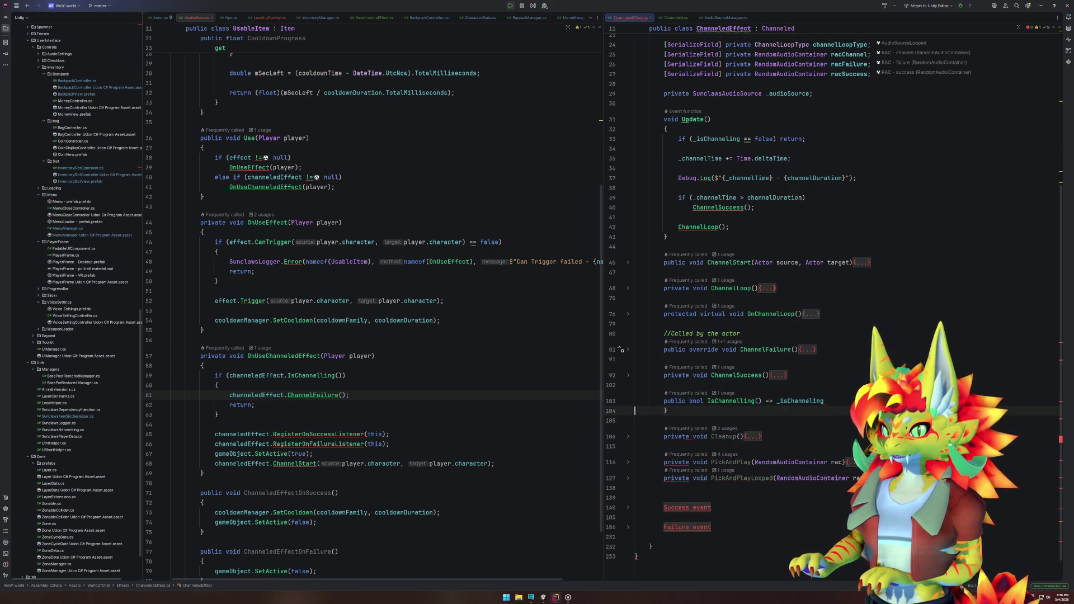
key("ctrl+y")
key("Up")
key("End")
type(";")
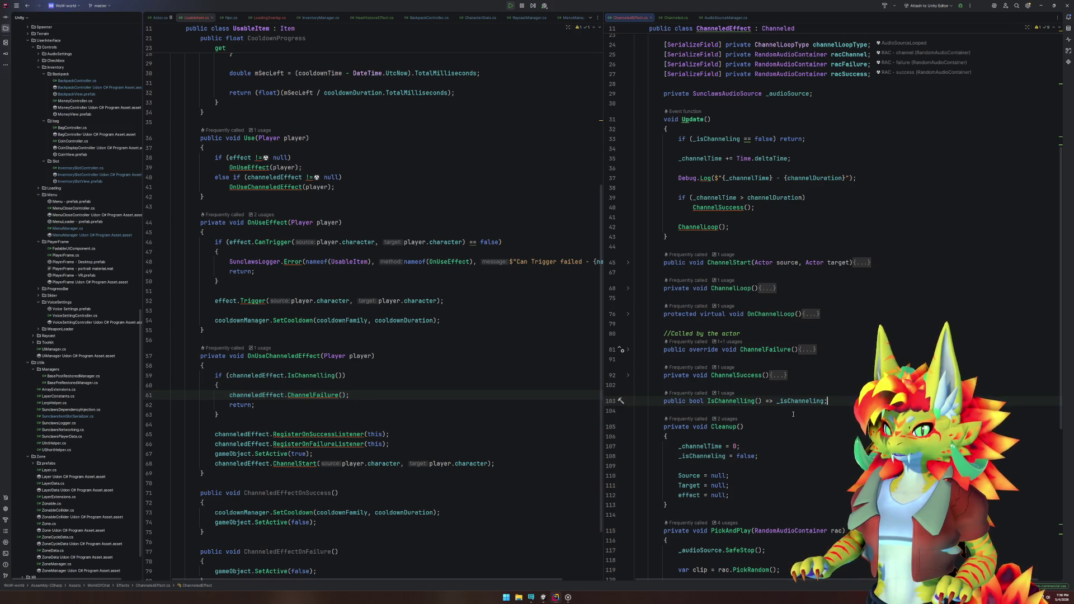
Step: Collapse and re-expand the ChanneledEffect class, then return to Unity
key("ctrl+shift+minus")
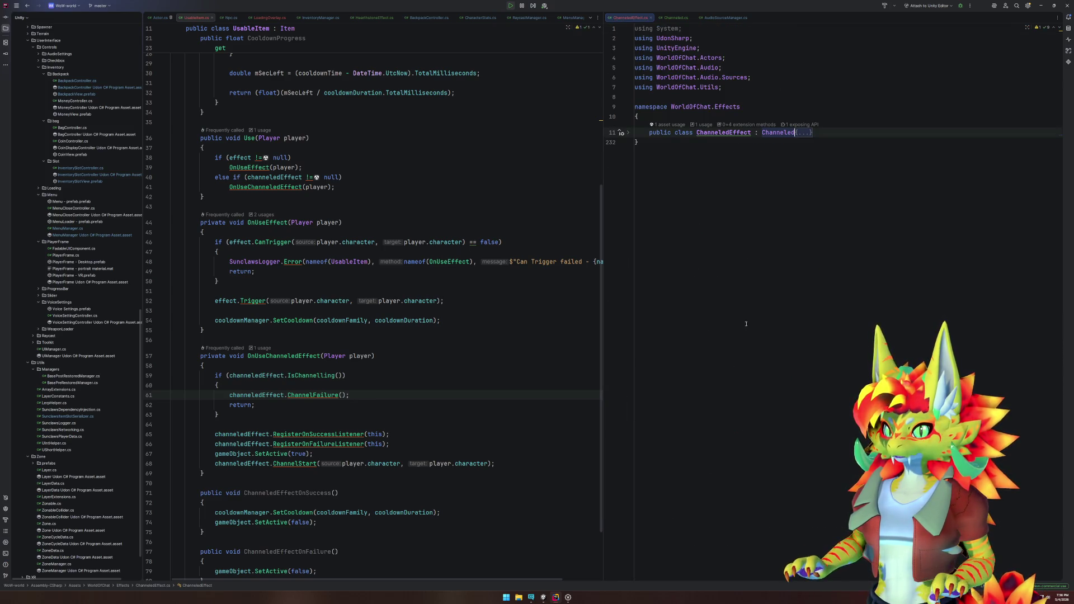
left_click(627, 132)
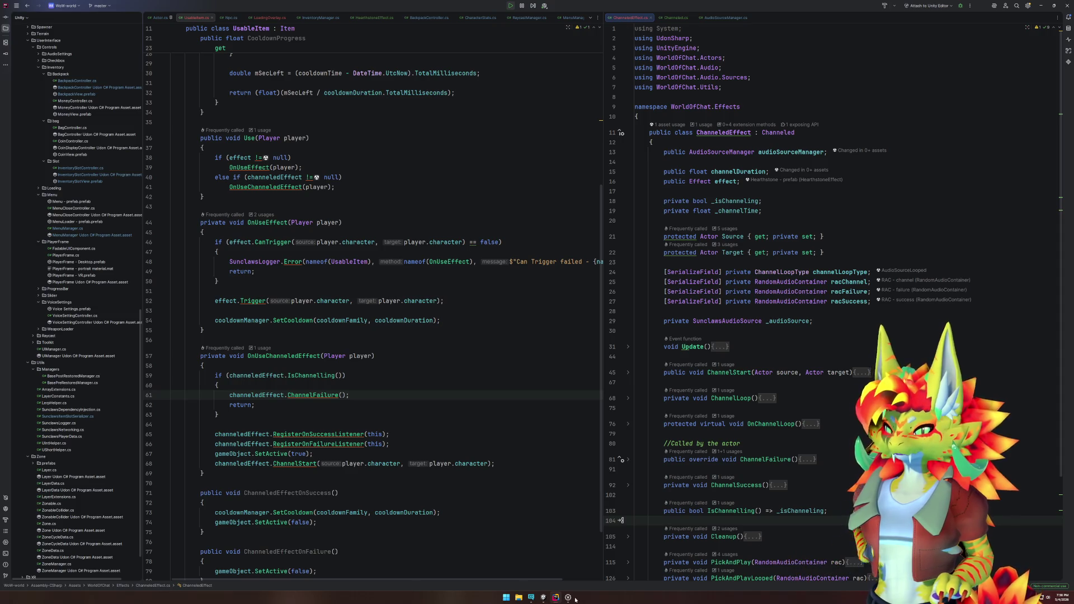
left_click(543, 598)
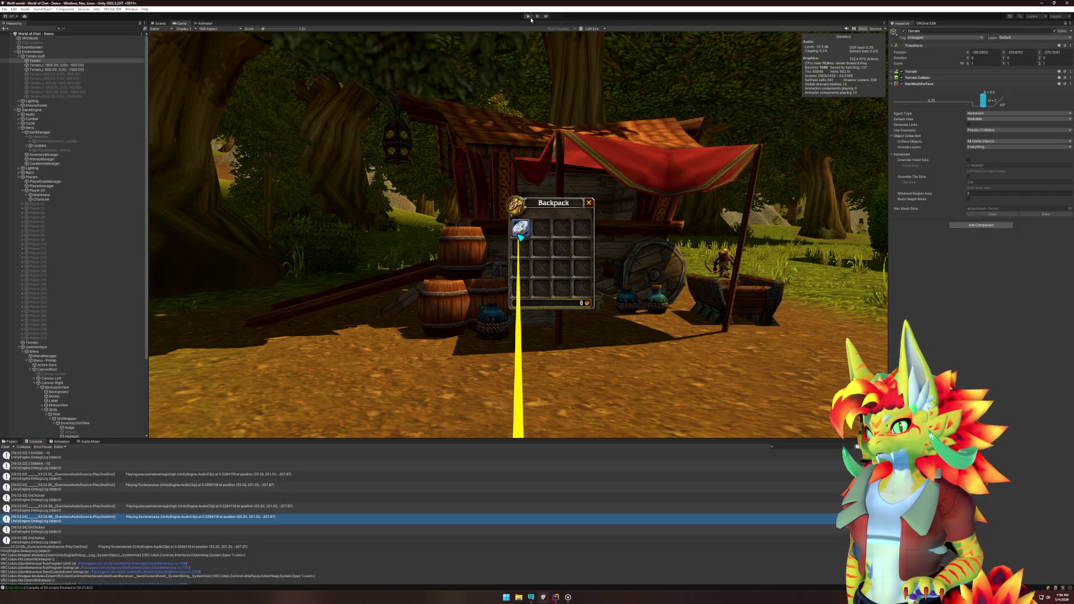
Step: Stop and restart play mode, then close the VRChat Client Simulator menu
left_click(530, 17)
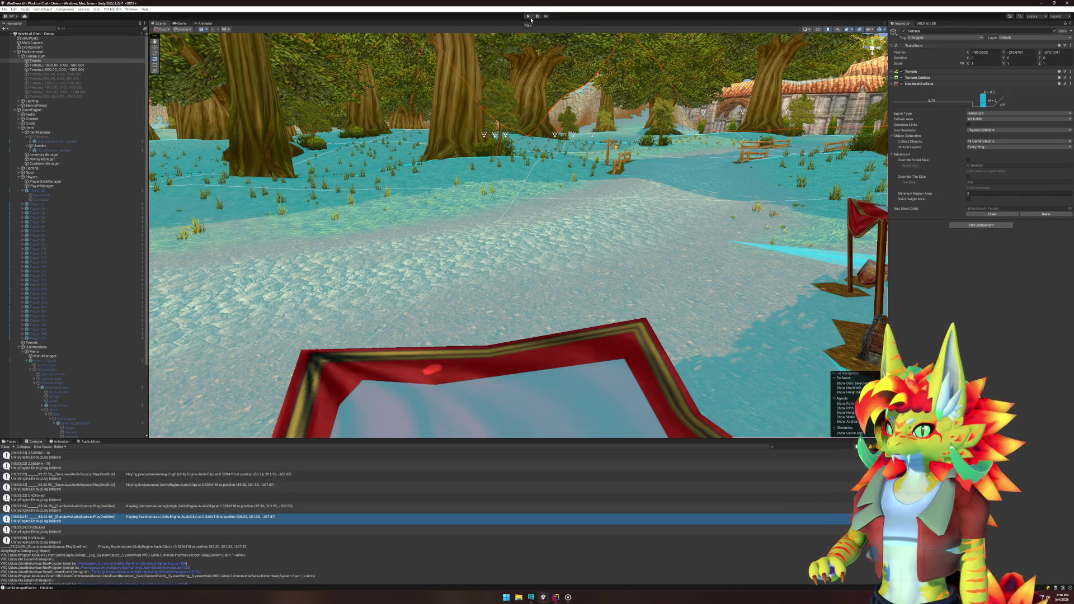
left_click(529, 18)
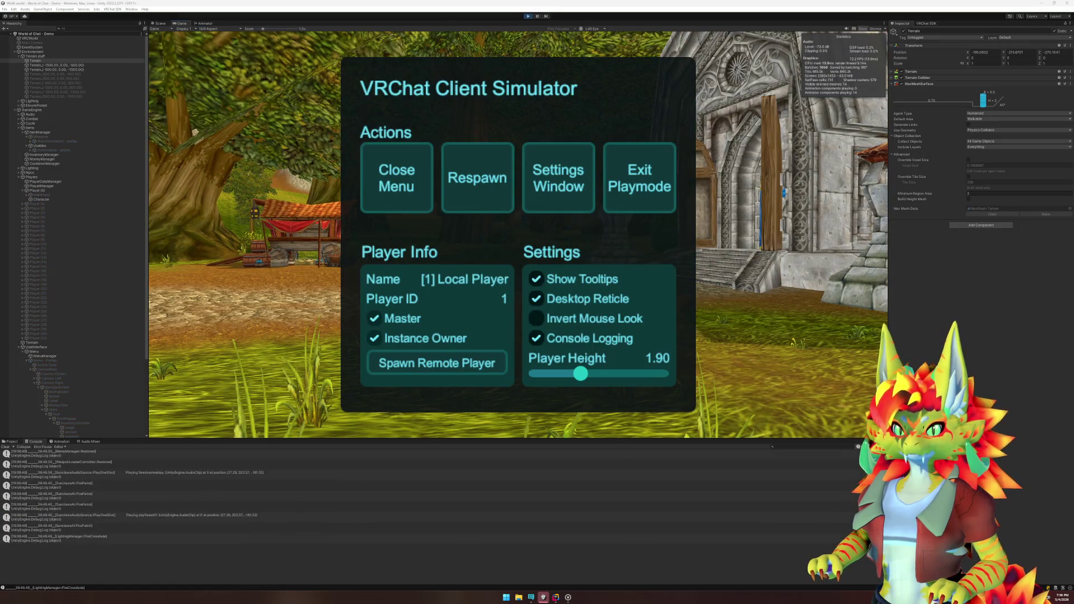
key("Escape")
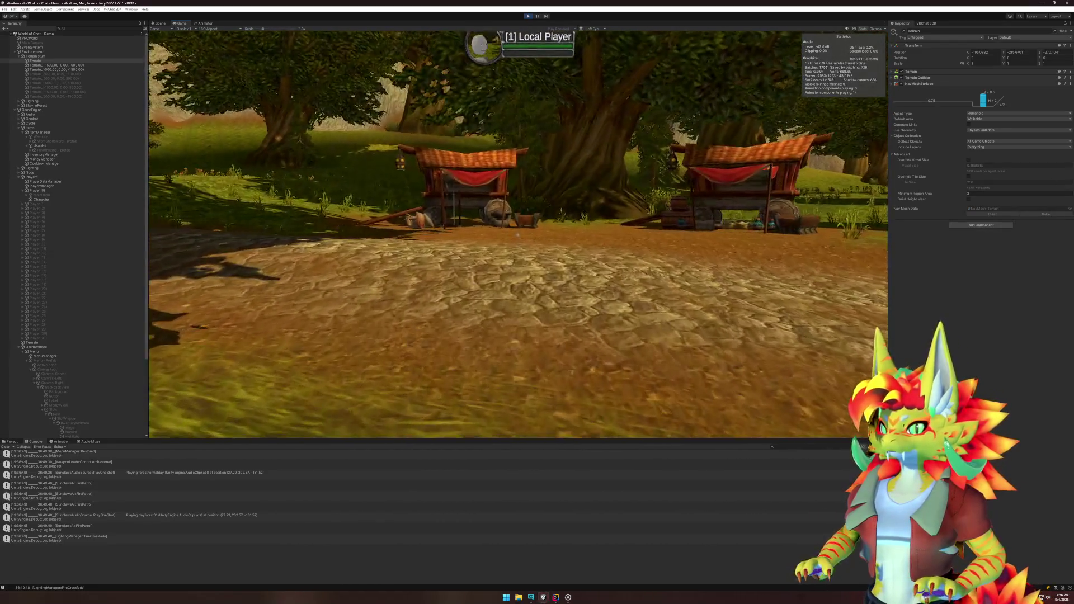
Step: Open the Backpack with B, use the first-slot item twice, then return to Rider
key("b")
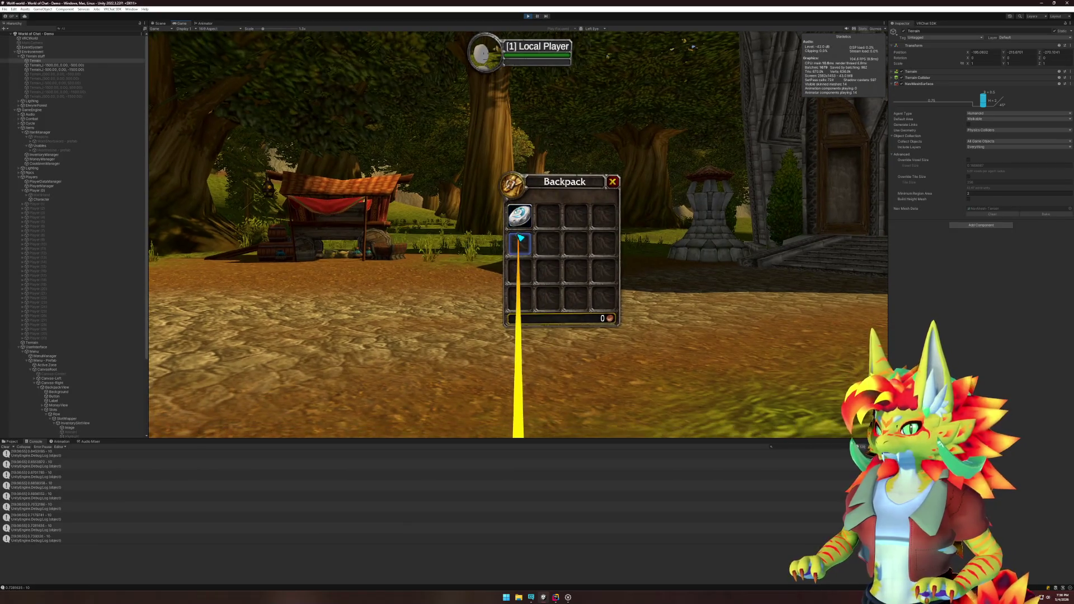
left_click(518, 235)
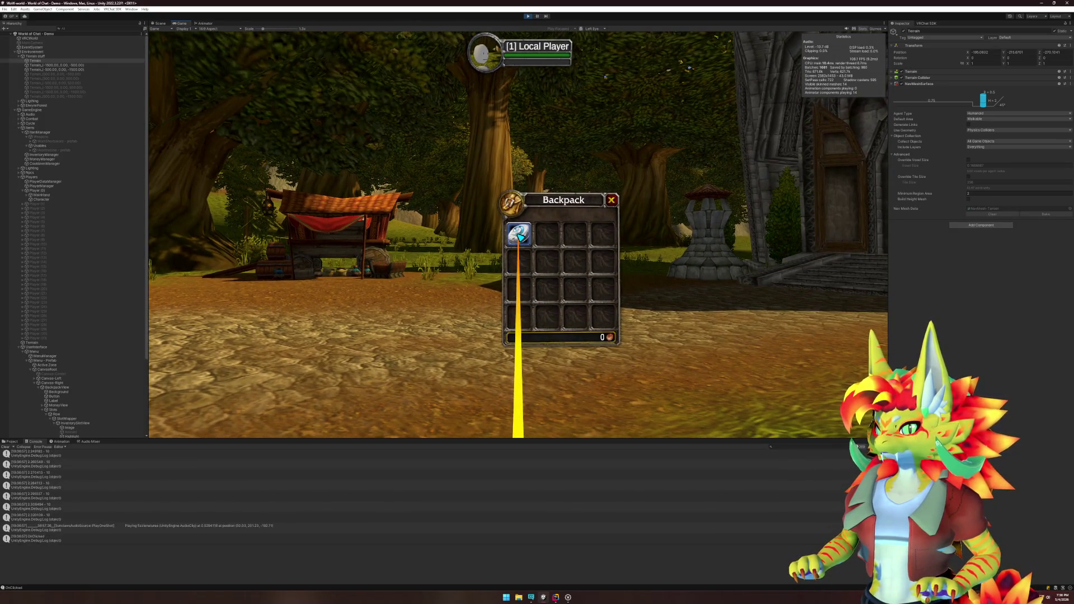
left_click(519, 235)
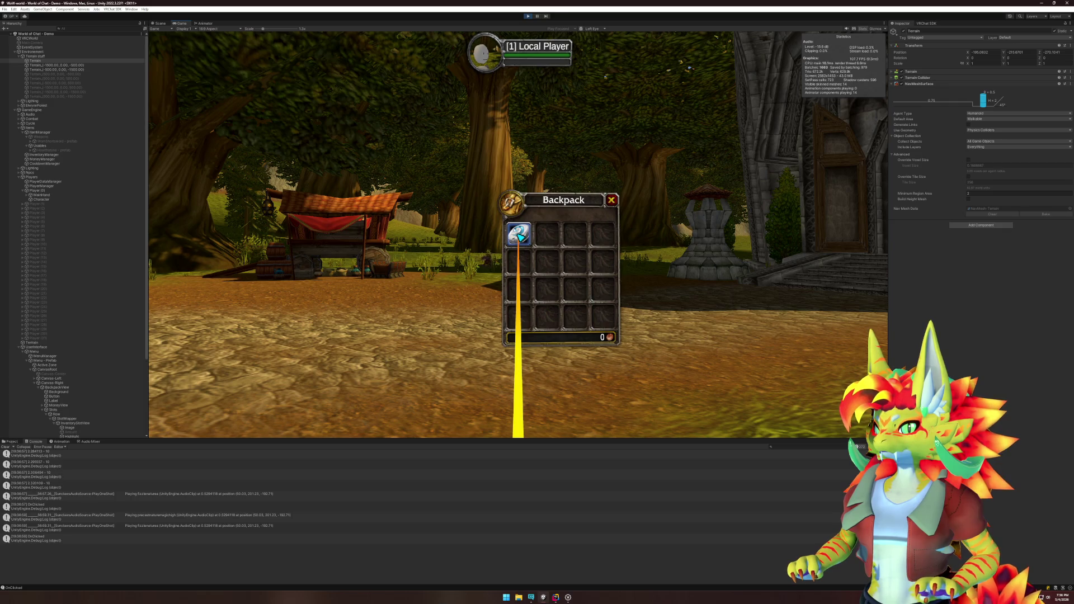
key("super")
key("super")
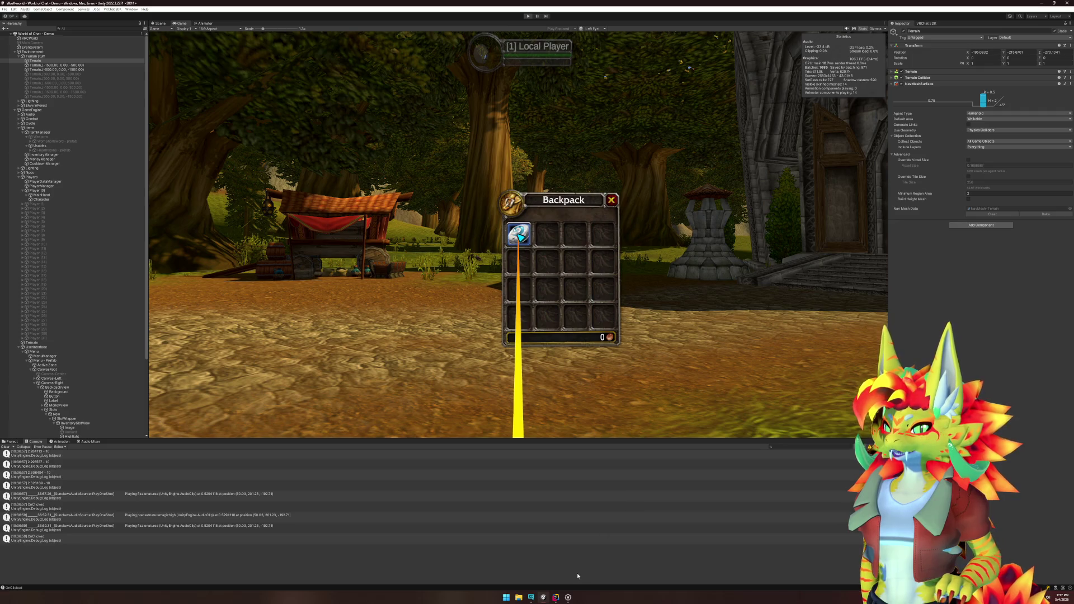
left_click(555, 597)
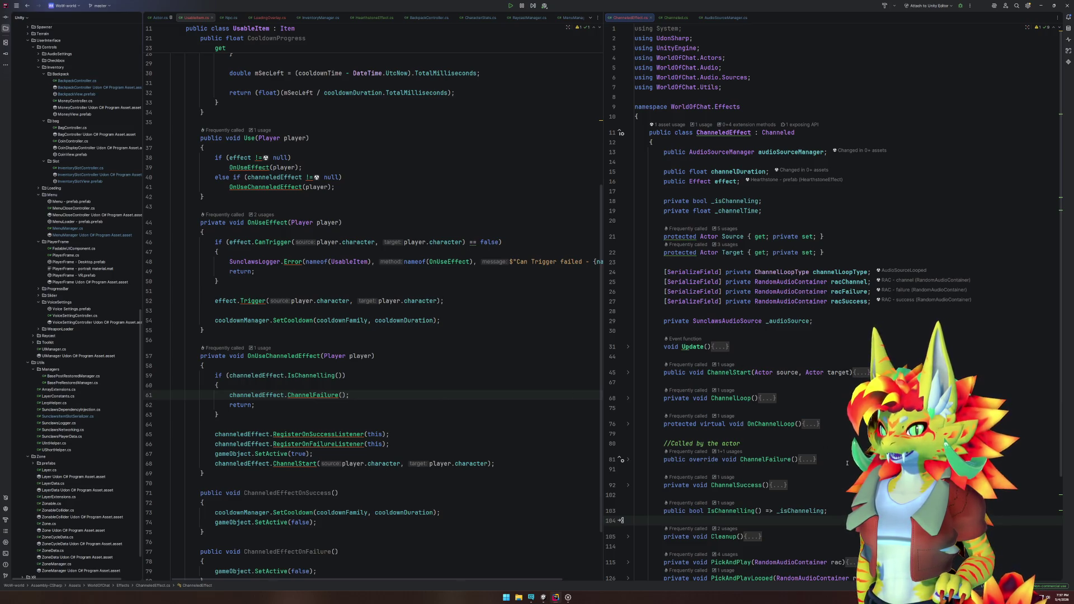
Step: In Actor.cs, duplicate the ChannelStart method below itself
left_click(161, 17)
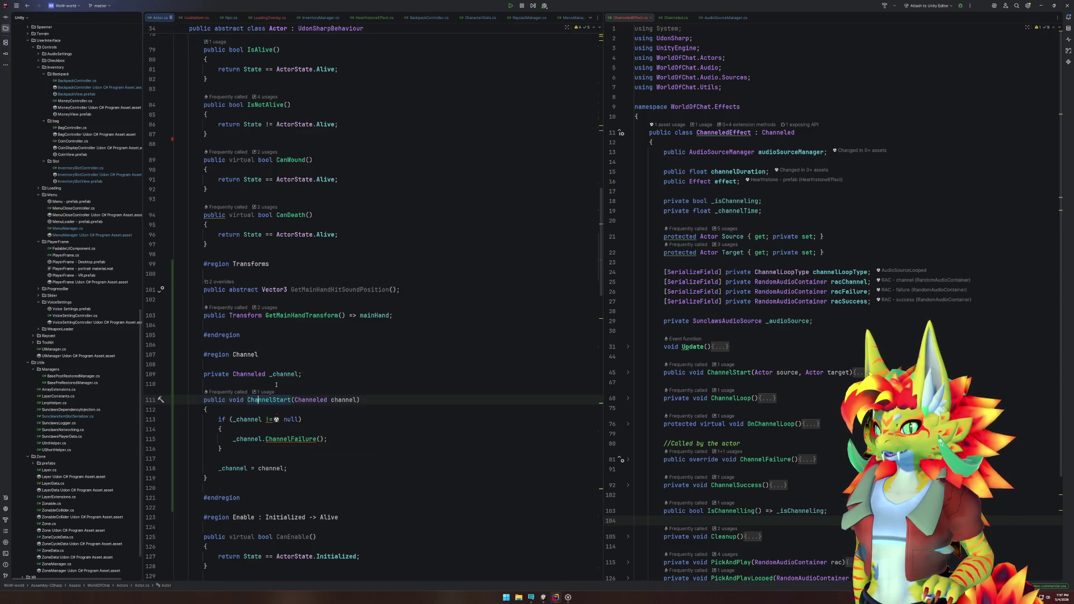
left_click_drag(271, 489, 280, 387)
key("ctrl+c")
key("Right")
key("ctrl+v")
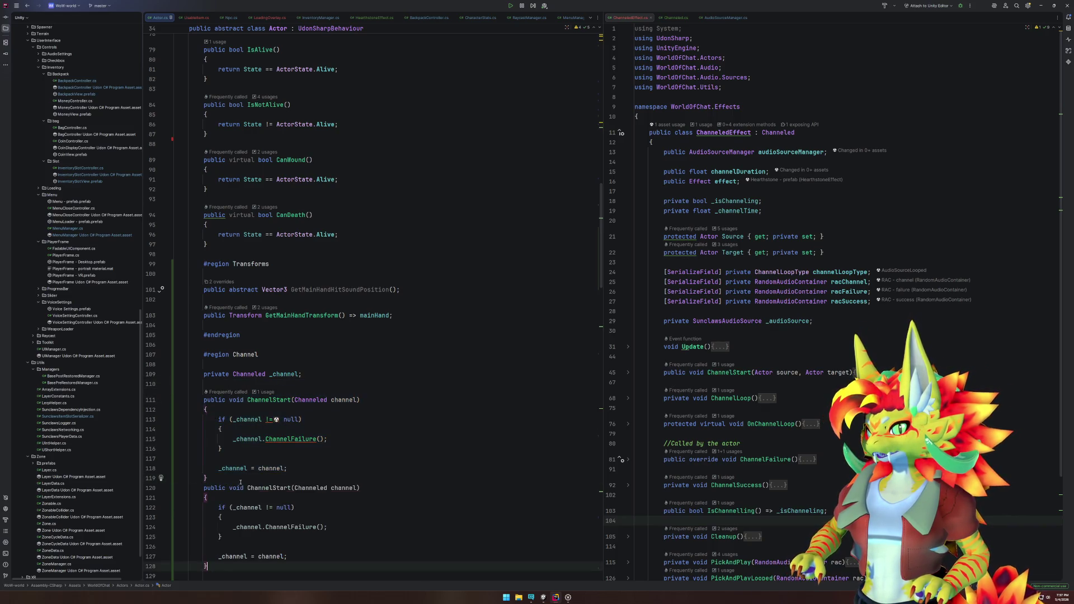
Step: Rename the copy to ChannelStop, with condition == channel and body _channel = null;
left_click(273, 488)
key("ctrl+Delete")
type("Stop")
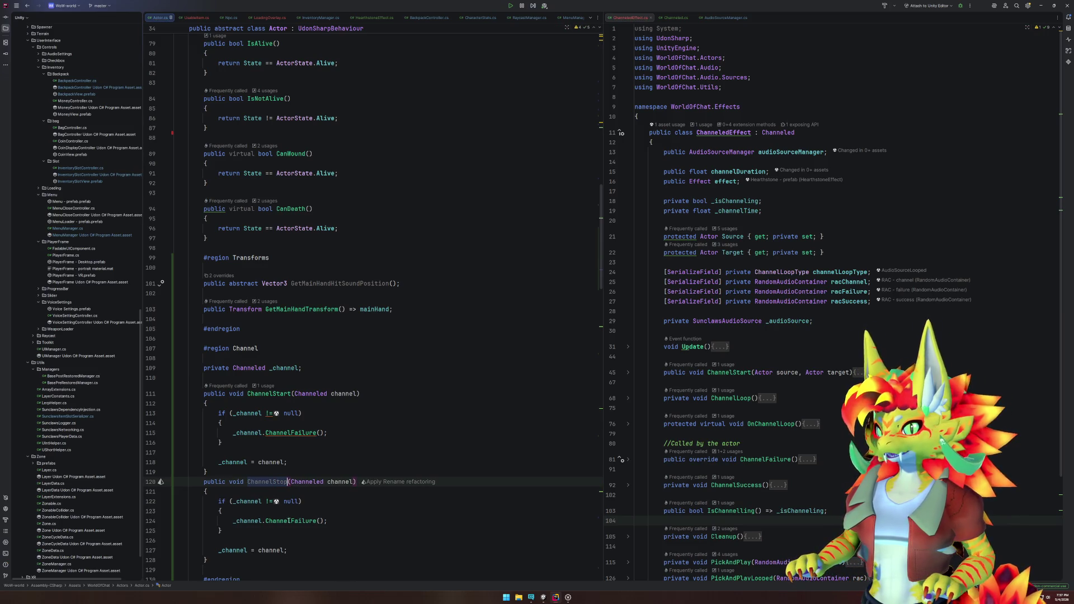
mouse_move(266, 501)
left_mouse_down()
mouse_move(301, 501)
mouse_move(232, 521)
left_mouse_up()
type("== channel)     {         ")
type("_channel = n")
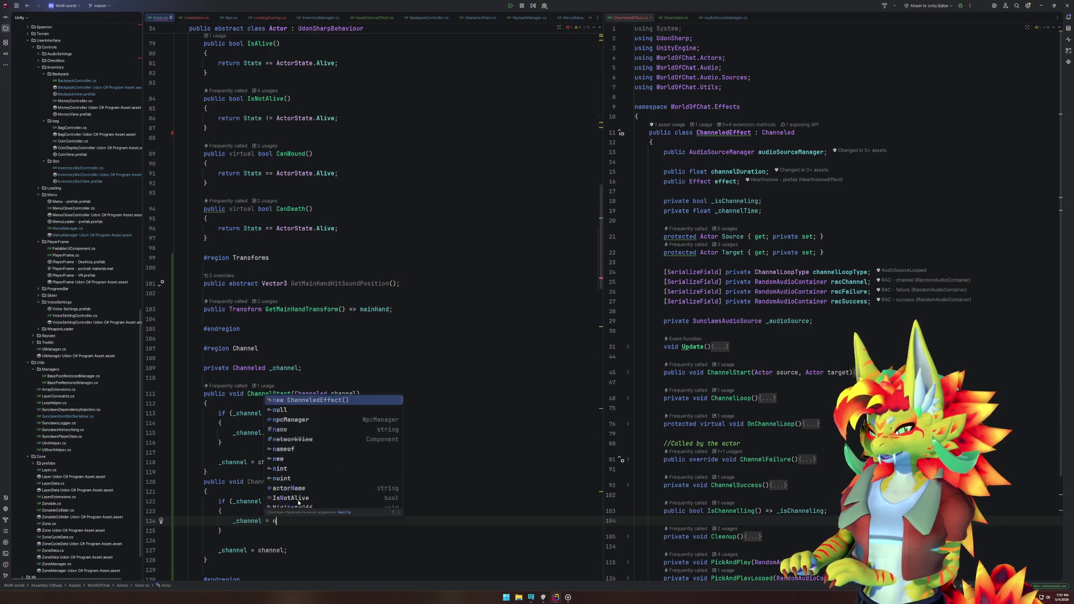
type("ull;")
key("Down")
key("Down")
key("shift+Down")
key("shift+Down")
key("Delete")
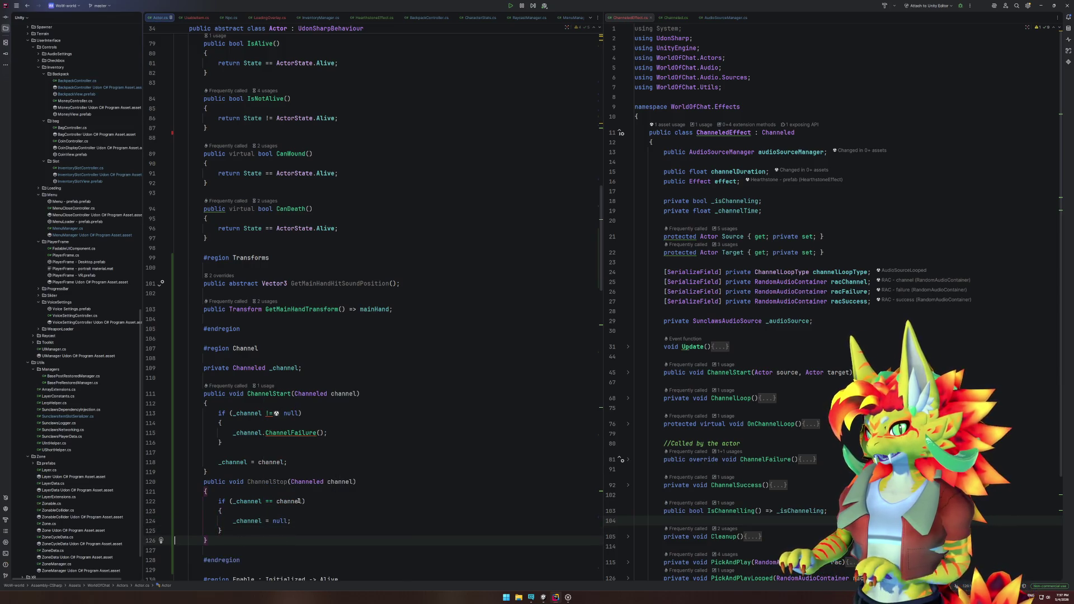
double_click(269, 482)
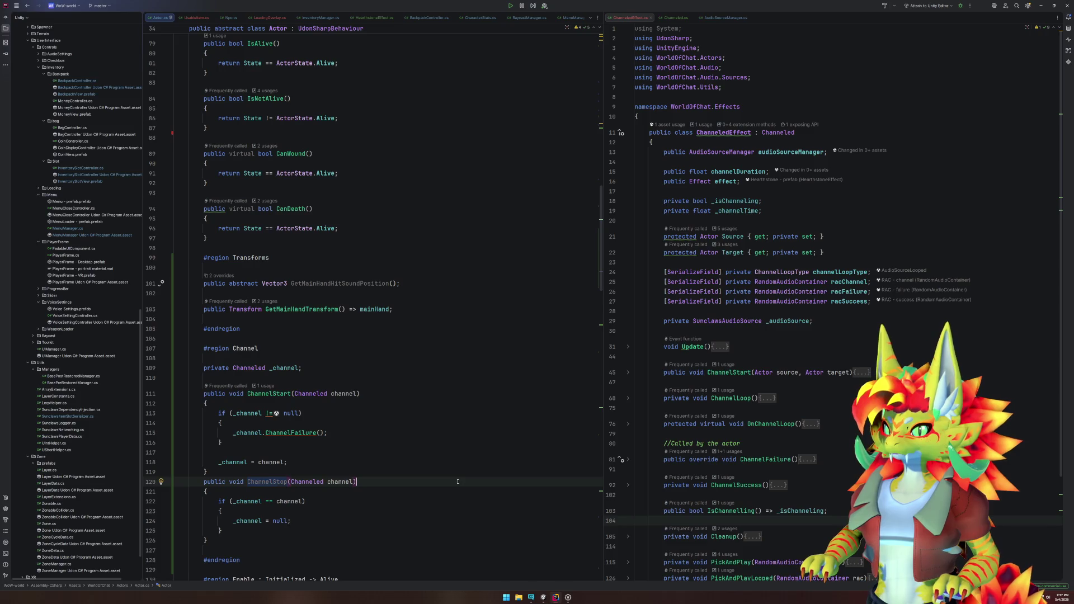
scroll(789, 406, "down", 5)
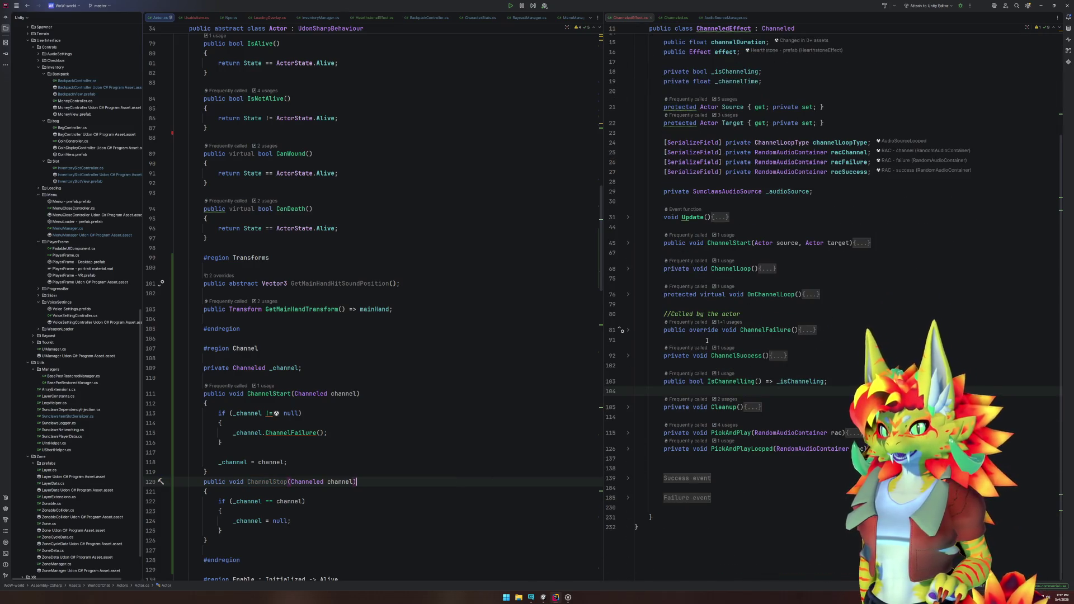
Step: Fold ChannelFailure and ChannelSuccess and expand the Cleanup method in ChanneledEffect
left_click(628, 331)
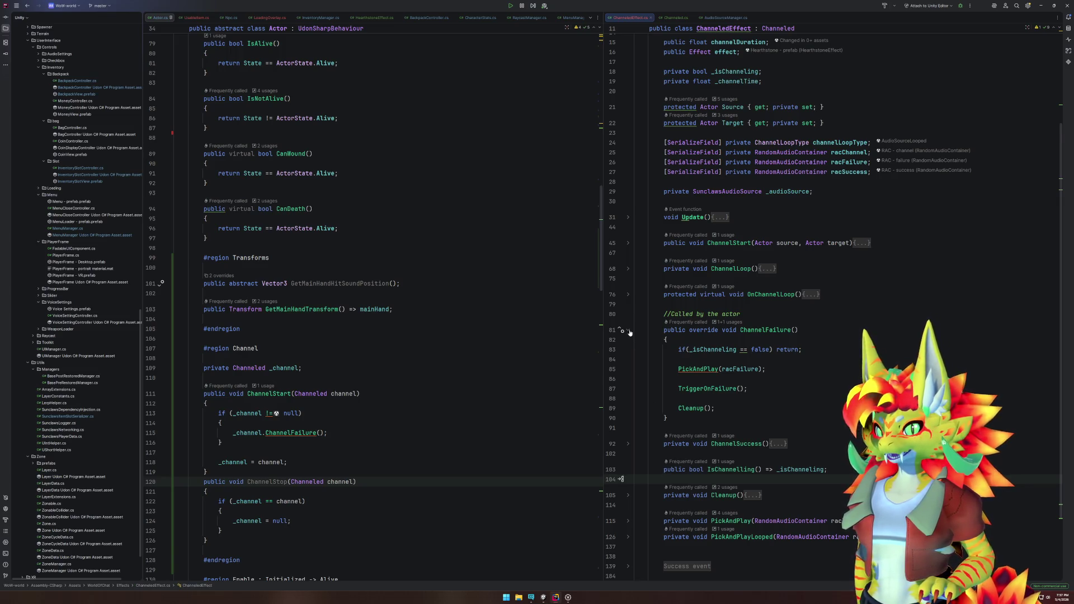
left_click(628, 331)
left_click(628, 357)
left_click(627, 356)
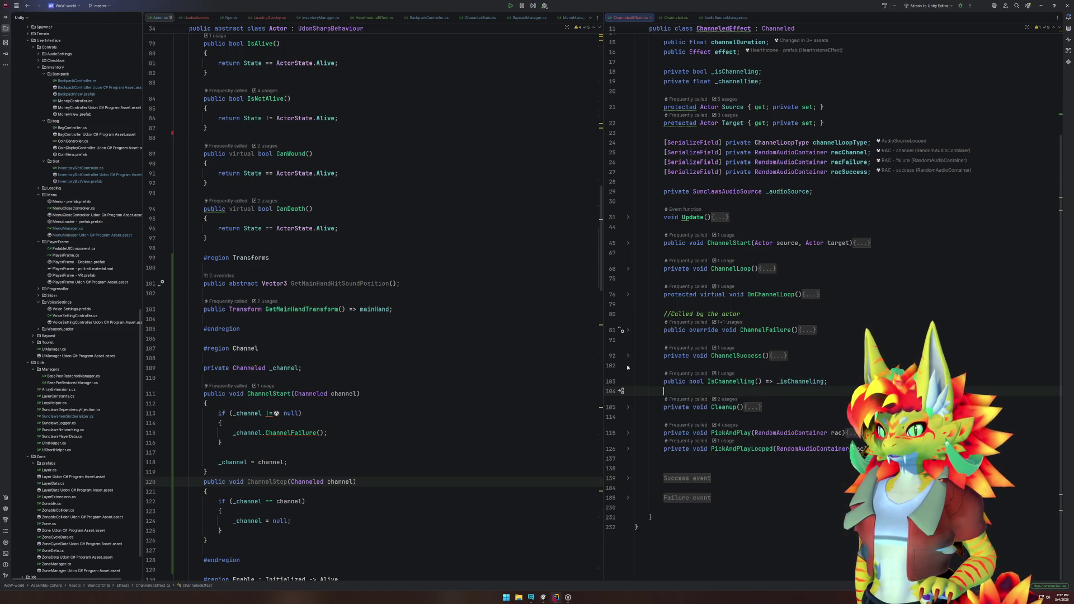
left_click(628, 408)
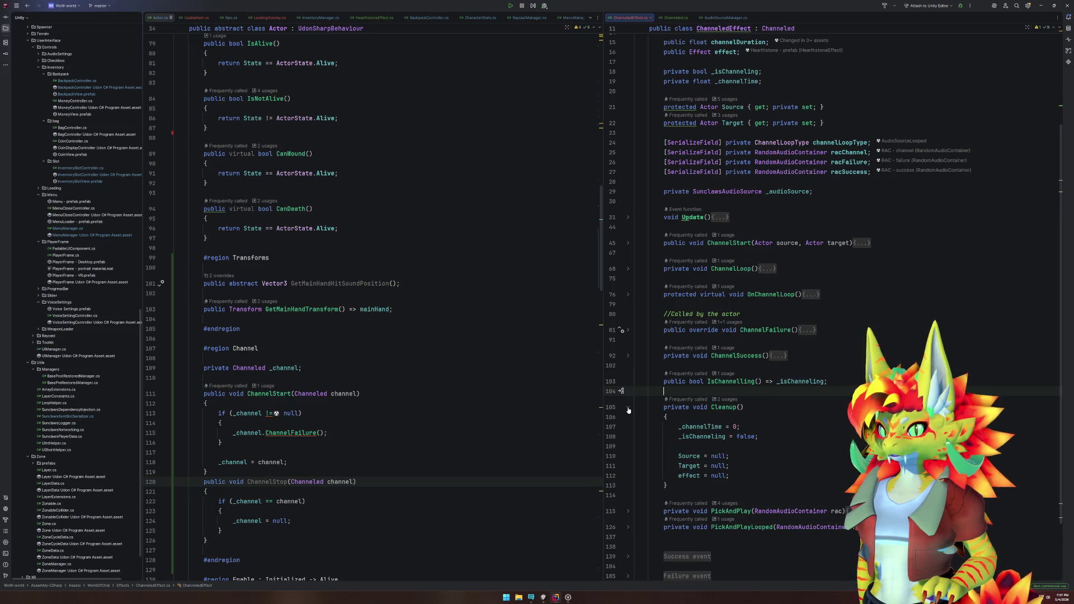
Step: Add Source.ChannelStop(this); at the start of Cleanup, then return to Unity
left_click(737, 446)
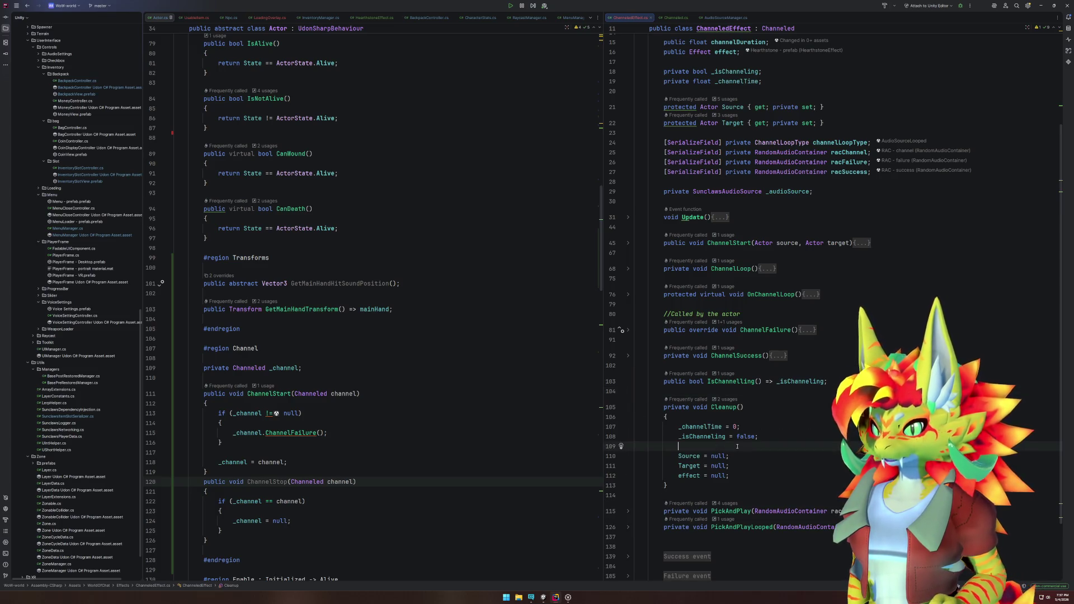
key("Return")
type("Source.stop")
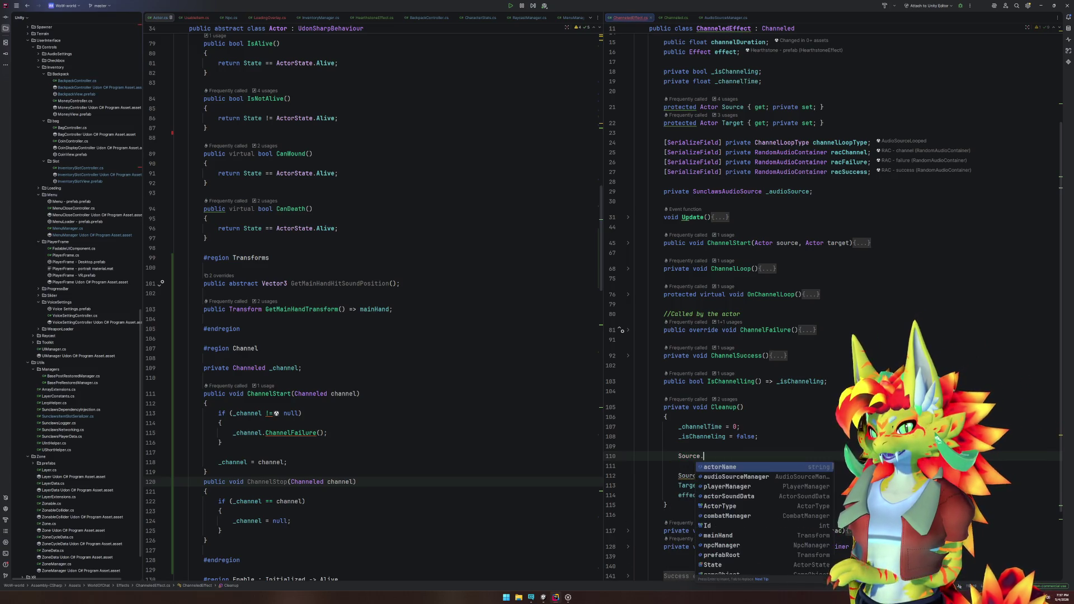
key("Return")
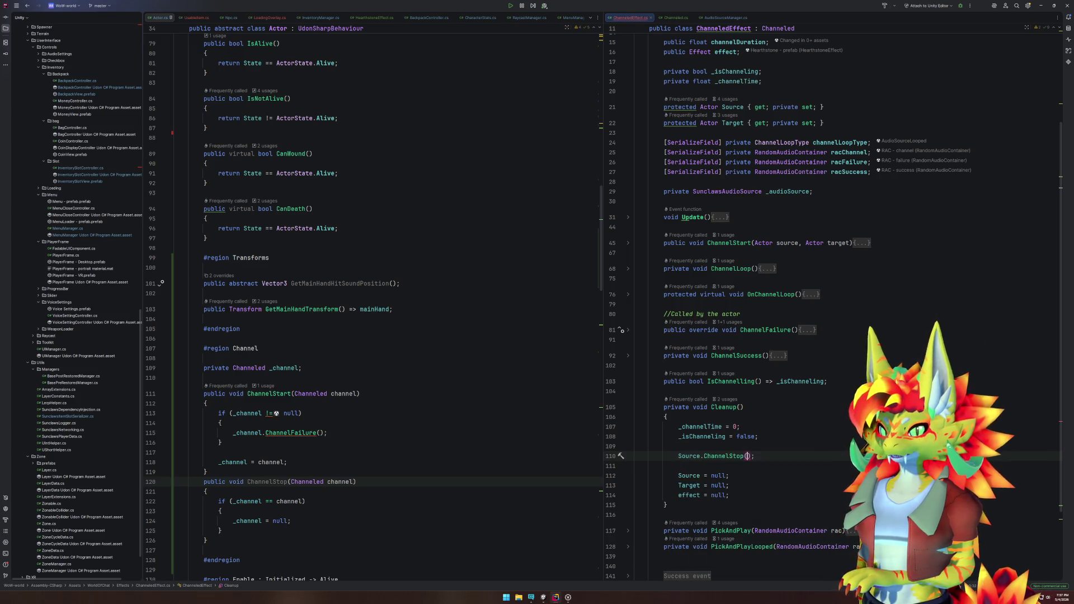
type("this)")
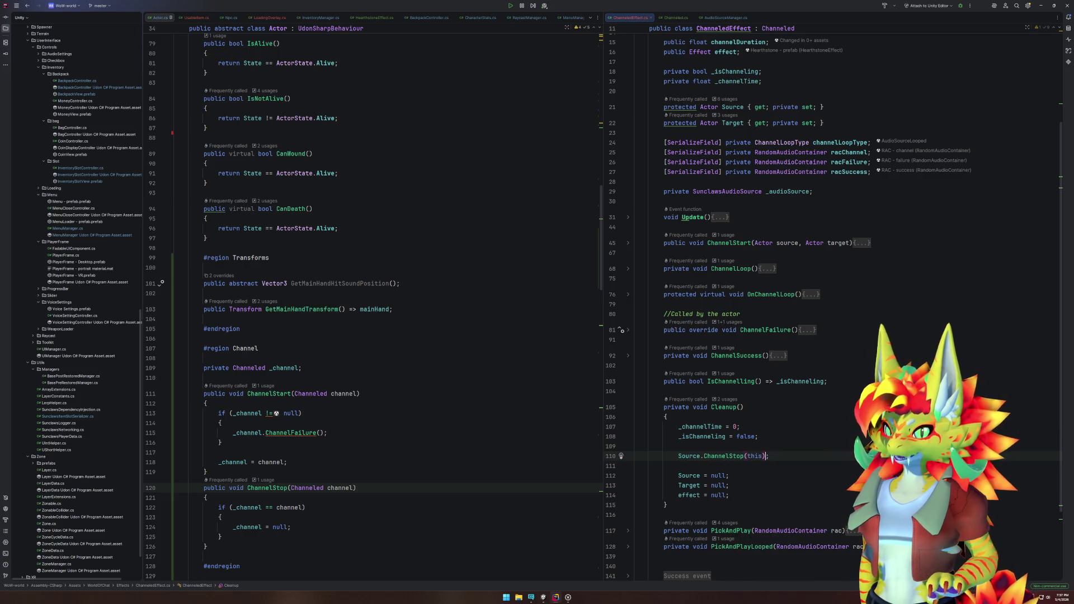
left_click(562, 599)
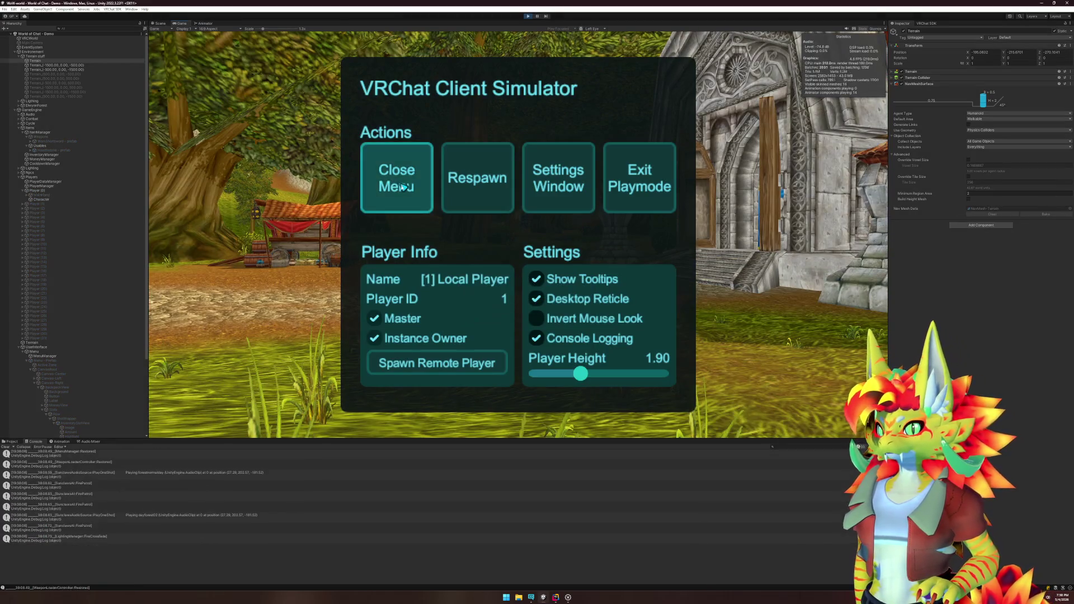
Step: Close the simulator menu, use the backpack item twice, walk around and reopen the backpack
left_click(402, 186)
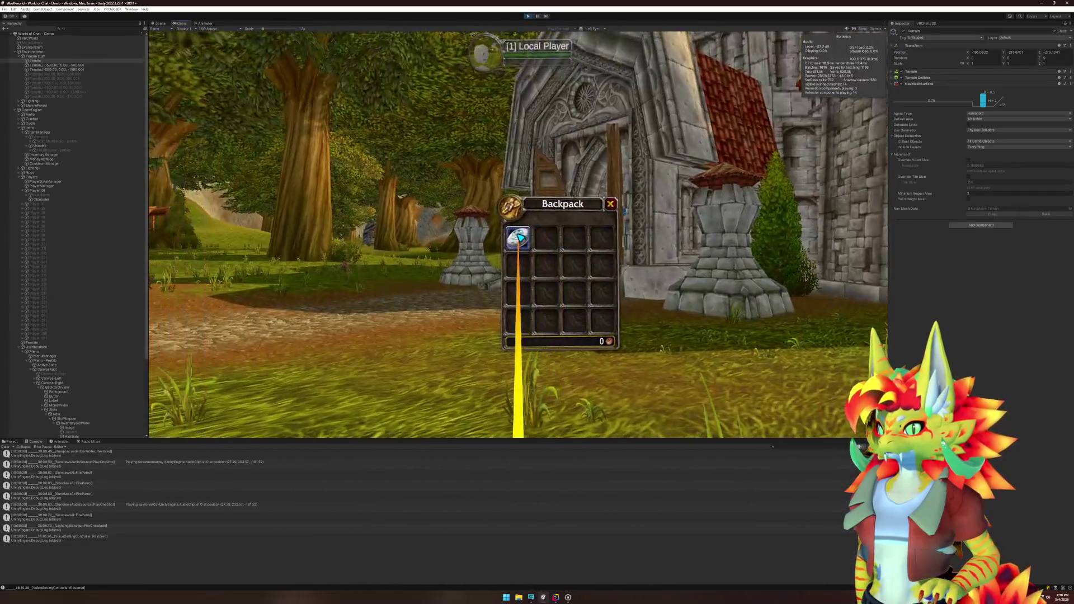
left_click(518, 237)
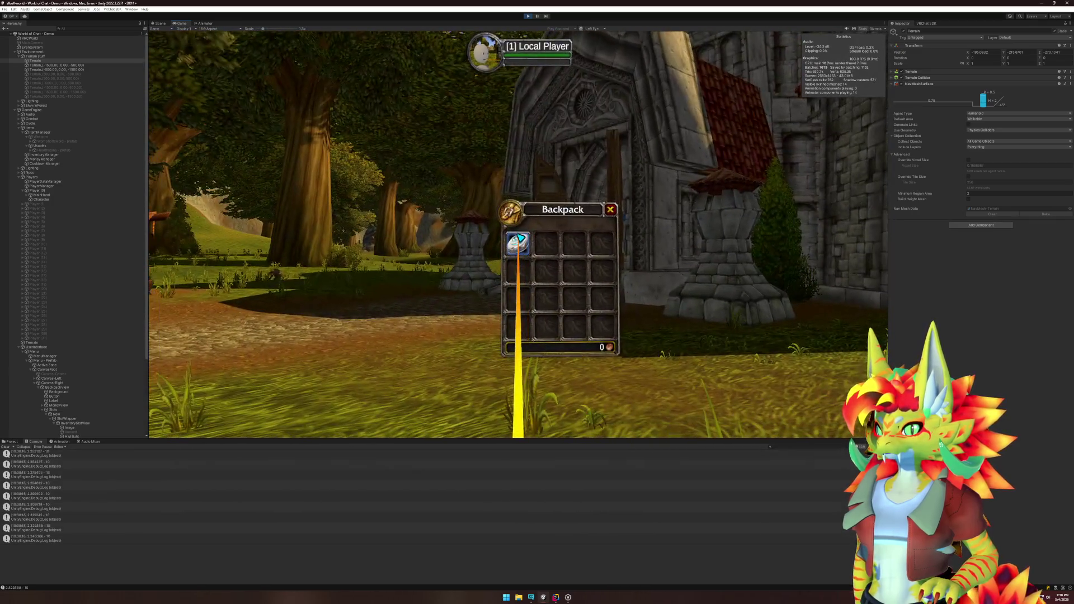
left_click(518, 237)
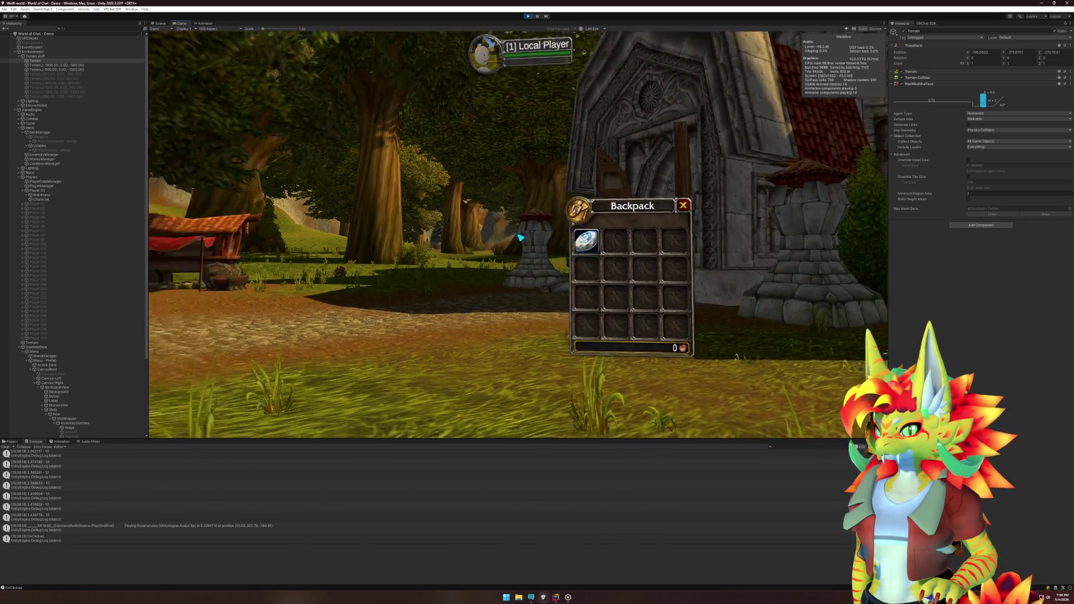
key("w")
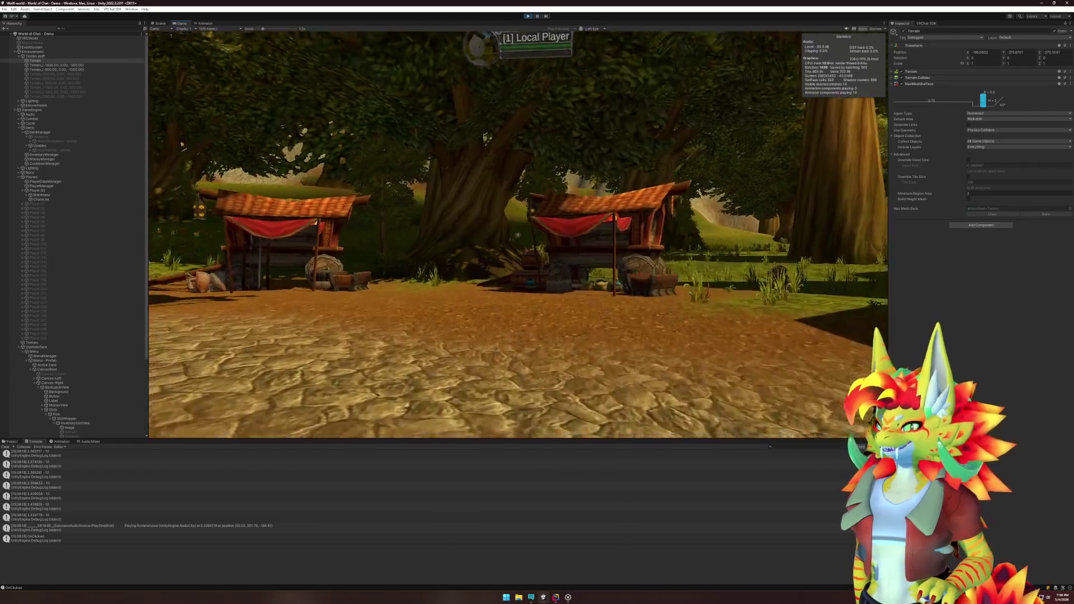
key("a")
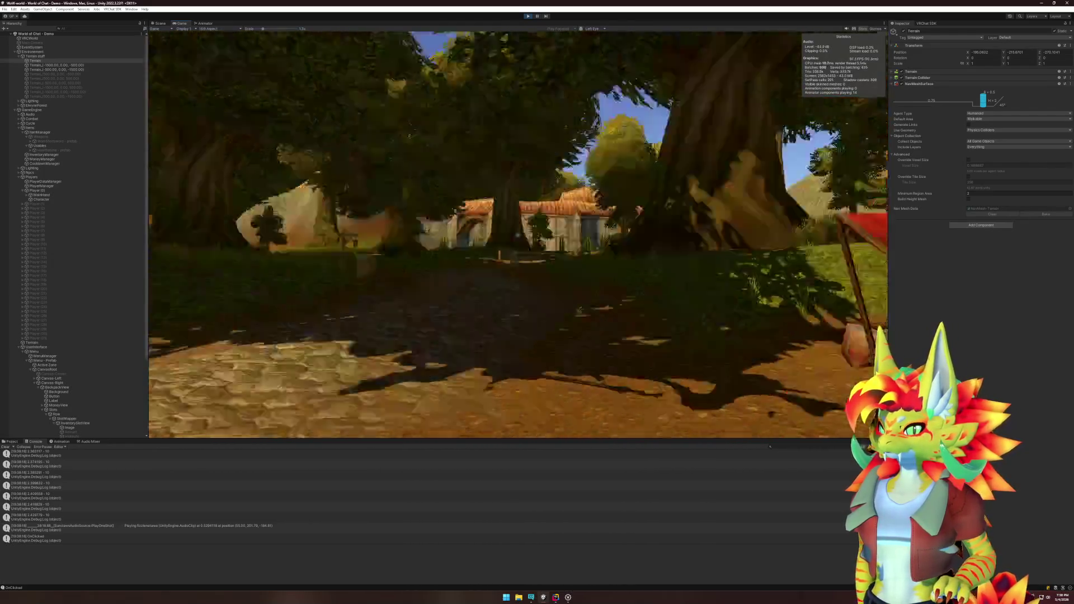
key("b")
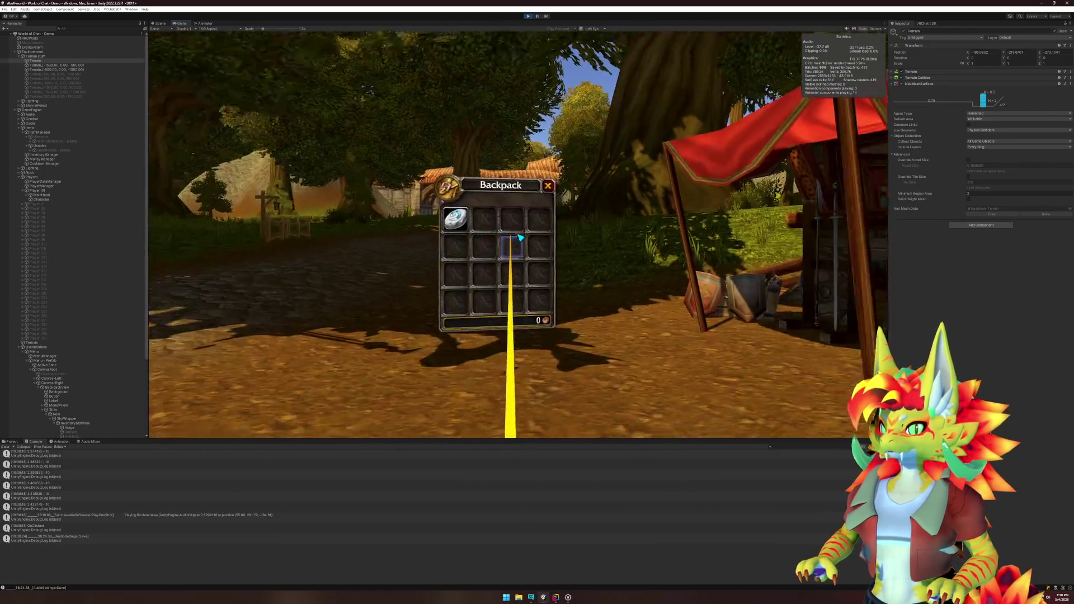
key("super")
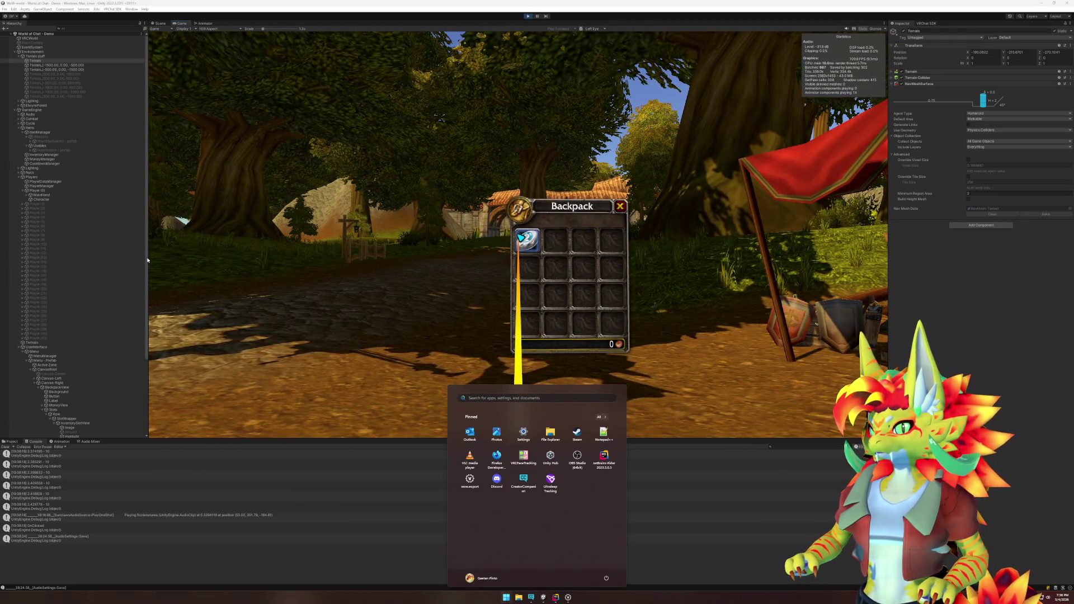
Step: Select Active Zone in the Hierarchy and choose Edit Script on its Menu Close Controller
left_click(93, 285)
scroll(81, 334, "down", 3)
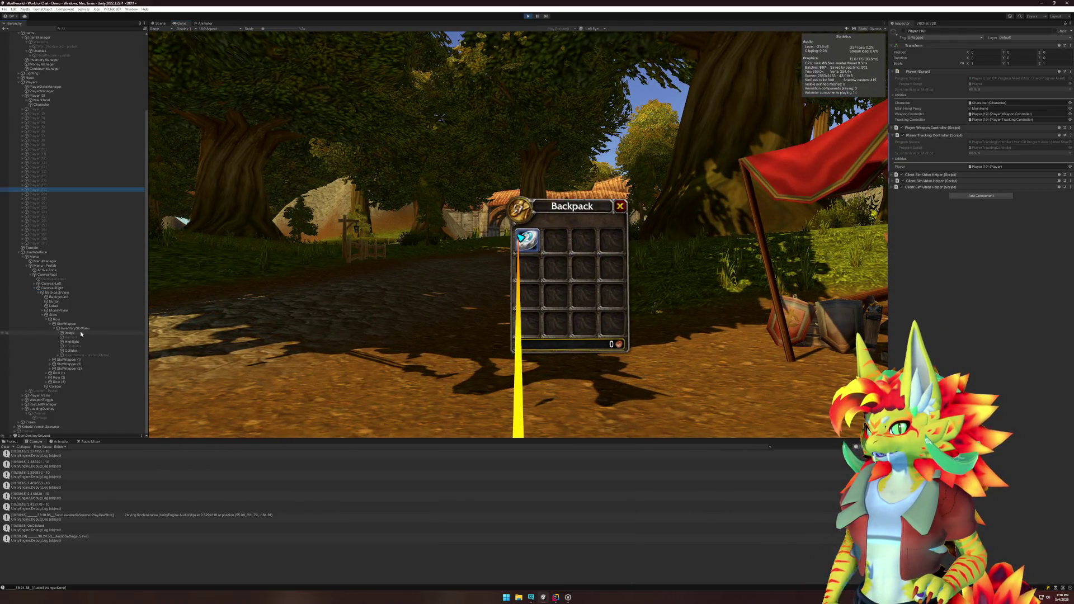
left_click(32, 274)
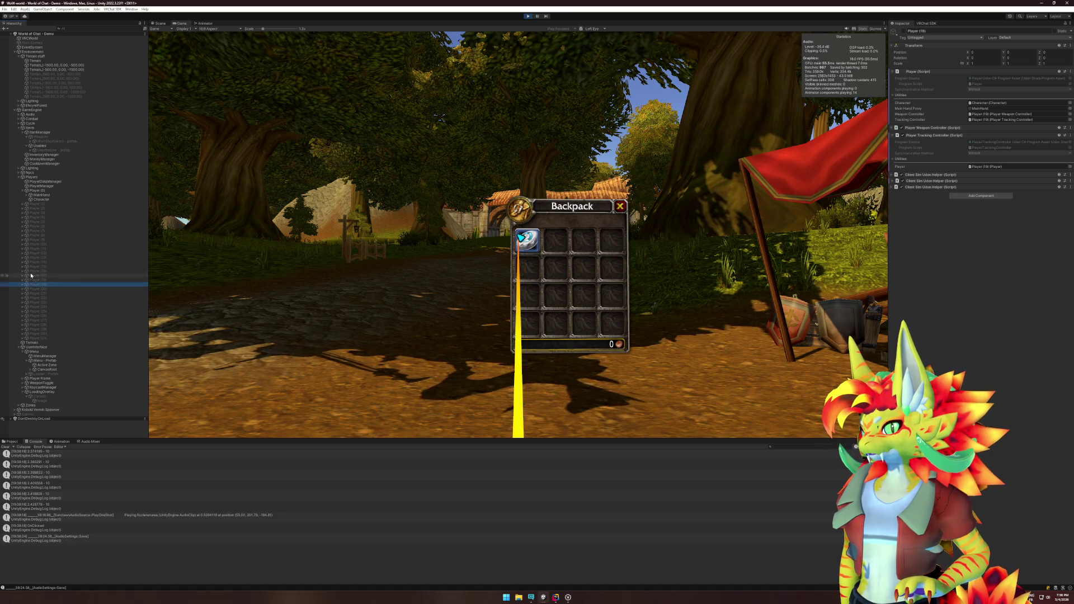
left_click(40, 365)
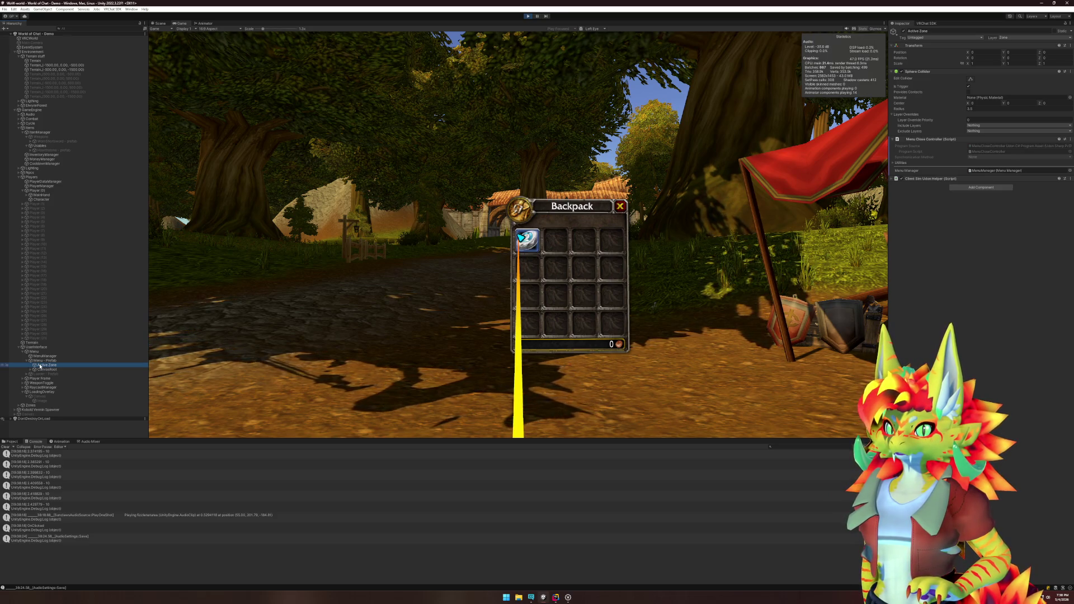
right_click(938, 139)
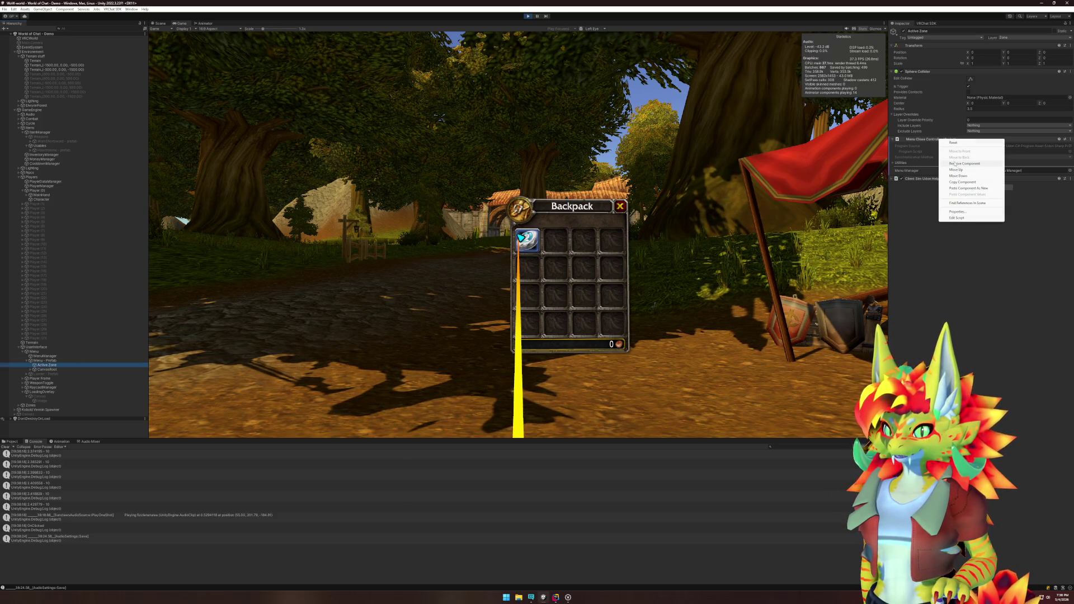
left_click(970, 217)
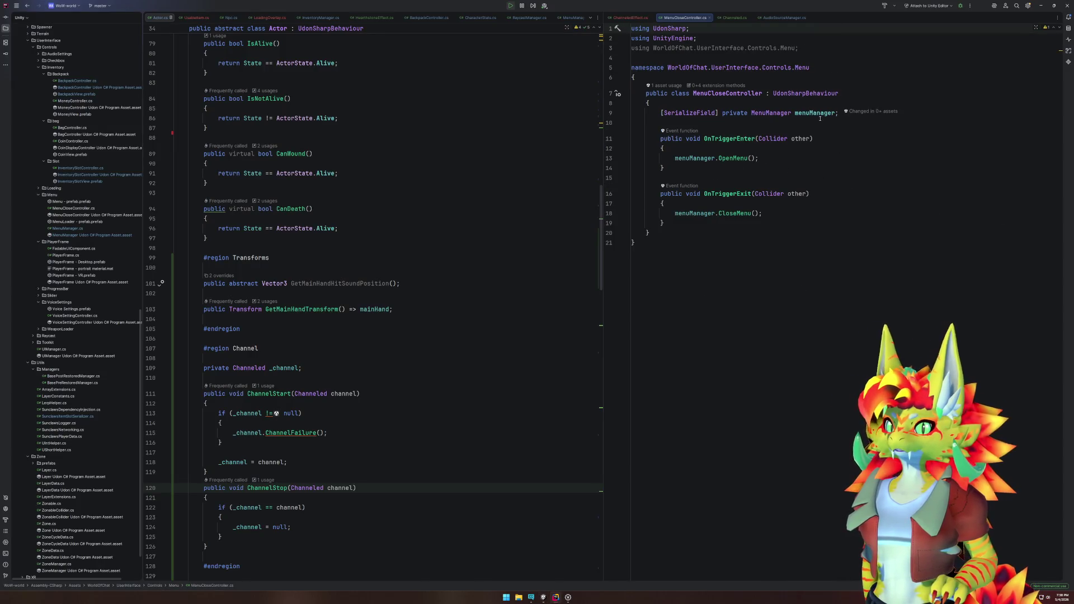
Step: Remove the greyed WorldOfChat.UserInterface.Controls.Menu using via the Alt+Enter quick fix
left_click(751, 140)
left_click(751, 195)
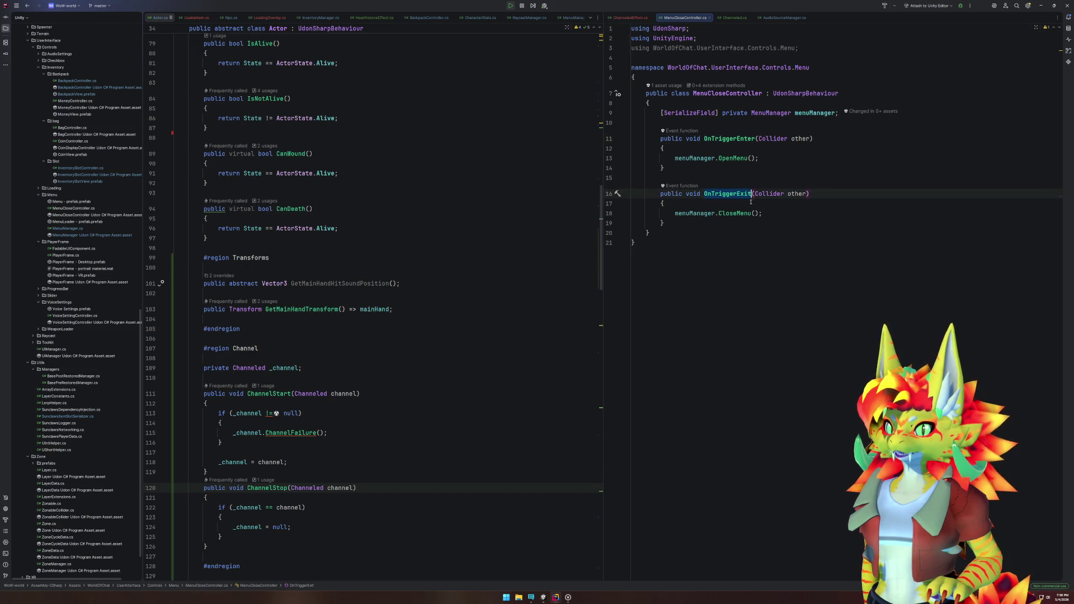
left_click(827, 58)
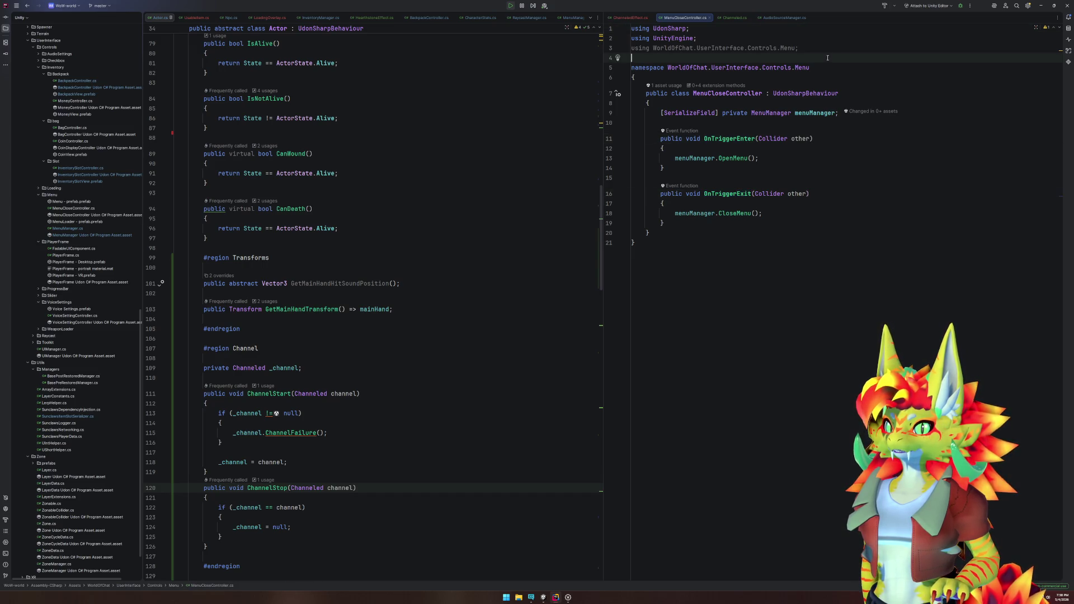
left_click(828, 52)
key("alt+Return")
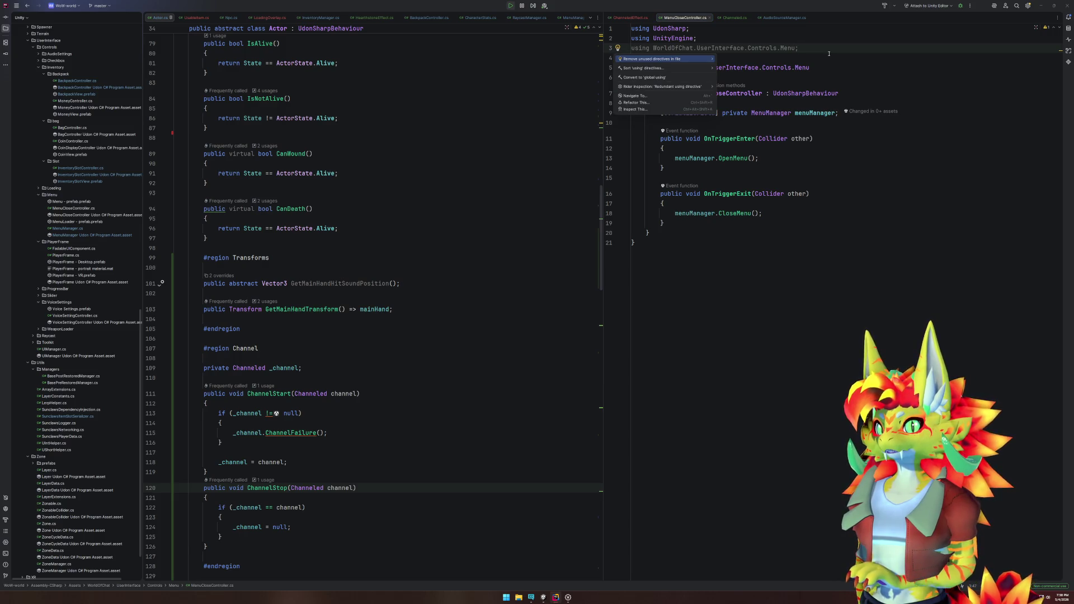
key("Return")
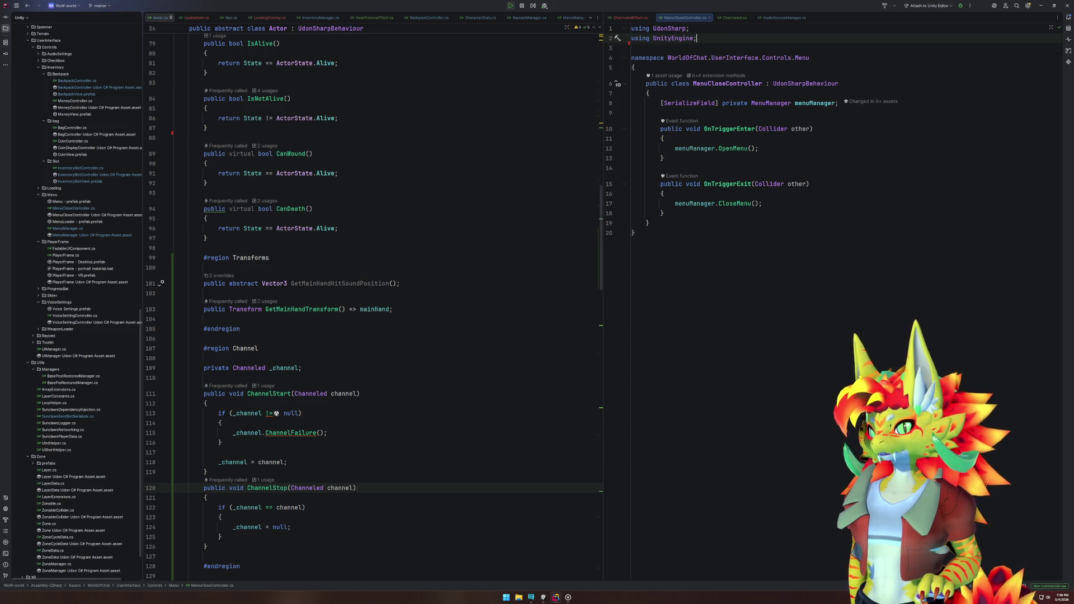
mouse_move(543, 596)
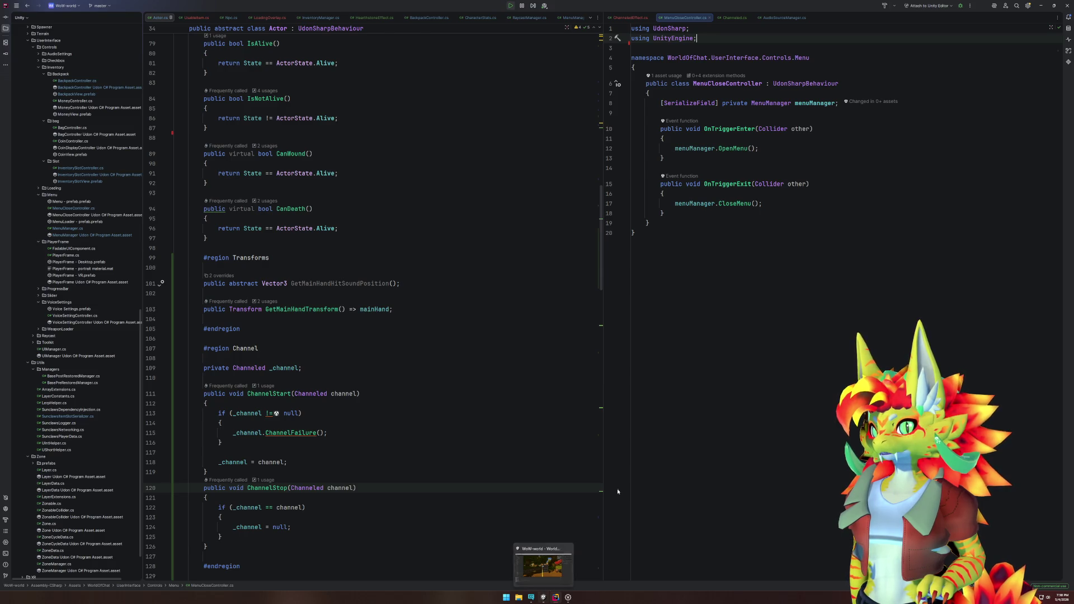
left_click(744, 148)
Step: Insert a SunclawsLogger.Debug call above OpenMenu in OnTriggerEnter, replacing the suggested Debug.Log
key("Up")
key("Return")
type("Deb")
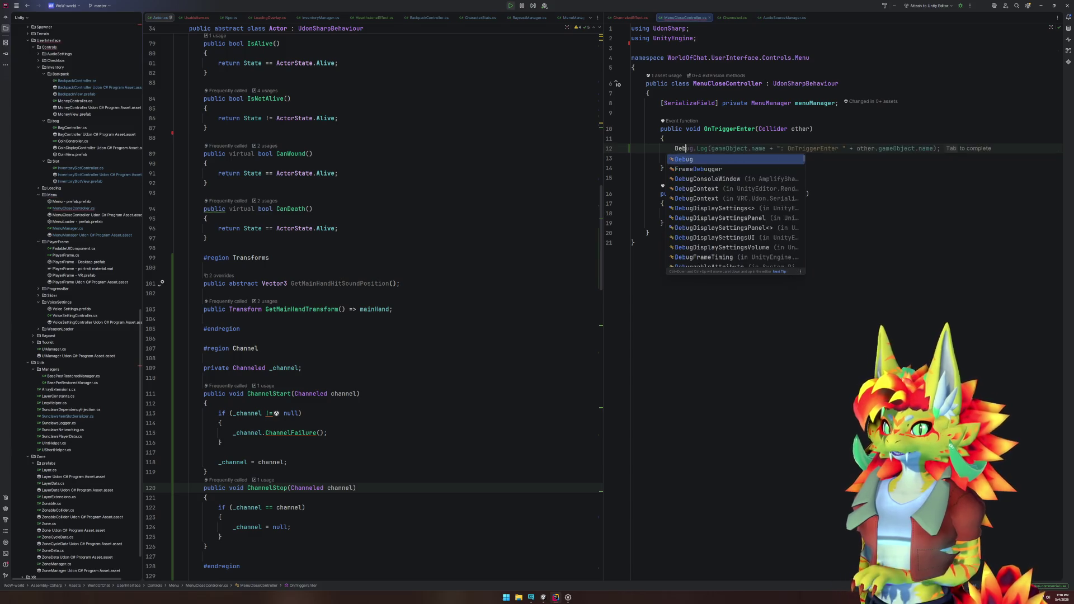
key("Tab")
key("Left")
key("Left")
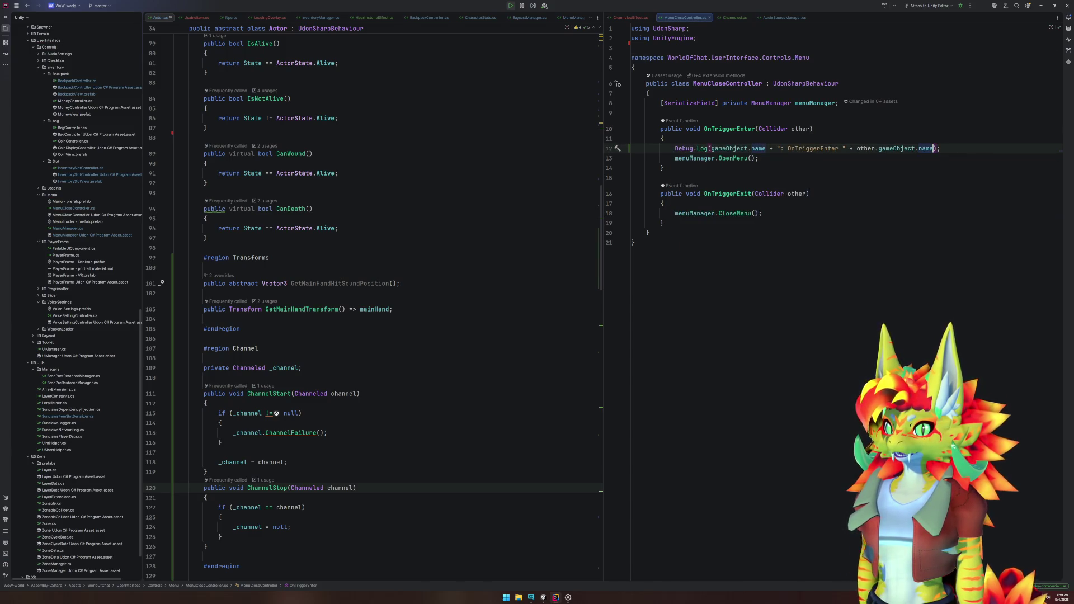
key("ctrl+shift+Left")
key("ctrl+shift+Left")
key("ctrl+shift+Left")
key("ctrl+shift+Left")
key("ctrl+shift+Left")
key("ctrl+shift+Left")
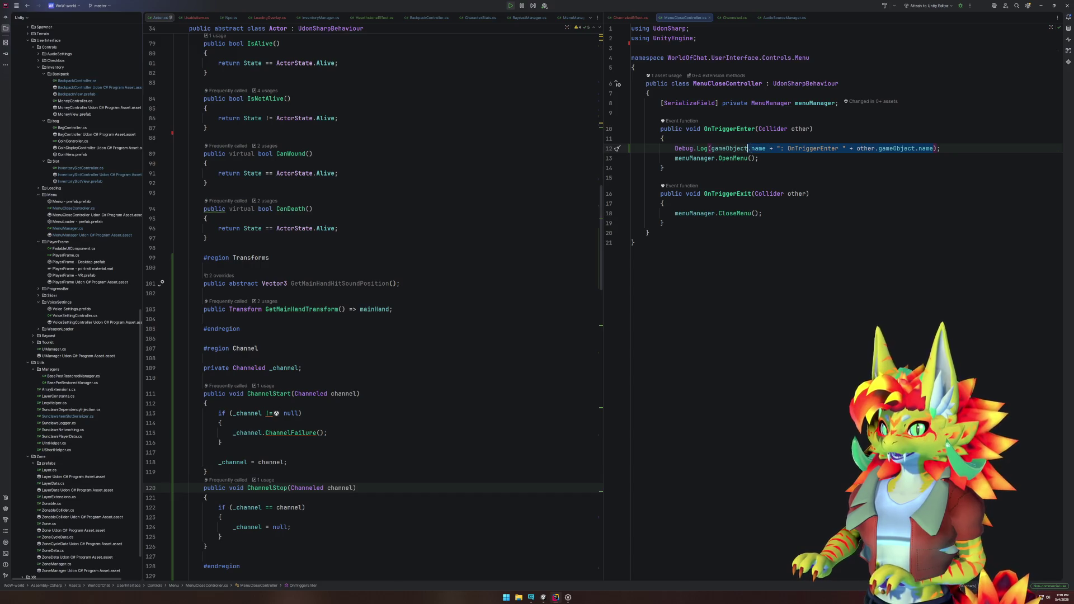
key("BackSpace")
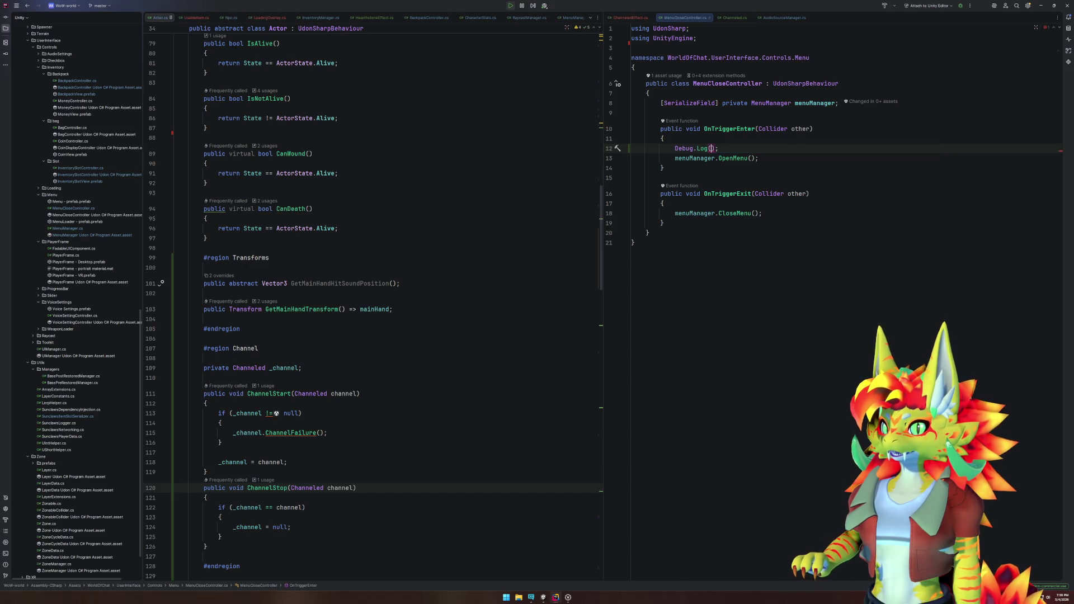
key("shift+Home")
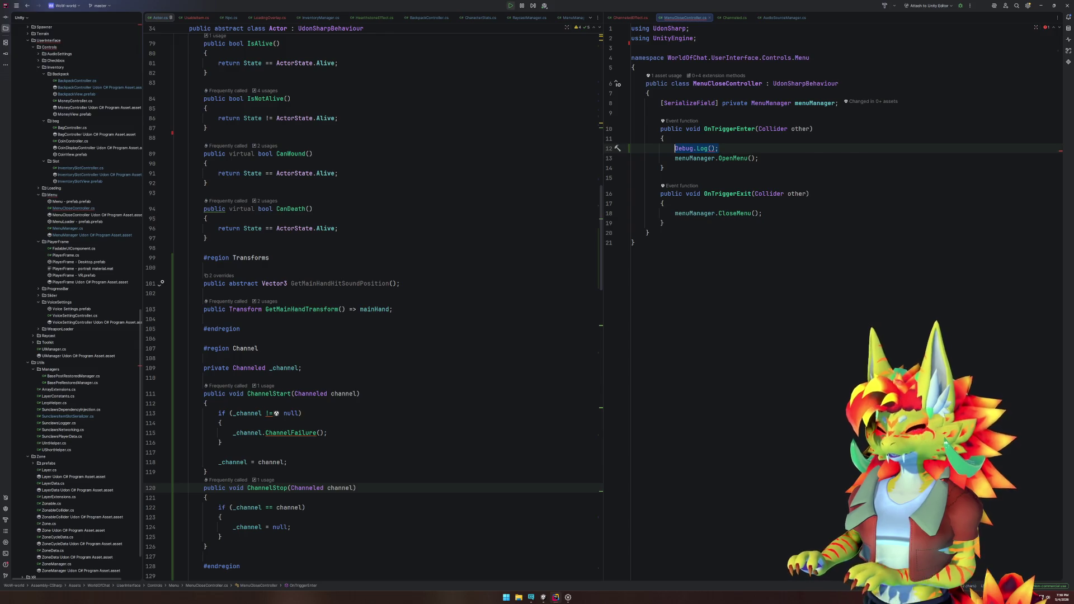
type("Suncl")
key("Down")
key("Return")
type(".Deb")
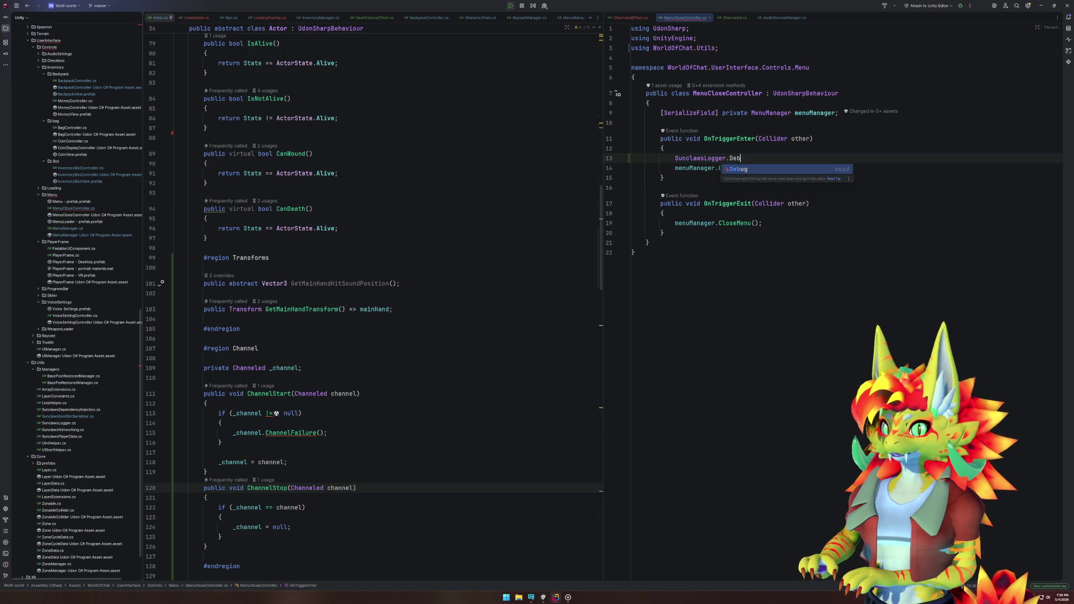
key("Return")
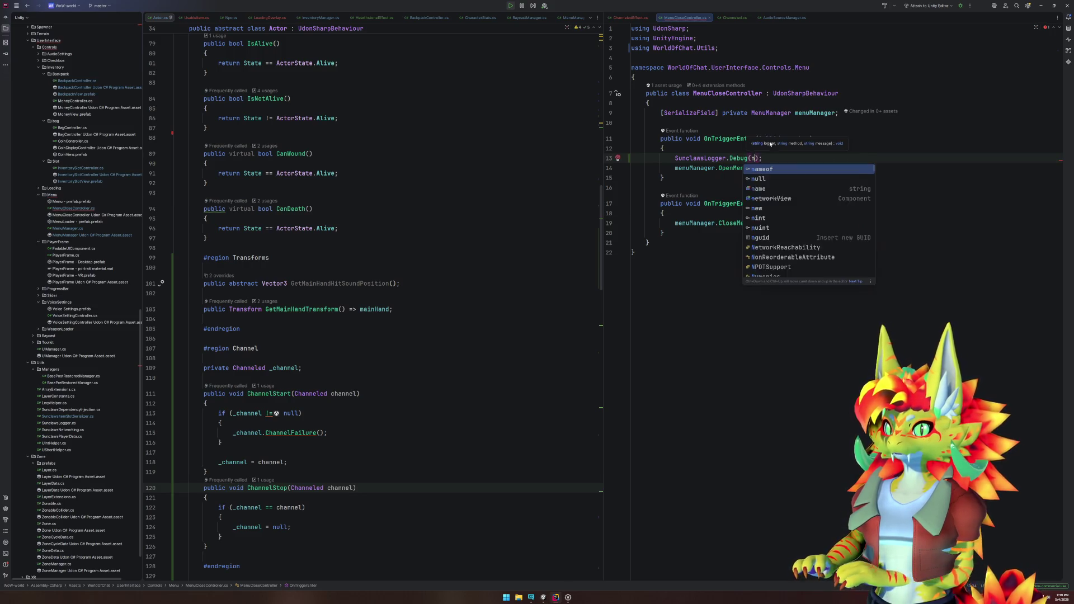
type("n")
key("Tab")
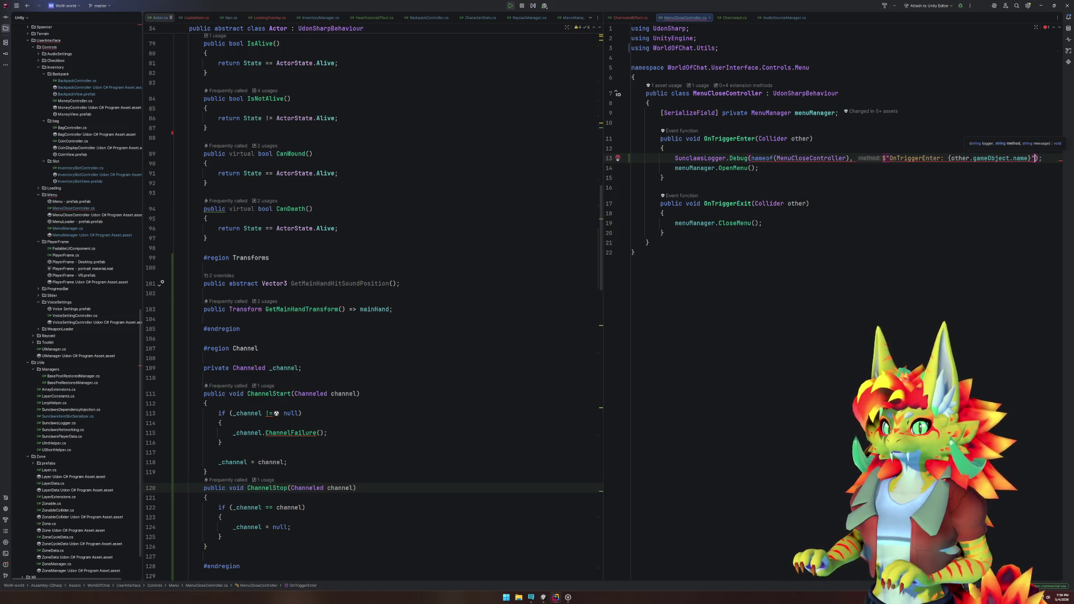
Step: Make the Debug arguments nameof(OnTriggerEnter) and an empty string message
key("ctrl+w")
key("ctrl+w")
key("ctrl+w")
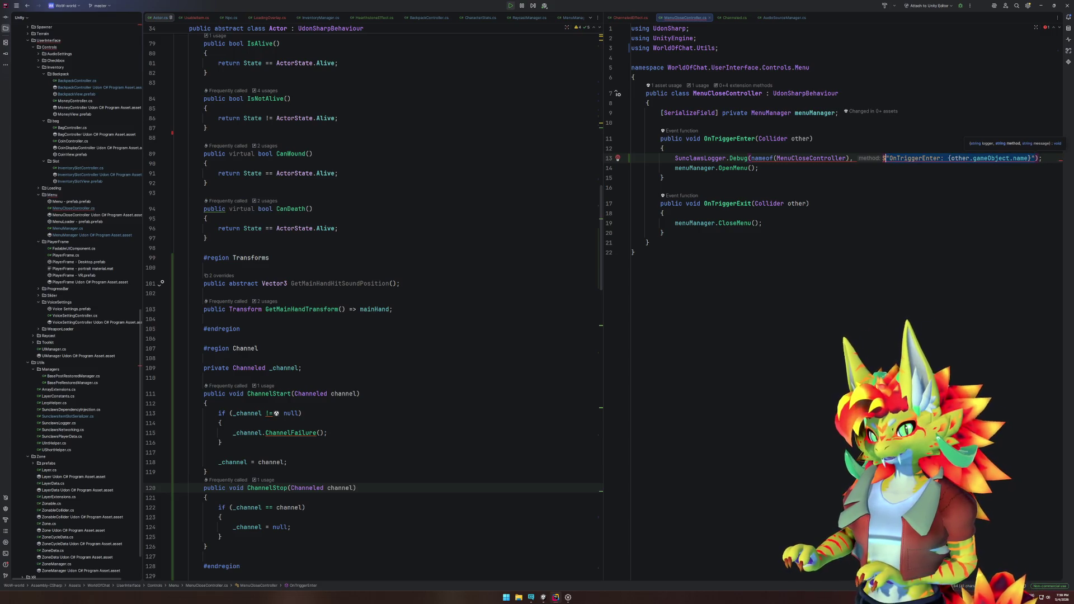
type("nameof(OnT")
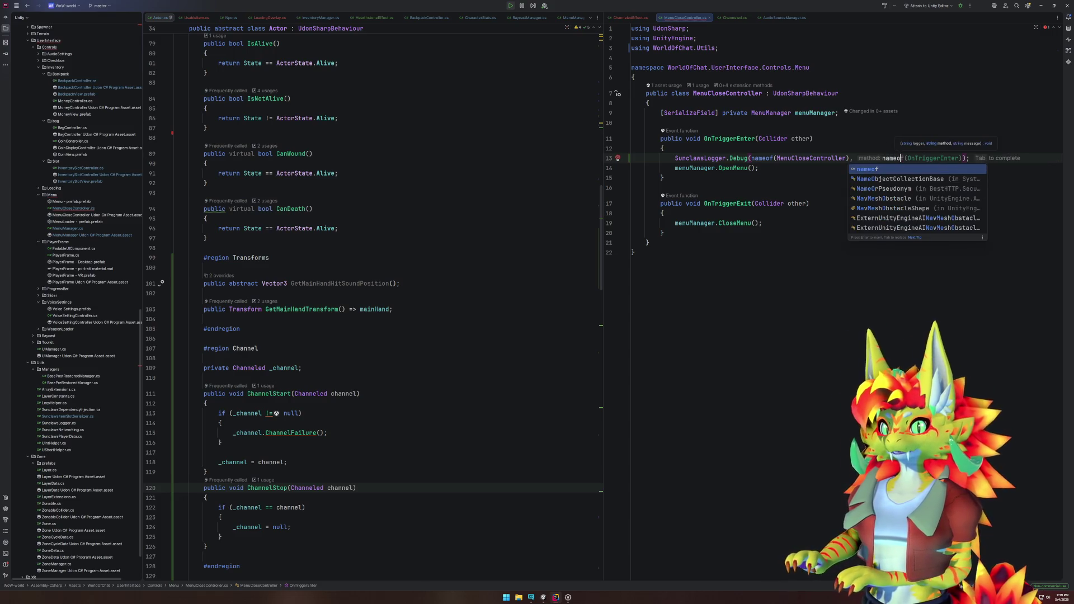
key("Tab")
type(", \"\"")
key("End")
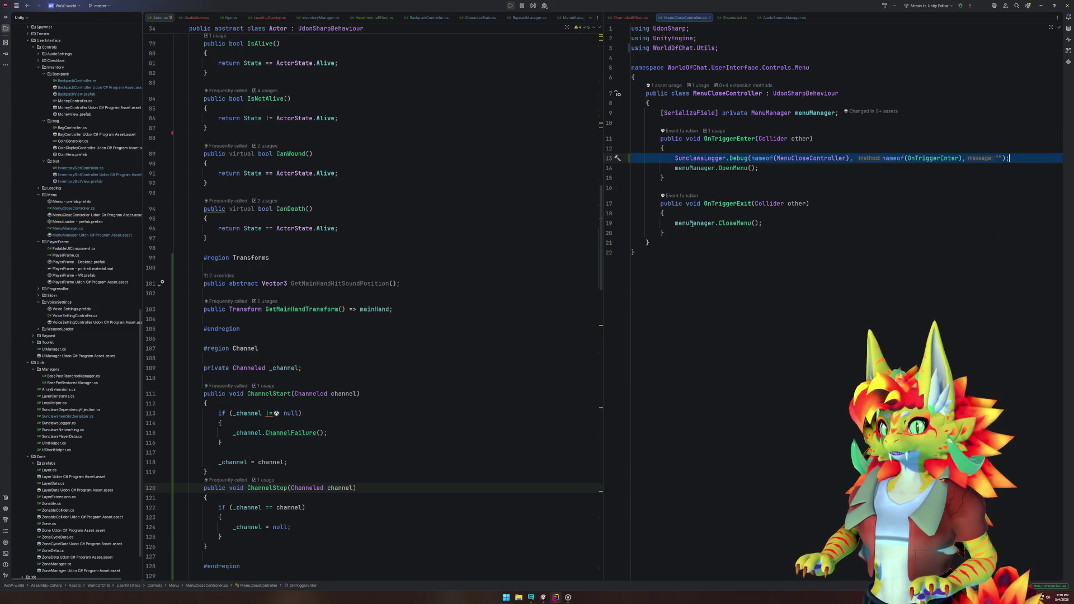
Step: Add the same logging line to OnTriggerExit naming OnTriggerExit, then return to Unity
left_click(777, 223)
type("SunclawsLogger.Debug(nameof(MenuCloseController), nameof(OnTriggerEnter), \"\");")
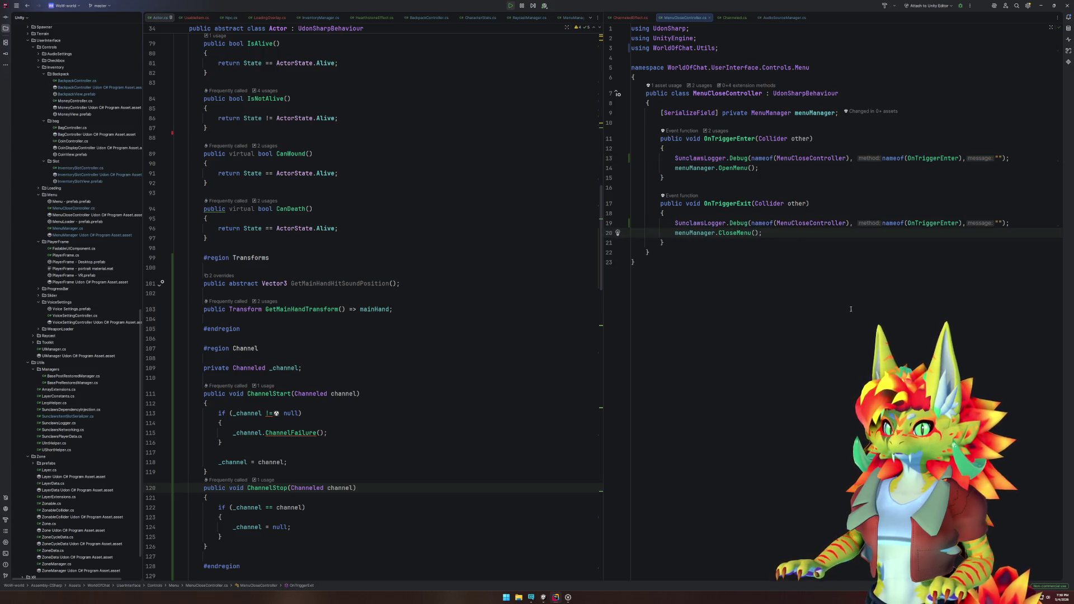
double_click(727, 203)
key("ctrl+c")
double_click(931, 223)
key("ctrl+v")
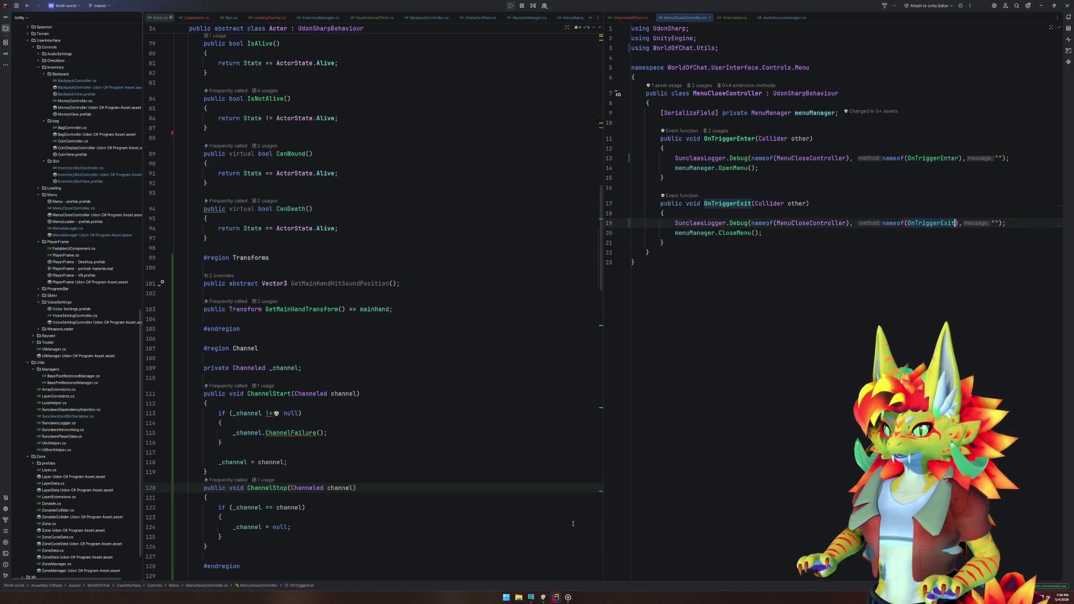
left_click(536, 601)
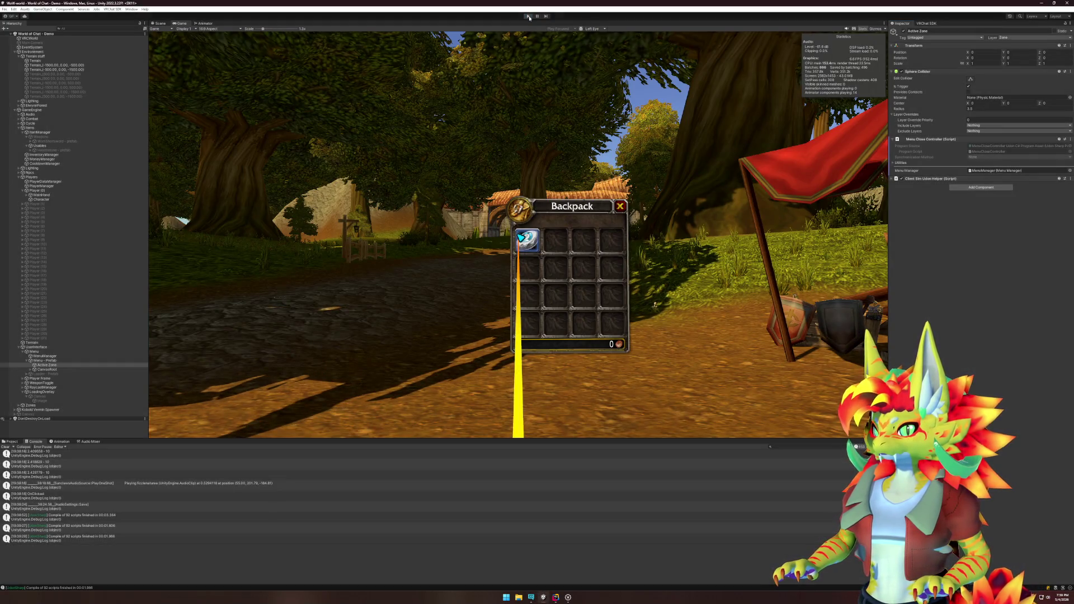
Step: Restart play mode, close the simulator menu, walk toward the cart and forest, then stop with Ctrl+P
left_click(528, 16)
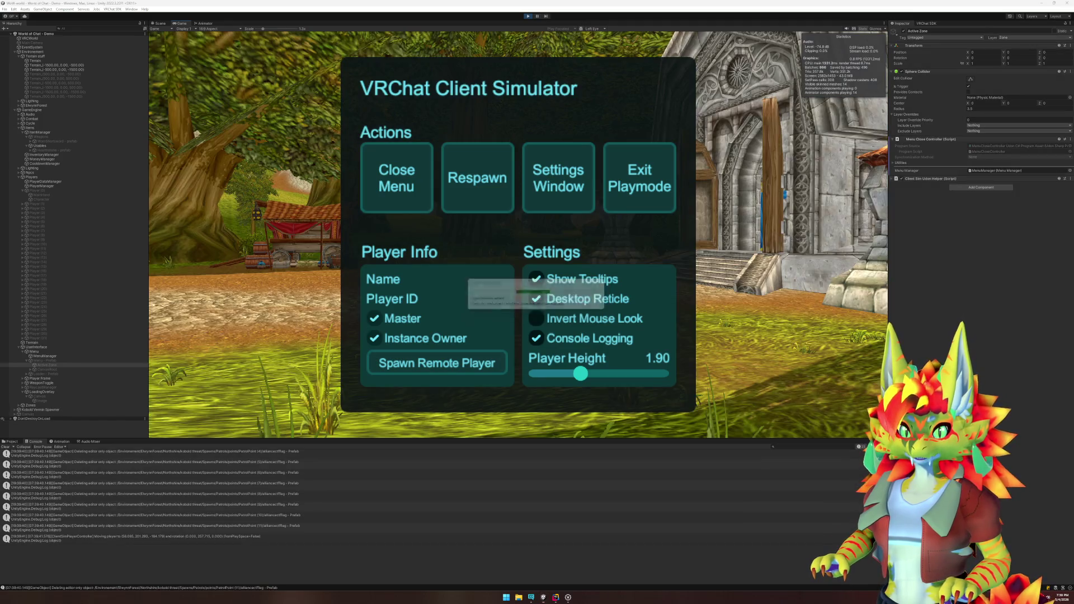
left_click(485, 208)
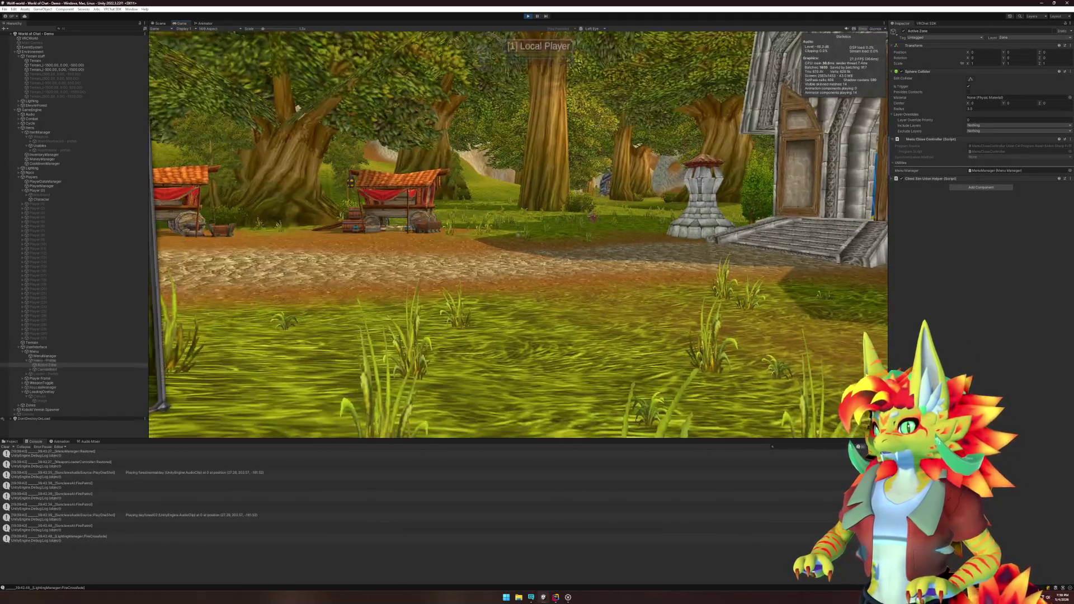
key("w")
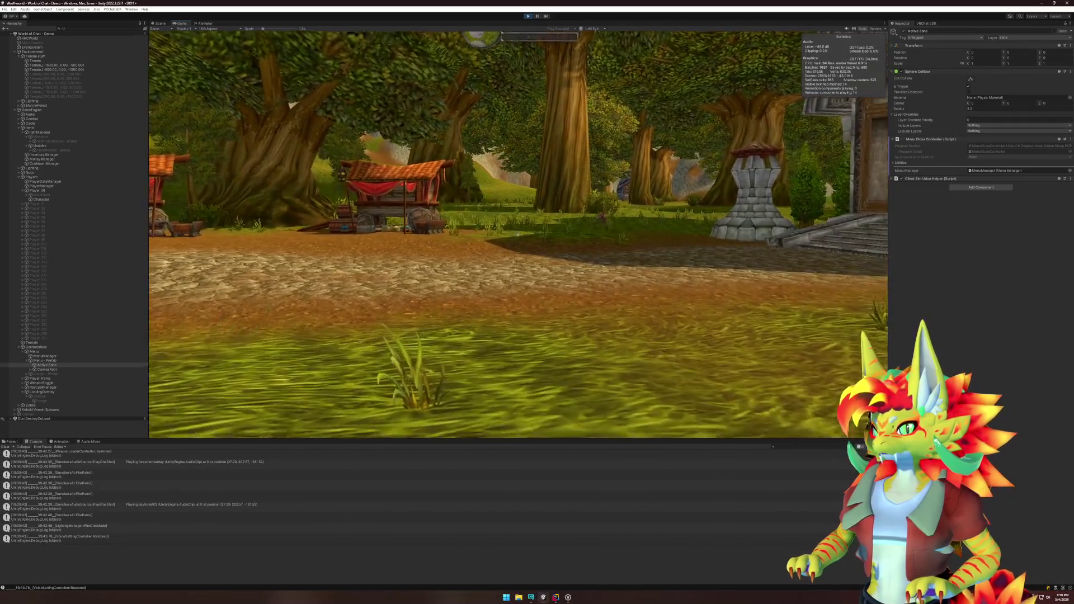
key("w")
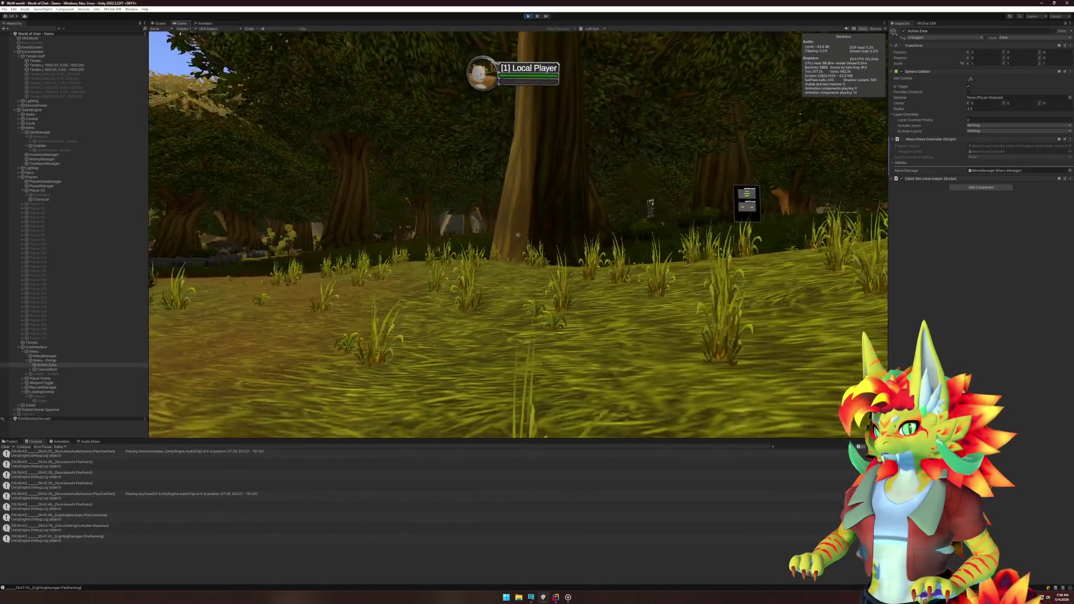
key("w")
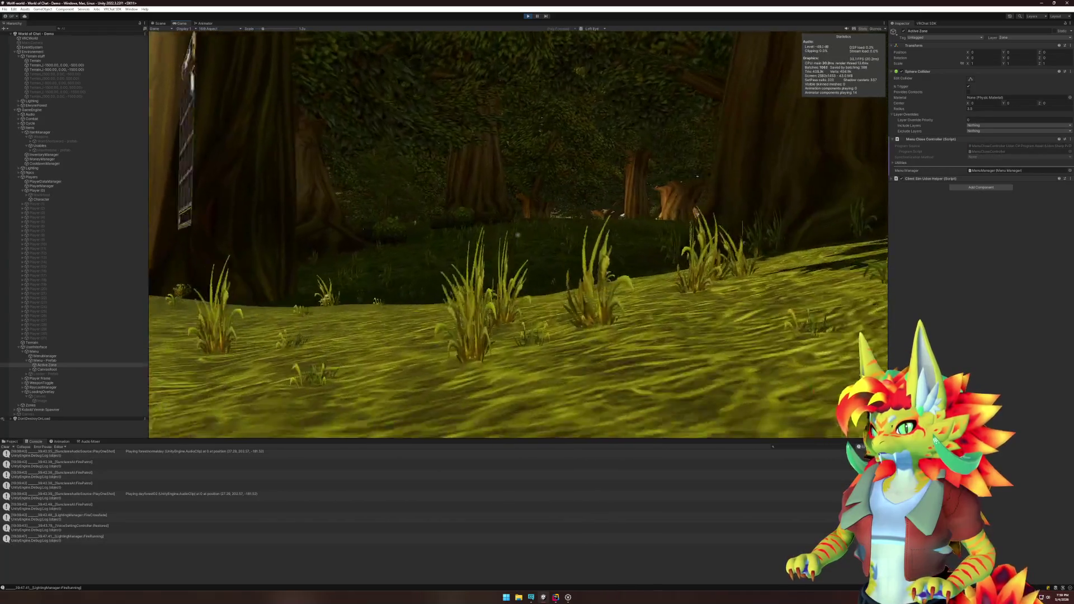
key("w")
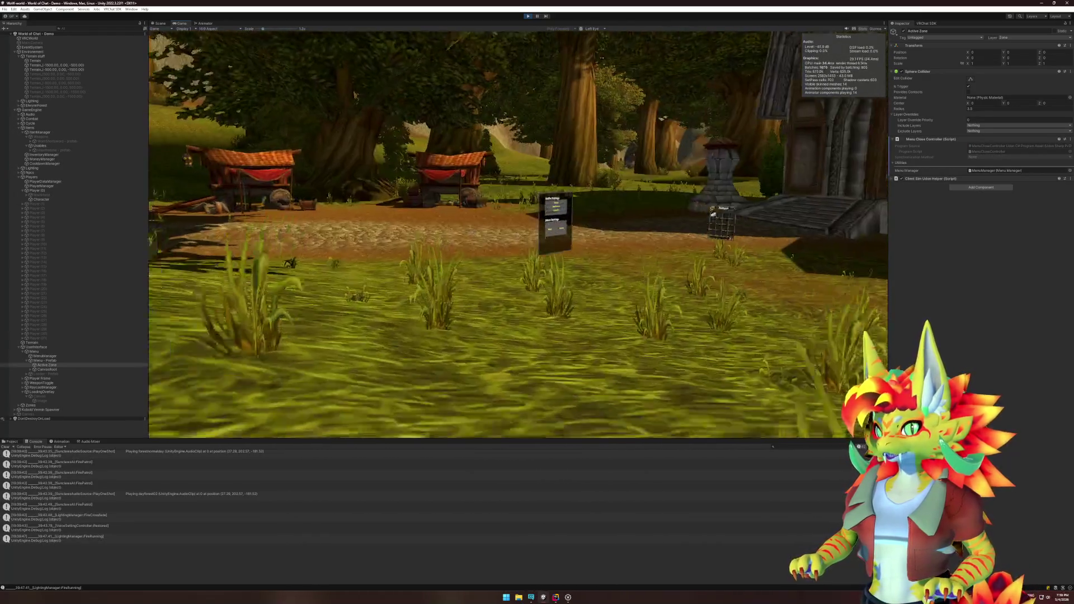
key("super")
key("super")
key("ctrl+p")
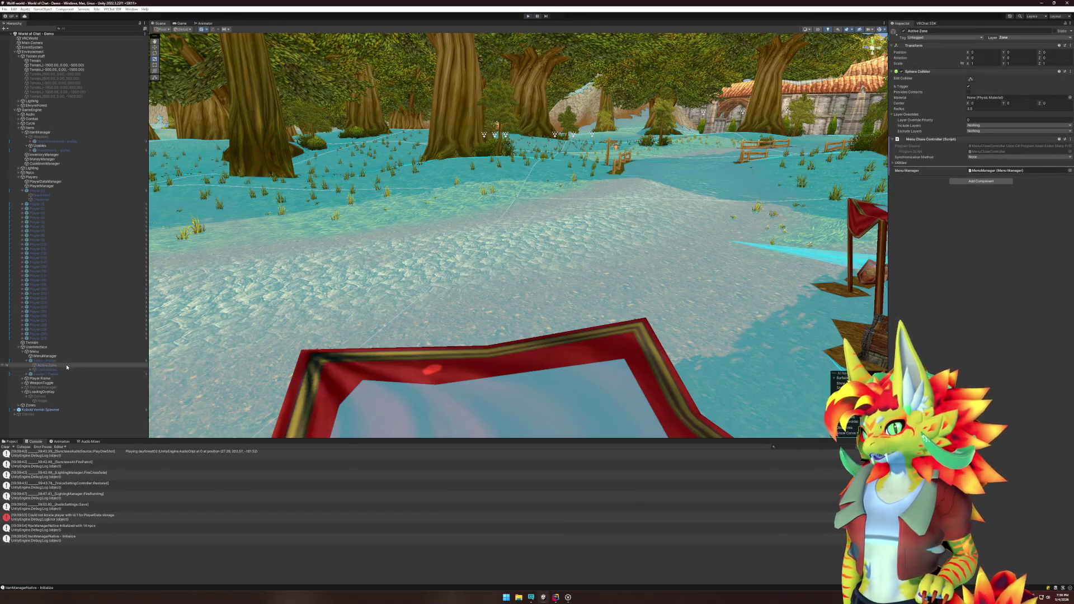
Step: Select Active Zone, toggle its Utilities foldout, then place the Rider caret after the menuManager field
left_click(58, 366)
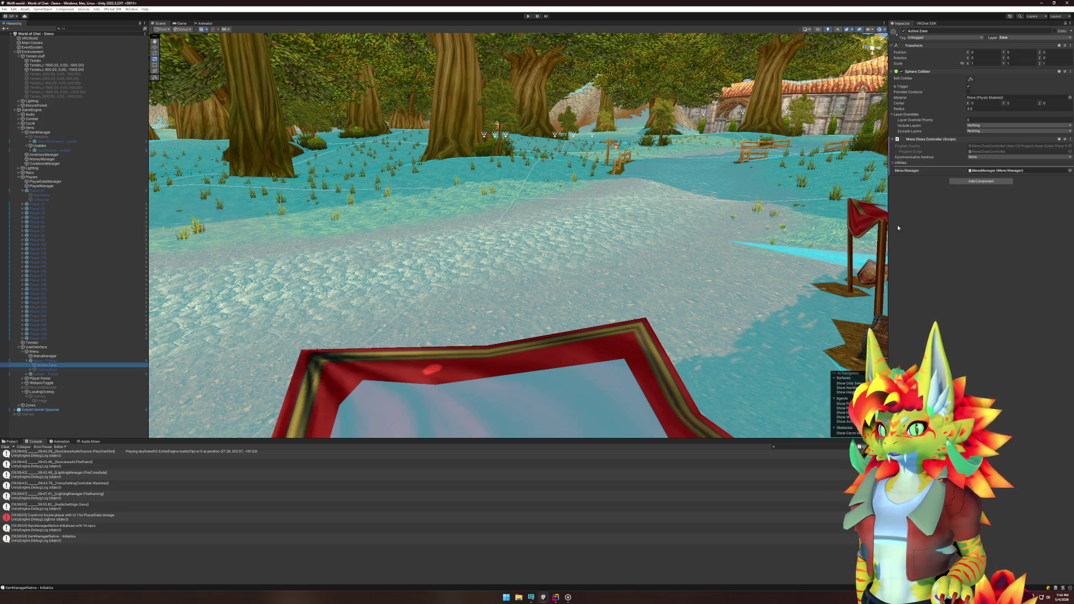
left_click(898, 163)
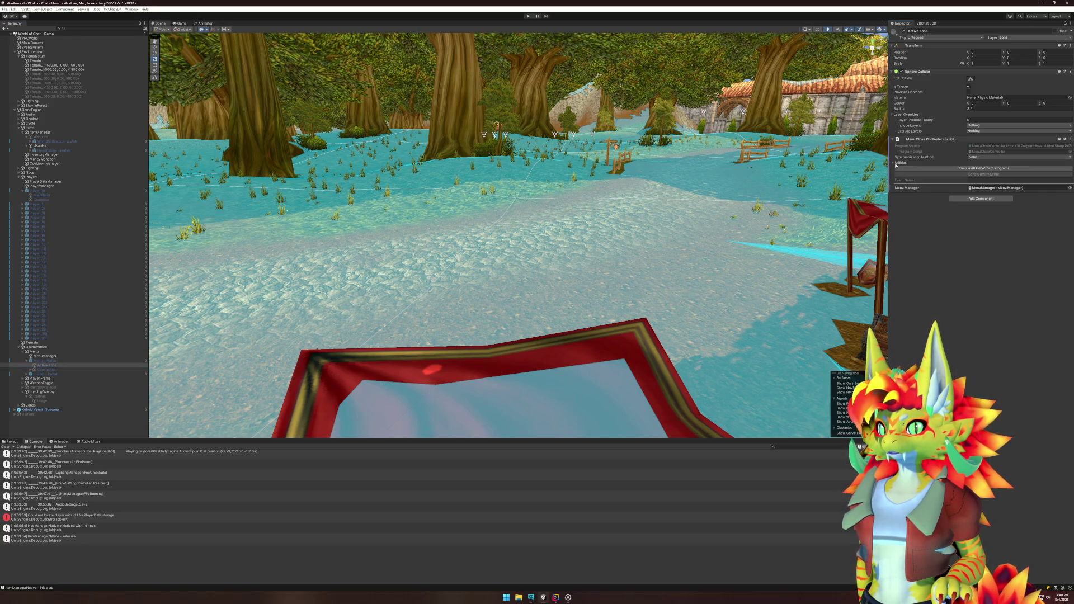
left_click(895, 163)
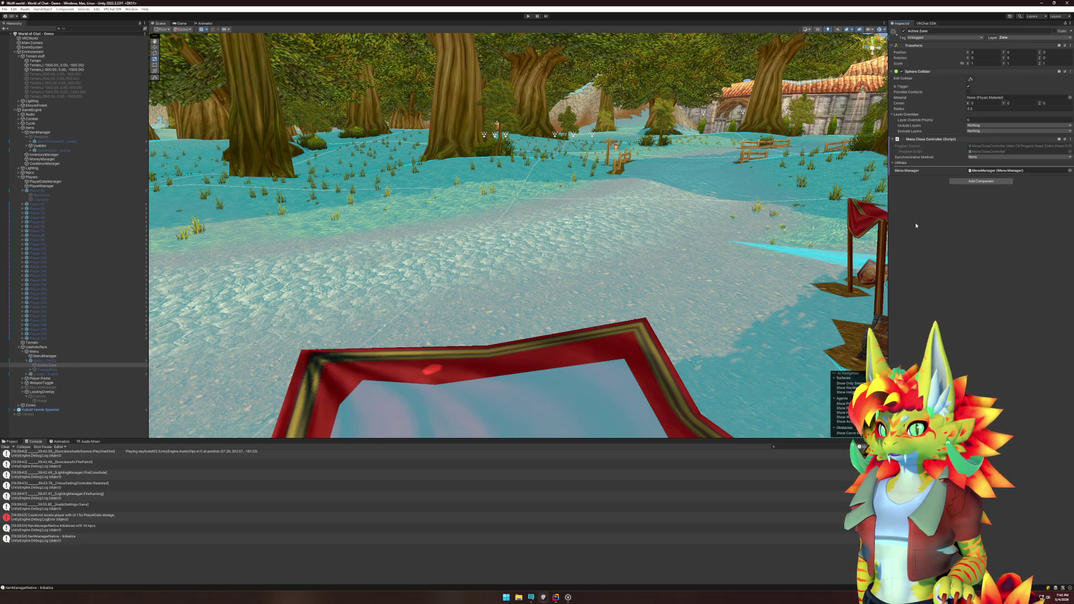
left_click(553, 596)
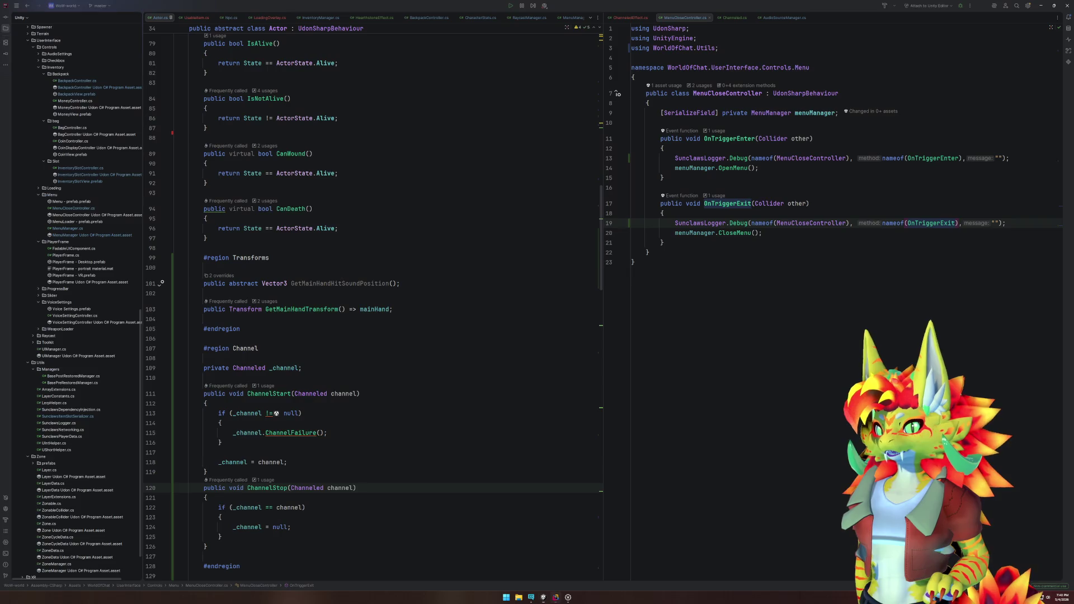
left_click(543, 598)
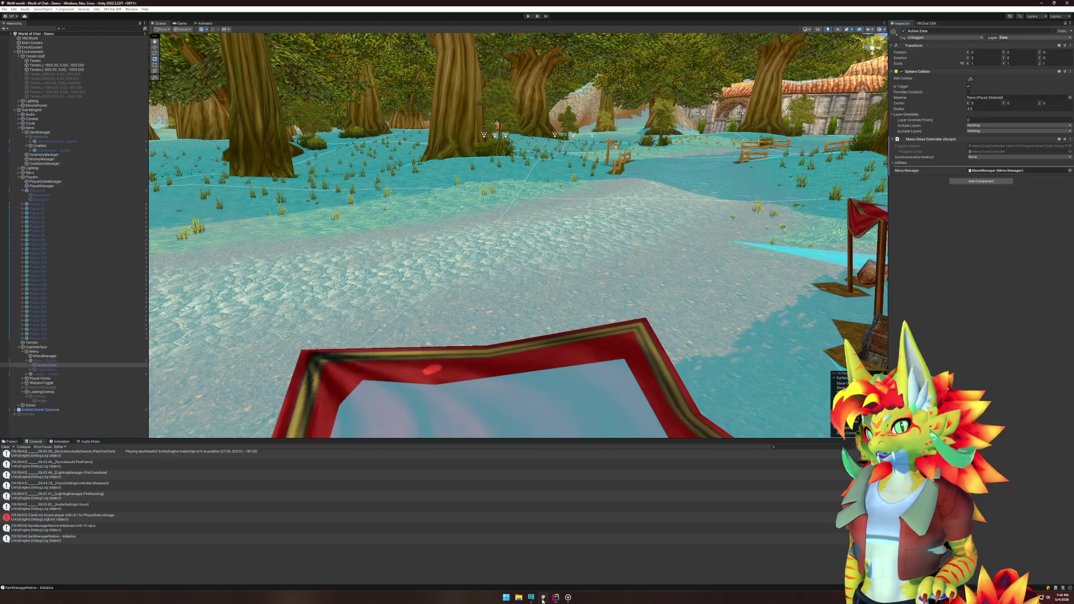
left_click(542, 599)
left_click(839, 114)
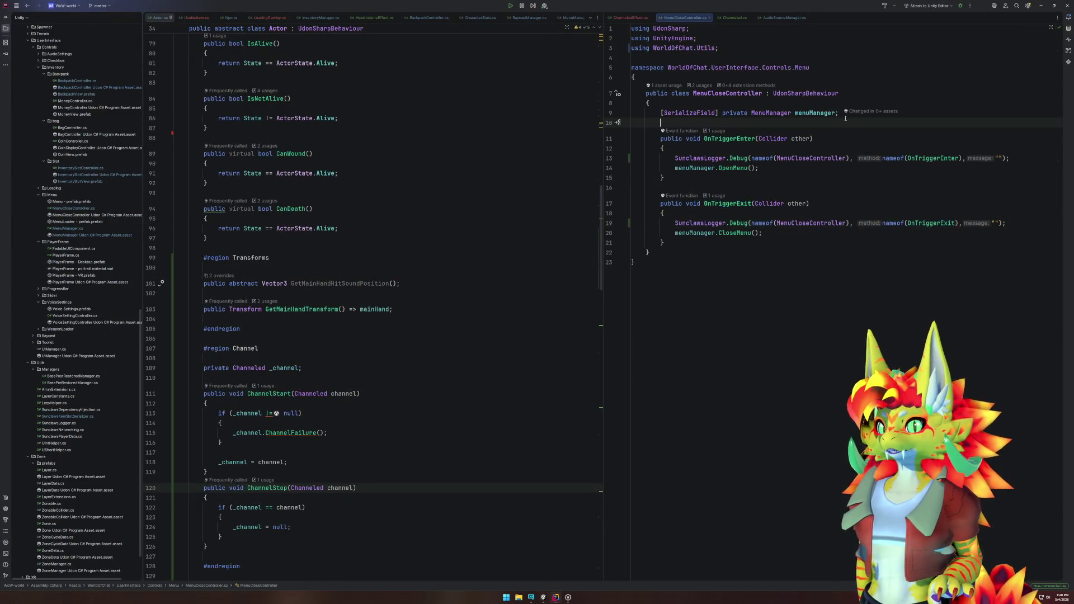
Step: Add 'public Collider collider;' below menuManager, then start Play mode in Unity
key("Return")
type("public Co")
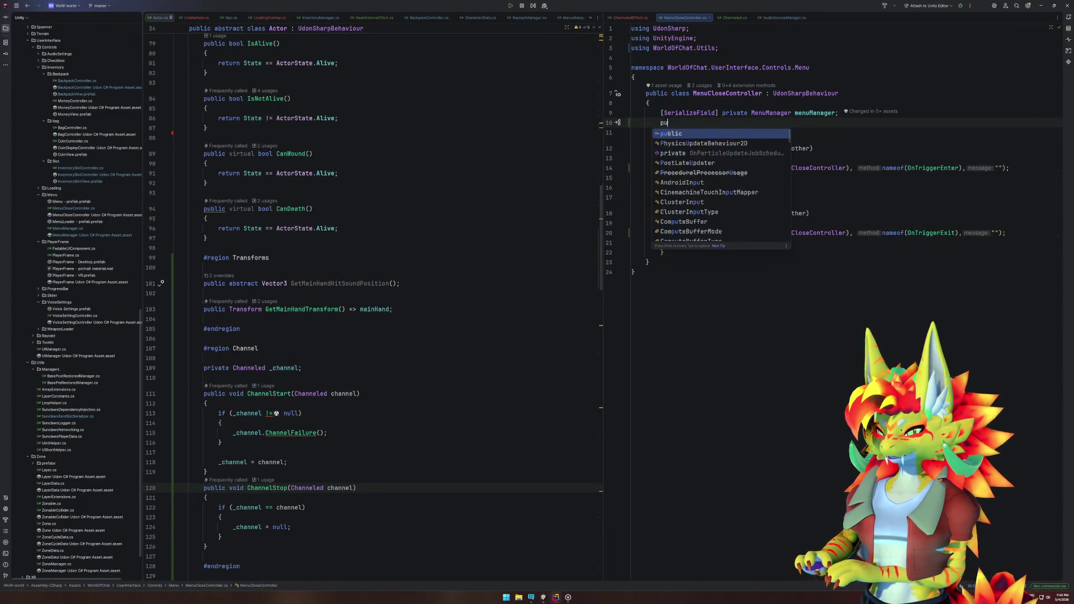
key("Return")
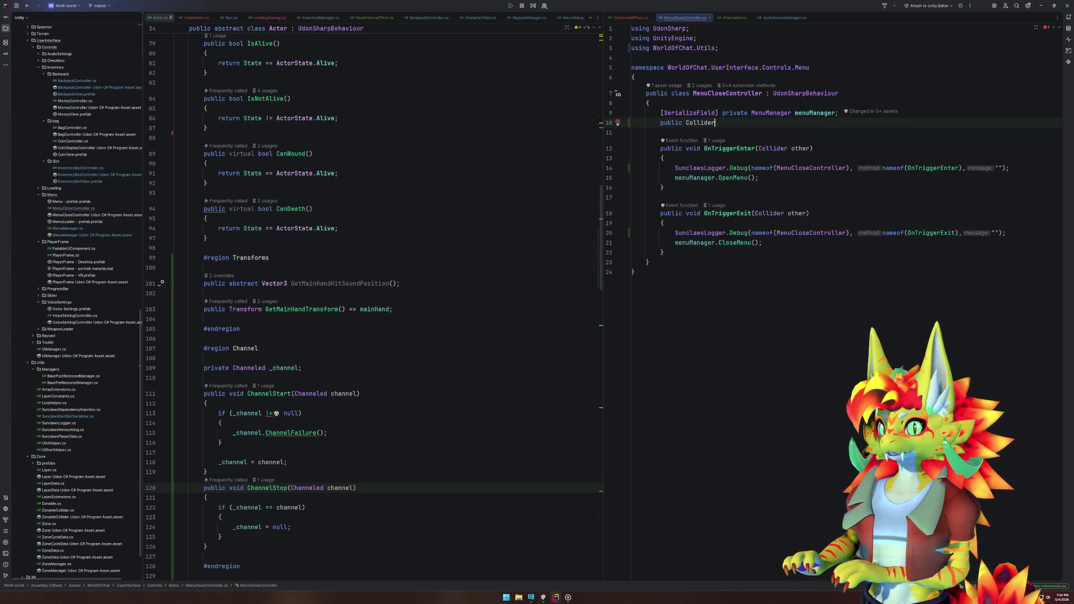
type("Collider collider;")
left_click(721, 122)
key("BackSpace")
type("c")
key("Escape")
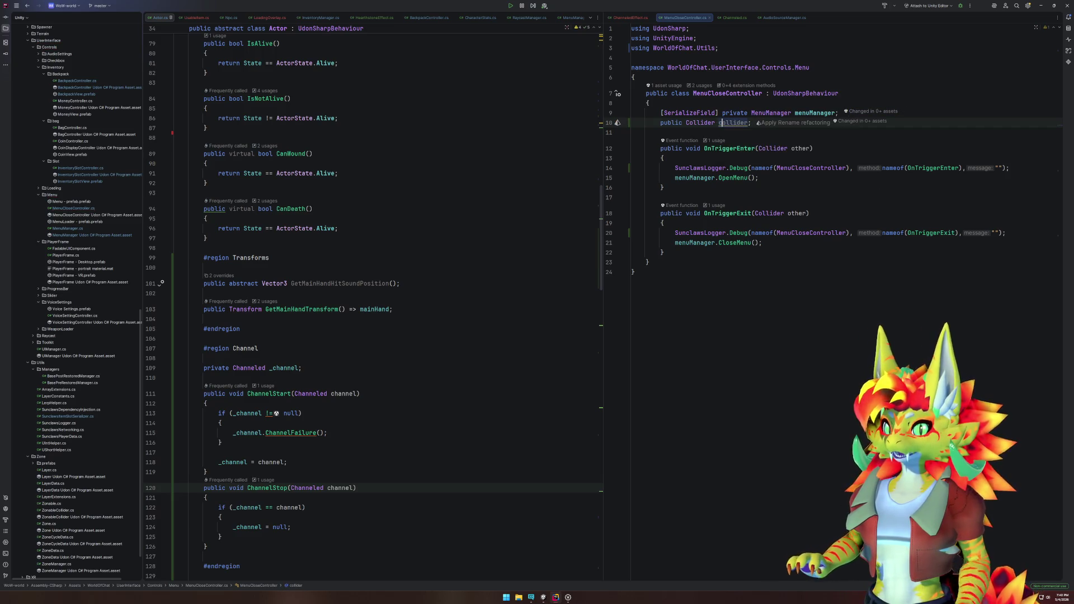
left_click(547, 598)
left_click(527, 16)
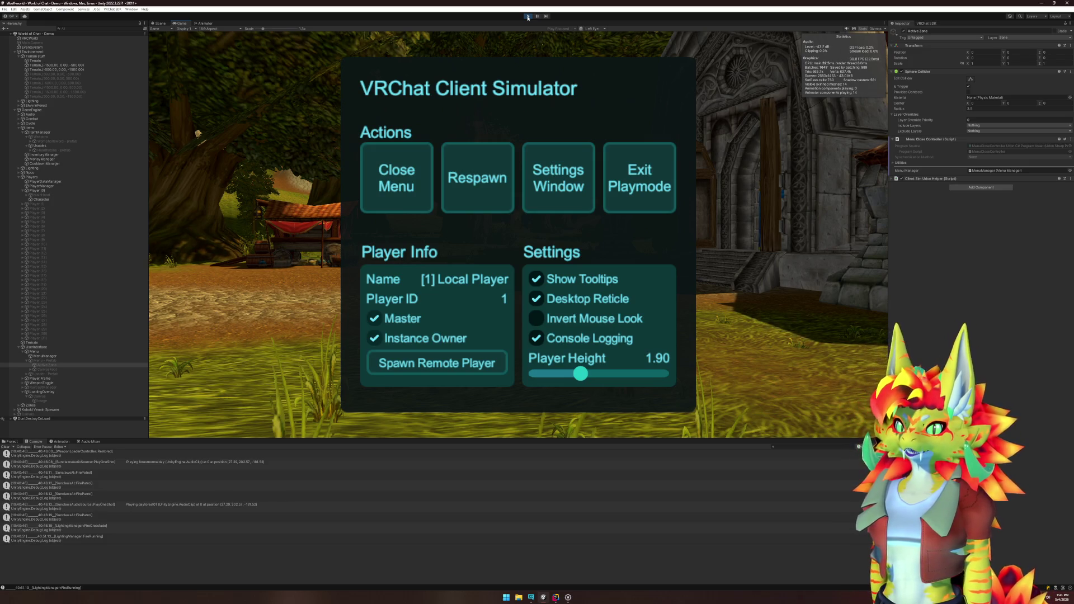
Step: Close the client simulator menu and open Window > Rendering > Lighting on its Environment page
left_click(384, 169)
key("super")
left_click(130, 9)
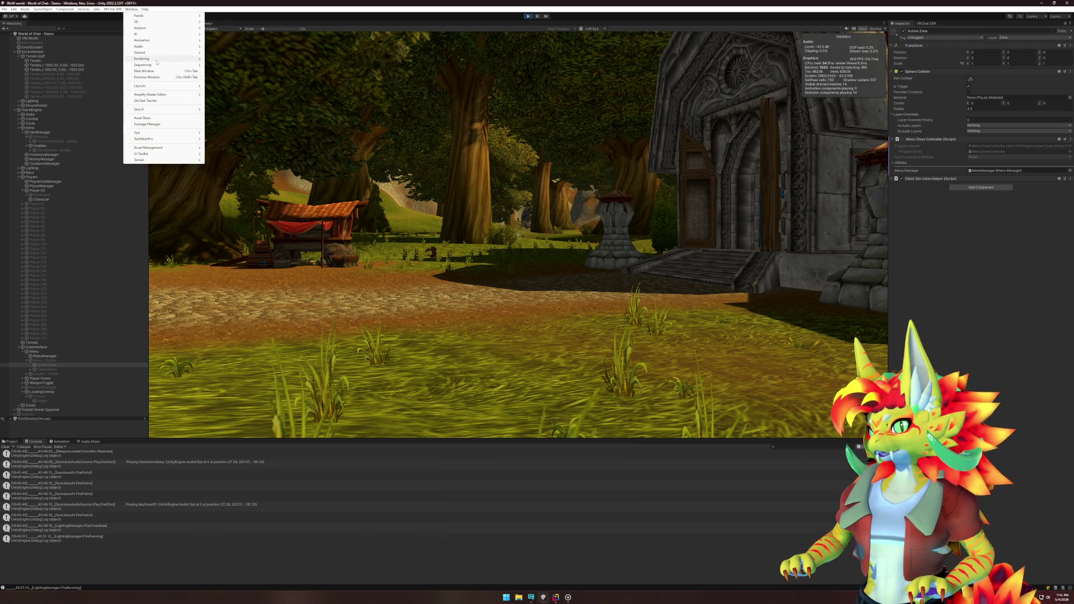
mouse_move(144, 59)
left_click(227, 60)
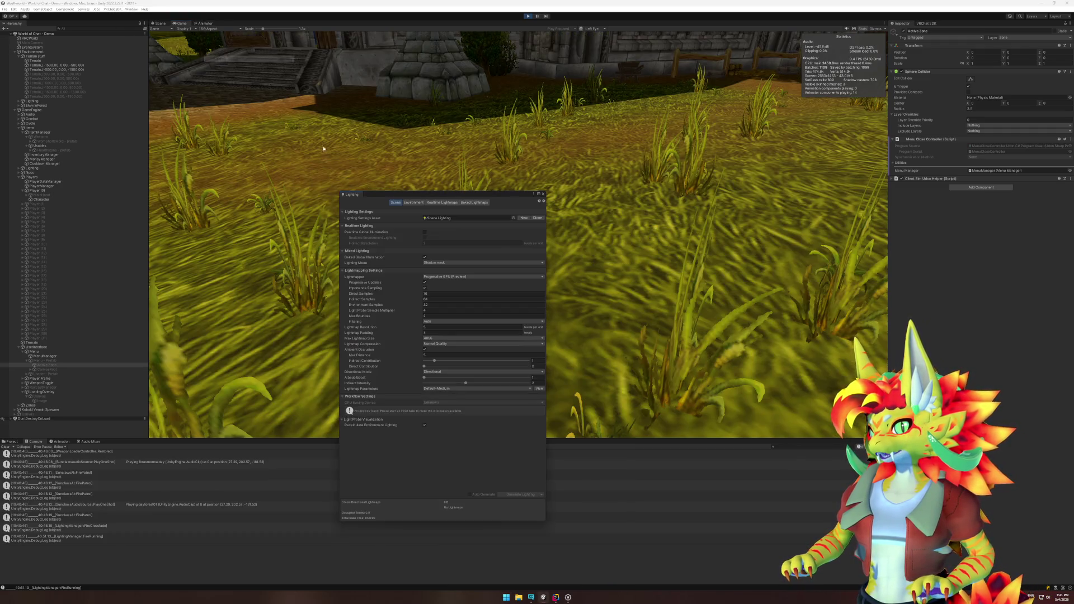
left_click(413, 203)
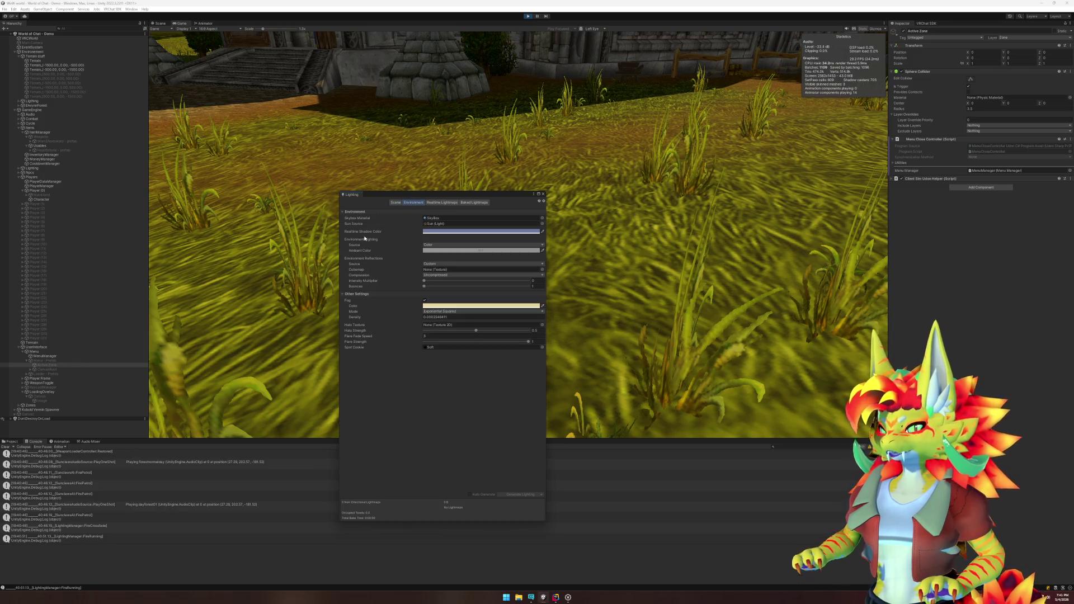
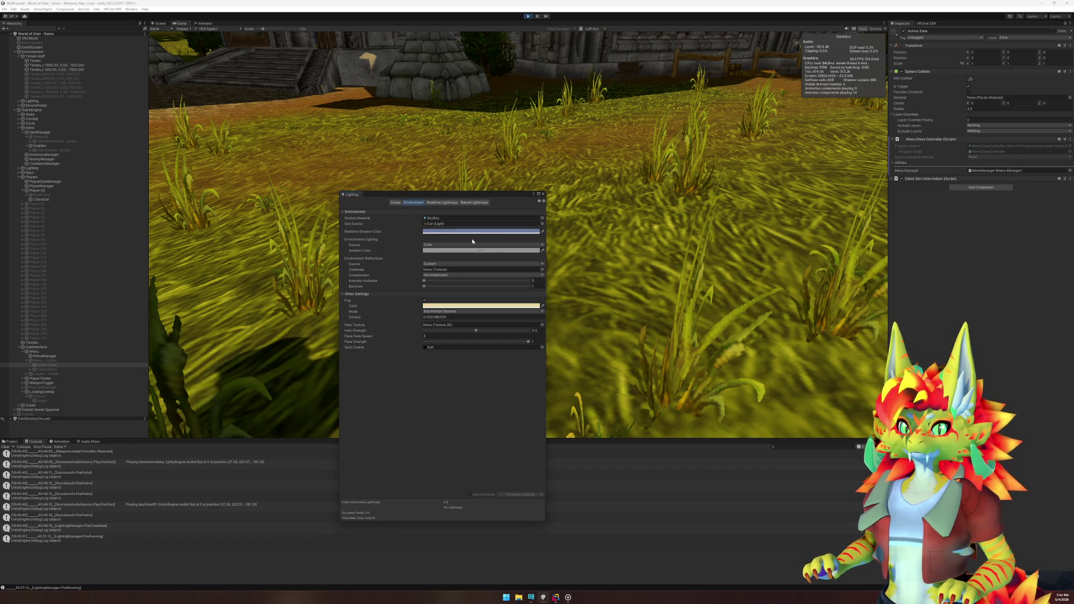
Step: Close the floating Lighting settings window
left_click(132, 9)
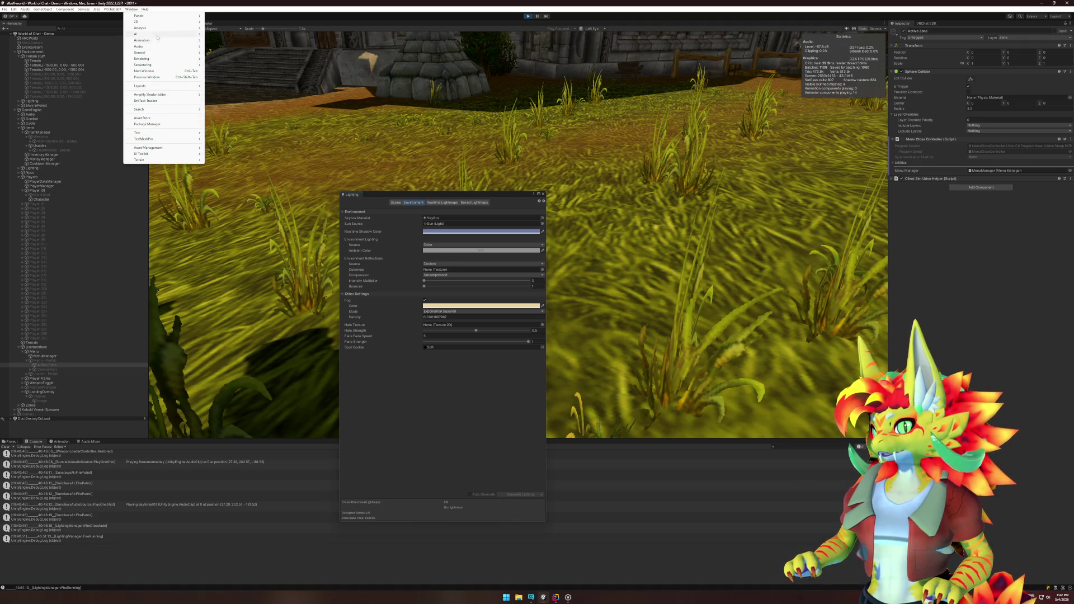
mouse_move(163, 60)
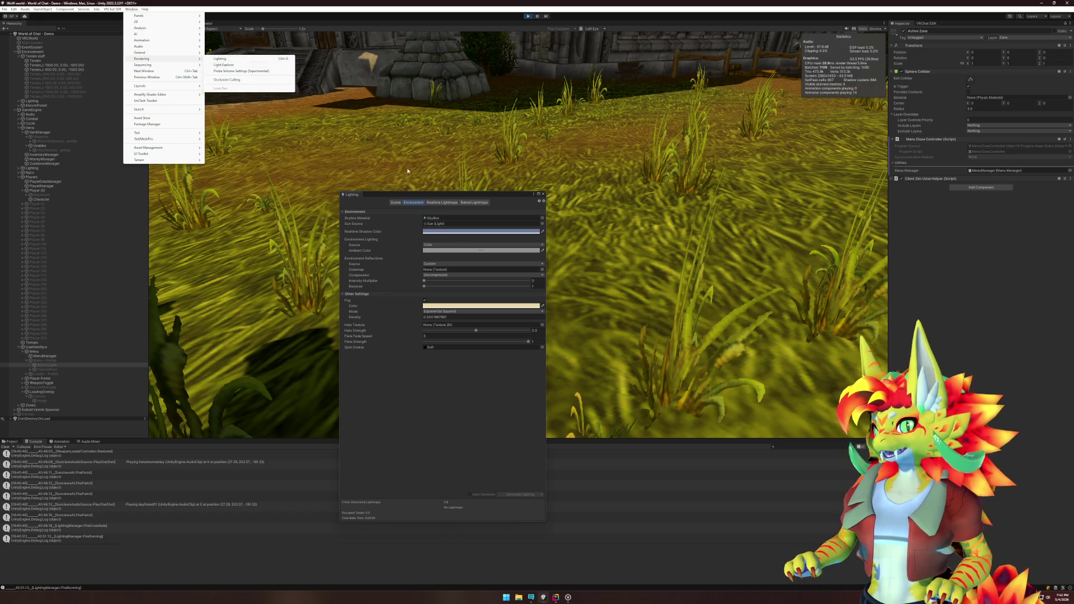
left_click(496, 195)
left_click(543, 194)
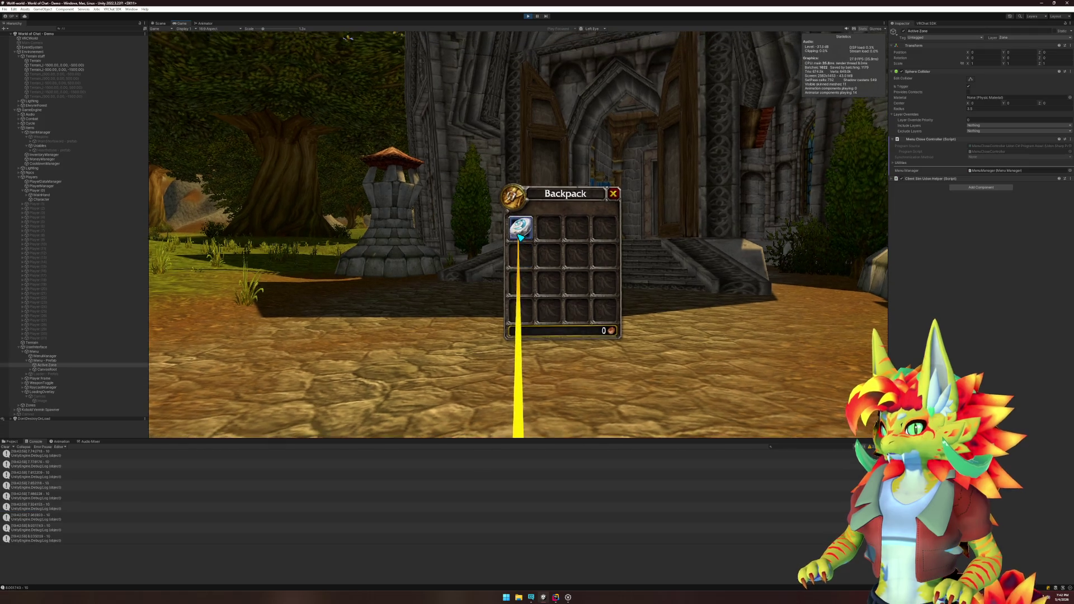
Step: Use the Backpack hearthstone to teleport the player, then switch to Rider
left_click(520, 237)
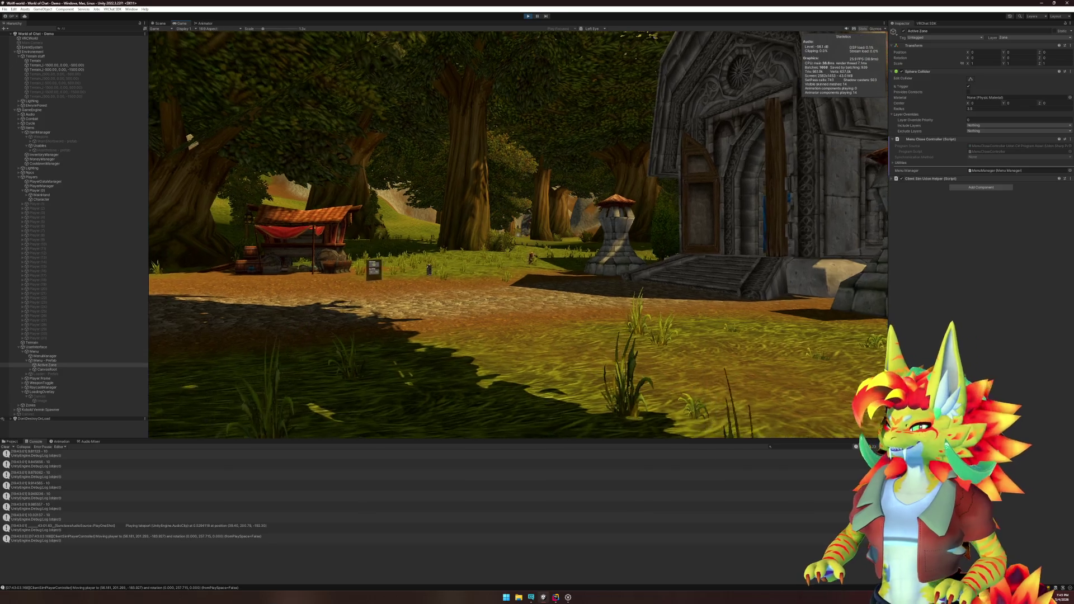
key("super")
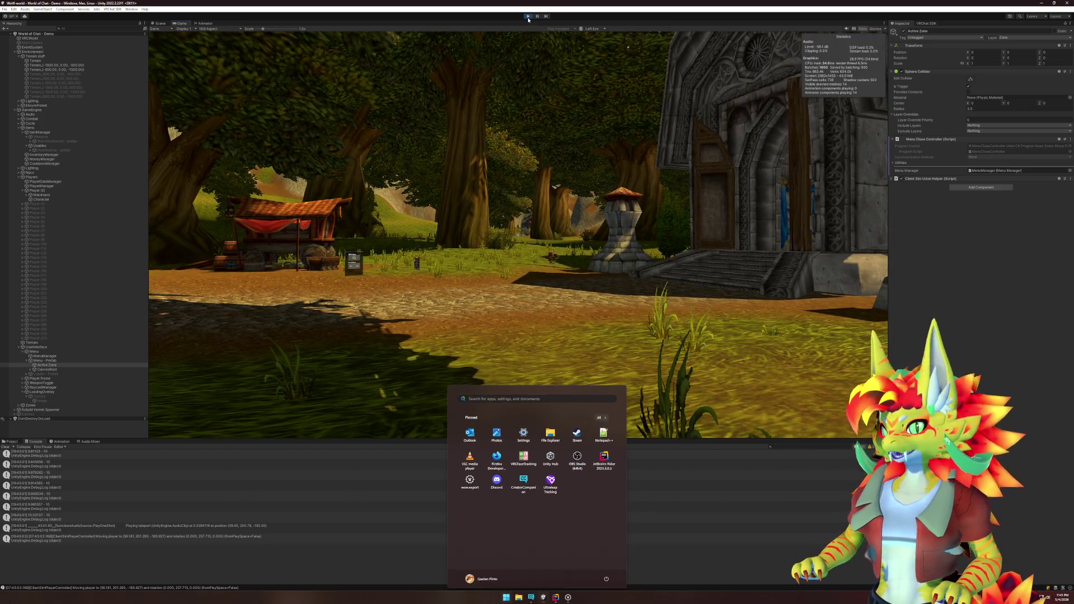
left_click(528, 20)
Step: In Rider, open LoadingOverlay.cs using Search Everywhere
left_click(555, 597)
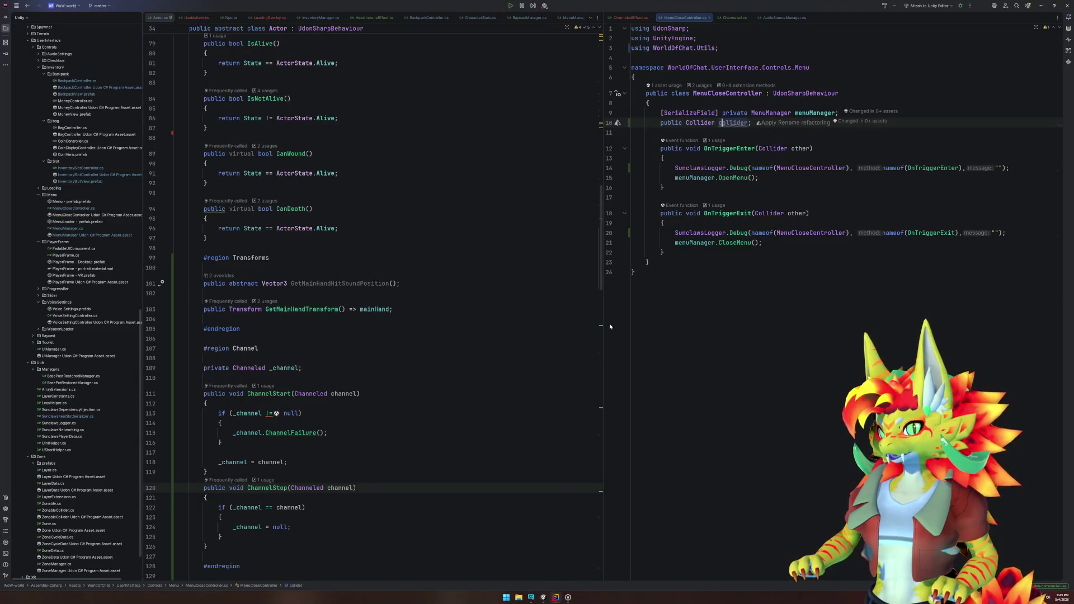
left_click(799, 329)
key("shift")
key("shift")
type("Hear")
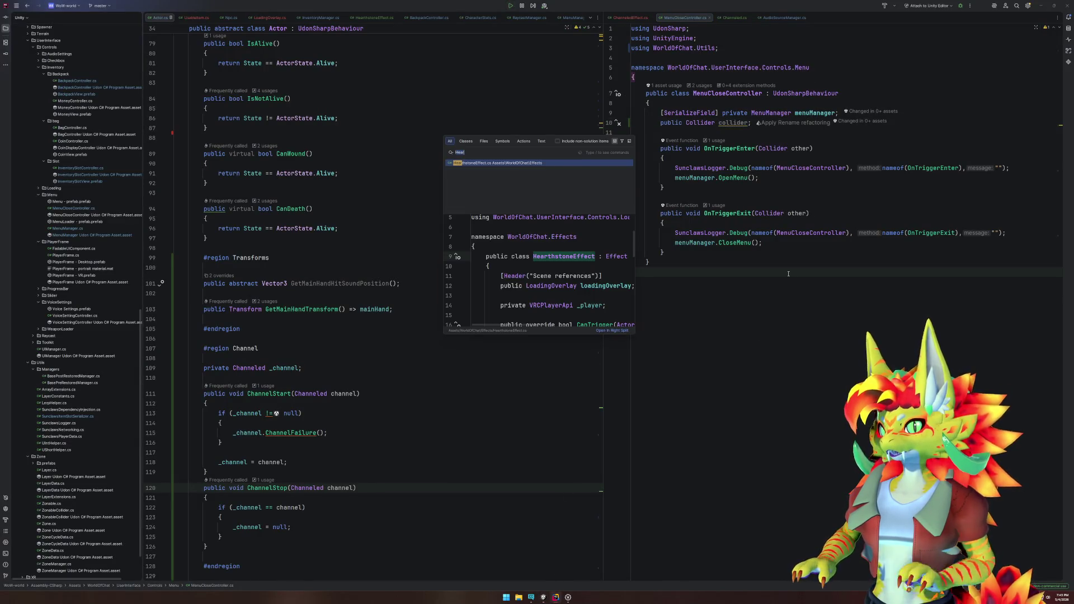
key("BackSpace")
key("BackSpace")
key("BackSpace")
type("Loading")
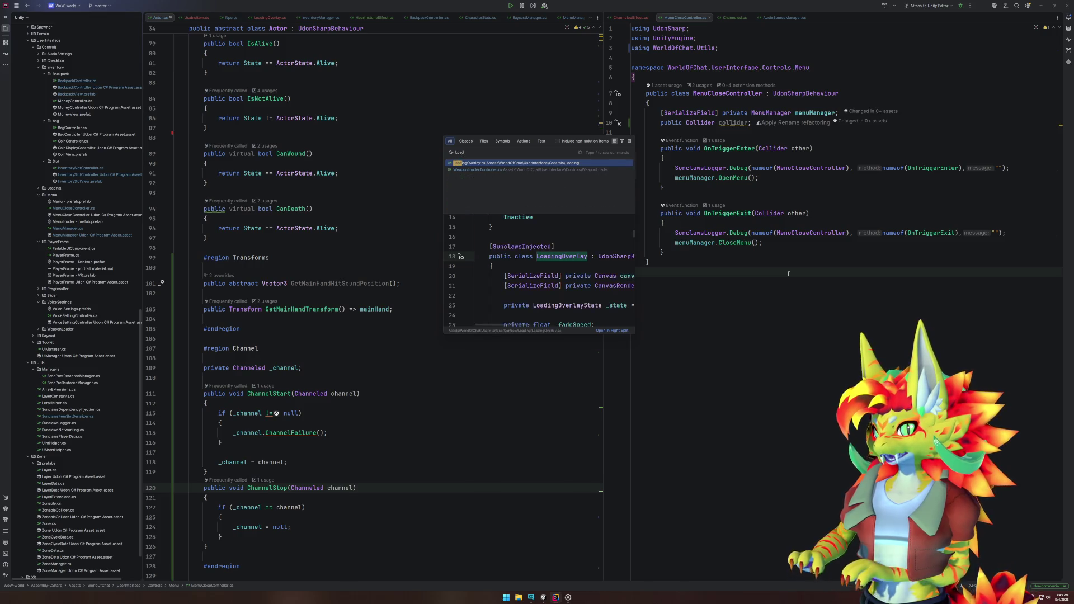
key("Return")
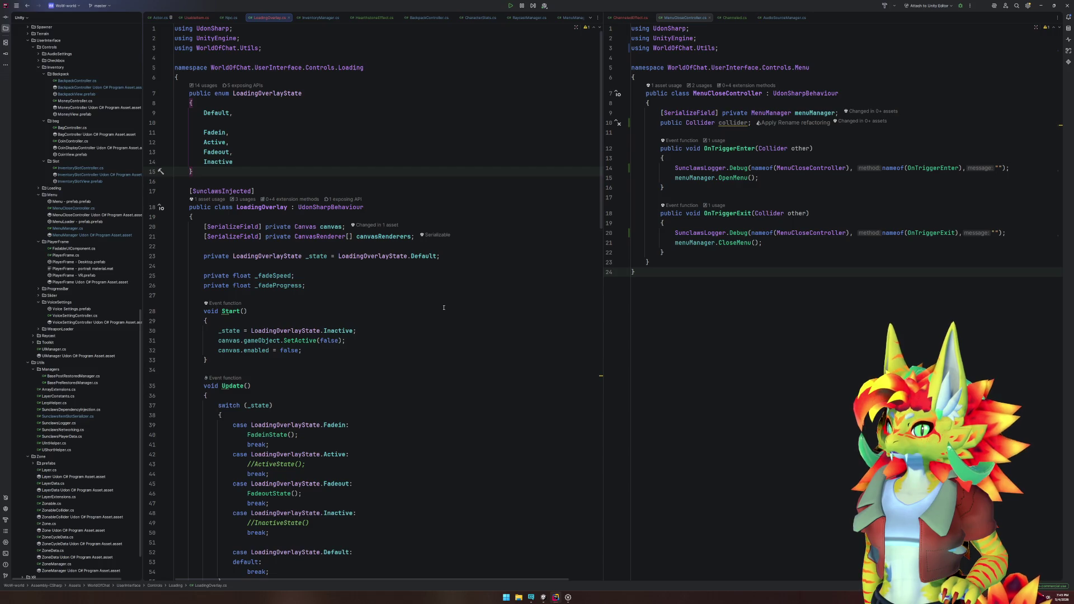
Step: Follow FireFadein's SetAlpha call to its declaration in CanvasUtils.cs, then return to Unity
scroll(444, 307, "down", 9)
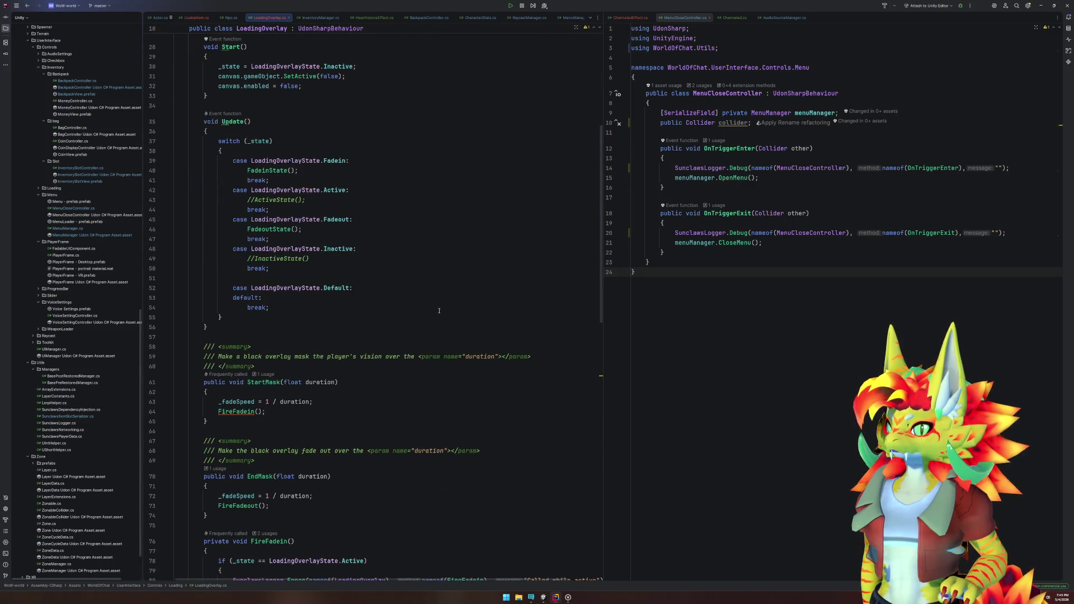
left_click(235, 411)
scroll(338, 489, "down", 4)
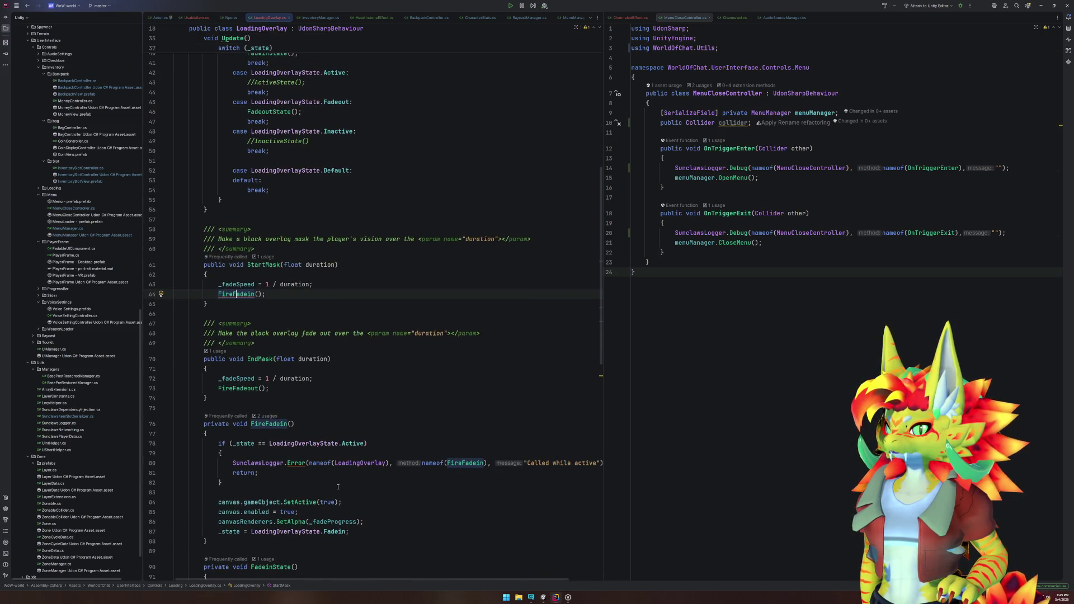
scroll(338, 487, "down", 3)
left_click(221, 414)
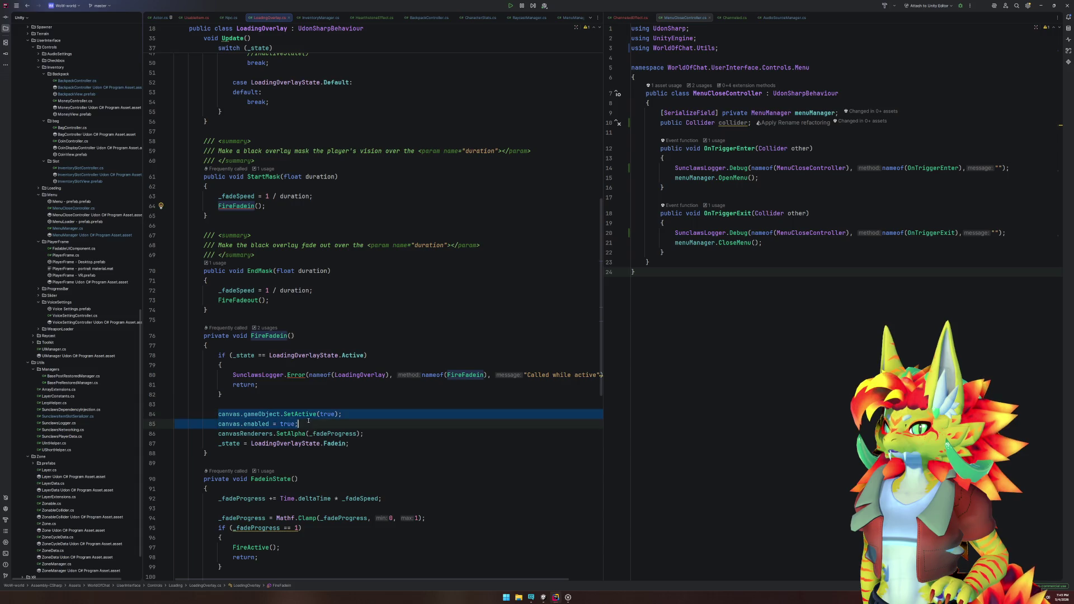
left_click(288, 434)
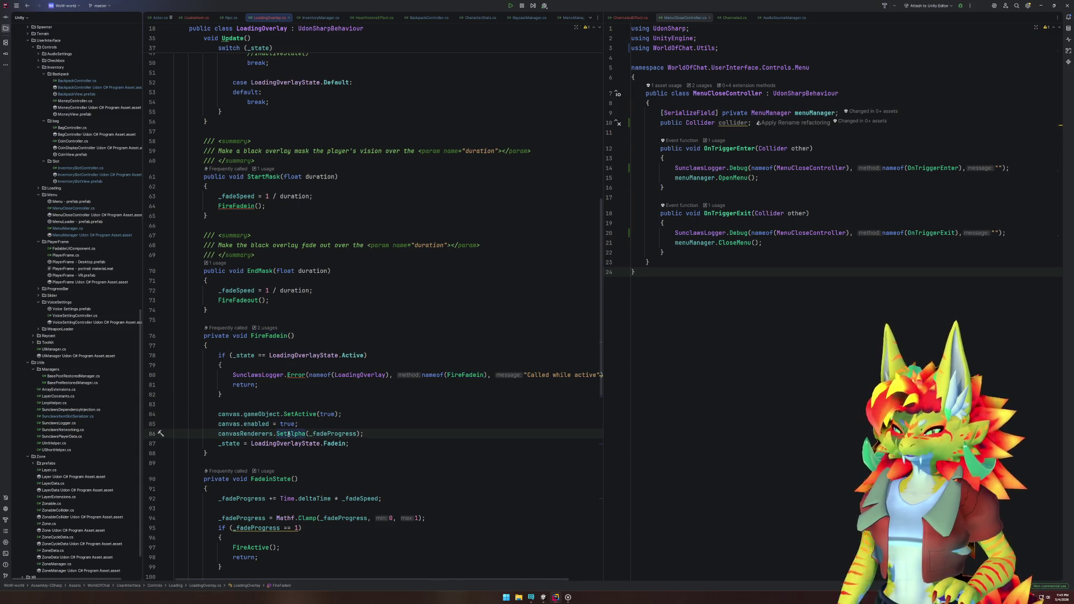
left_click(288, 434, "ctrl")
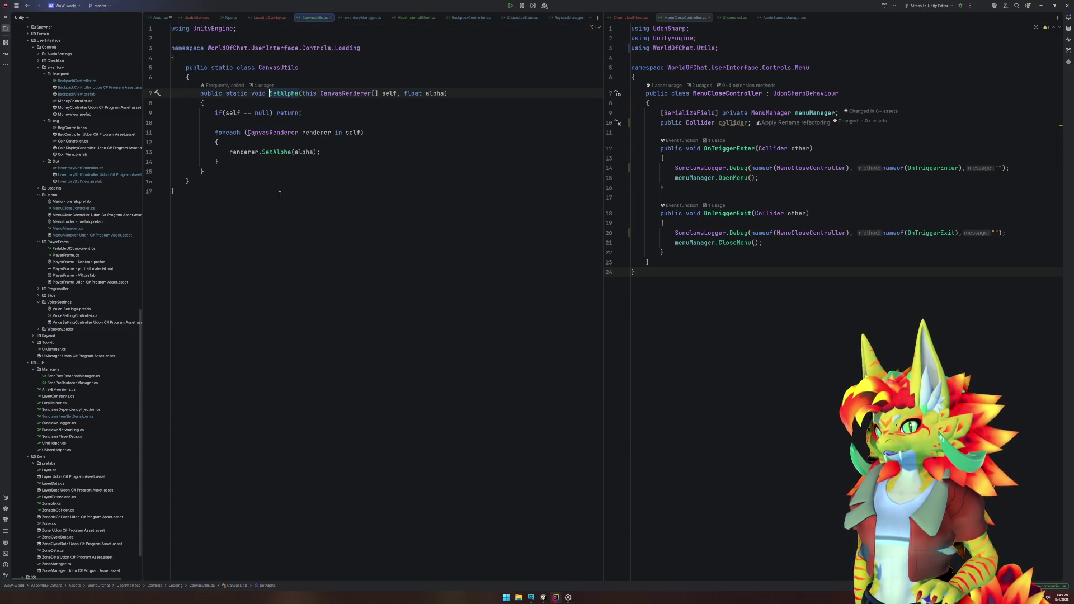
mouse_move(277, 152)
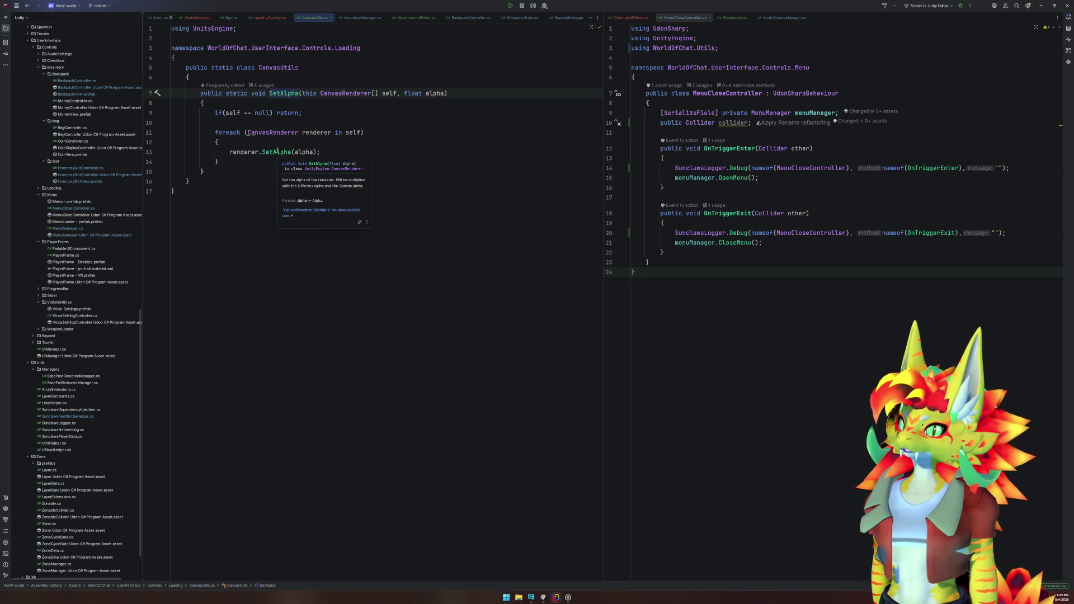
key("alt+Tab")
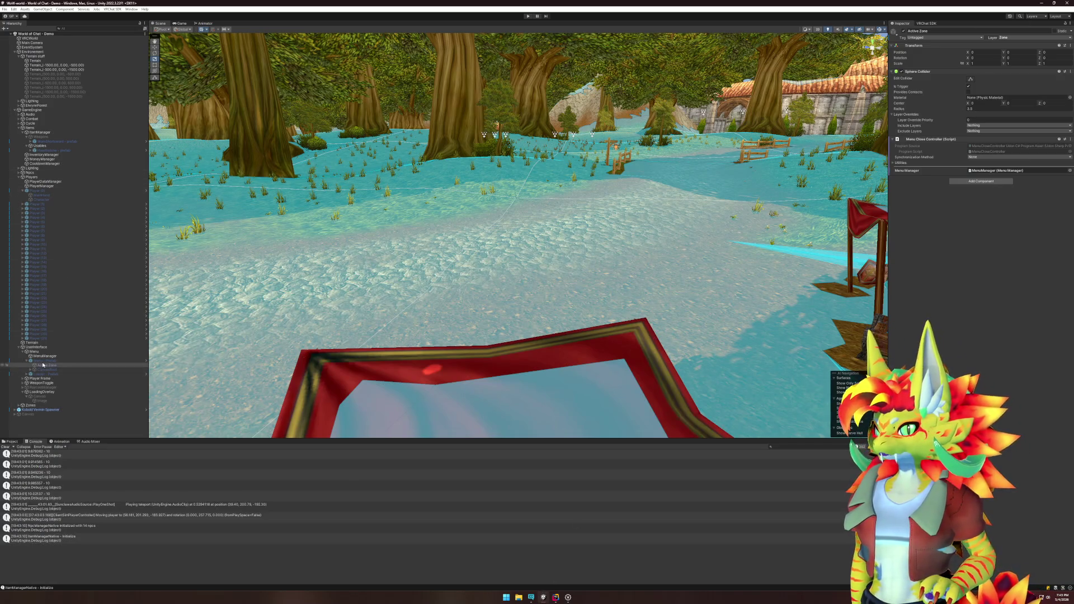
Step: Review the Canvas under LoadingOverlay in the Inspector, then start Play mode
left_click(44, 396)
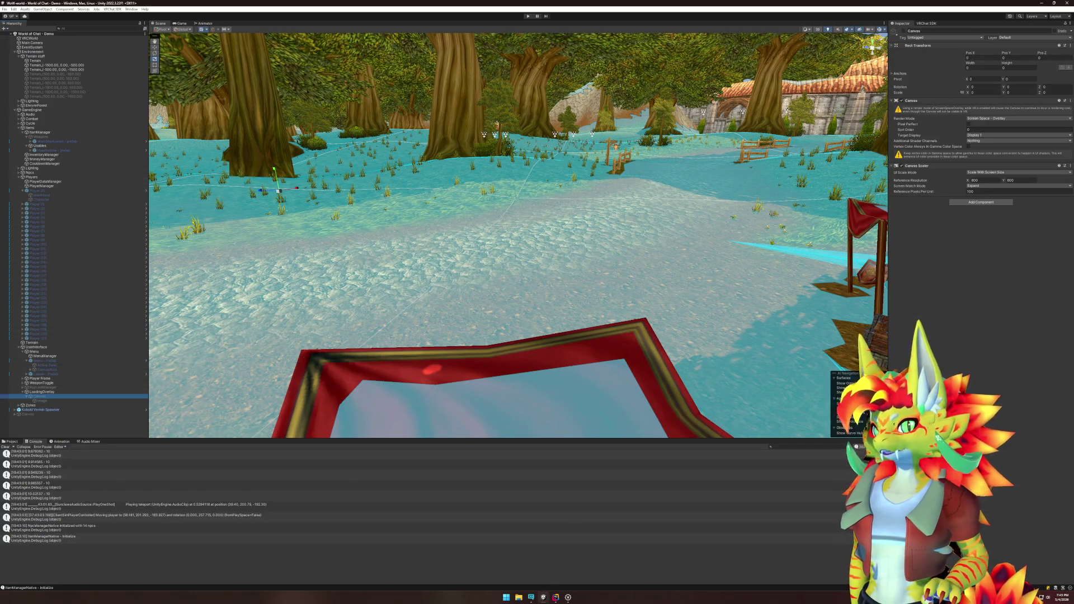
left_click(904, 32)
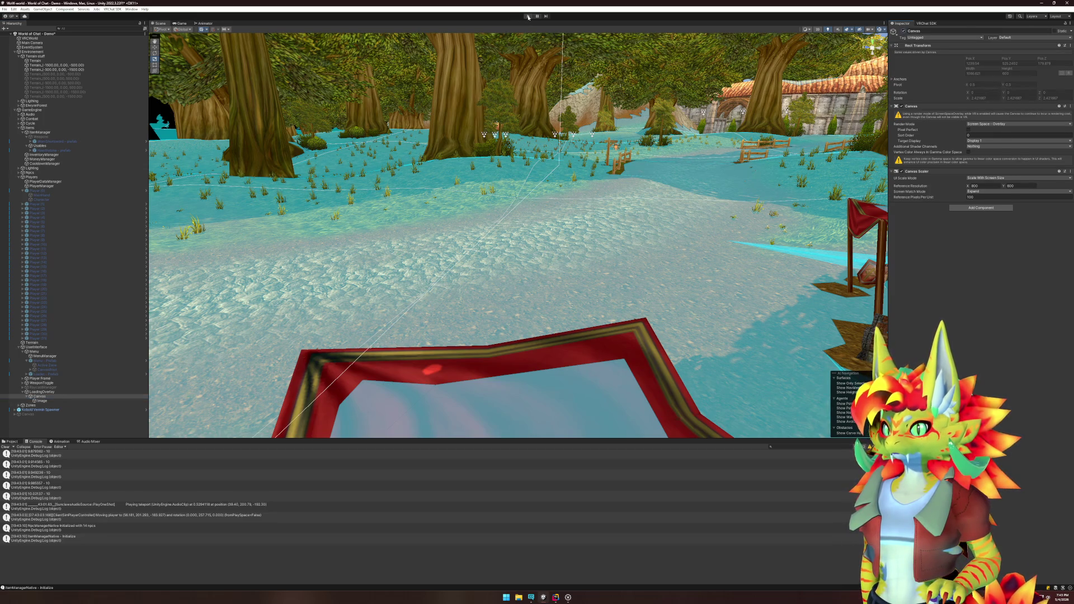
left_click(528, 16)
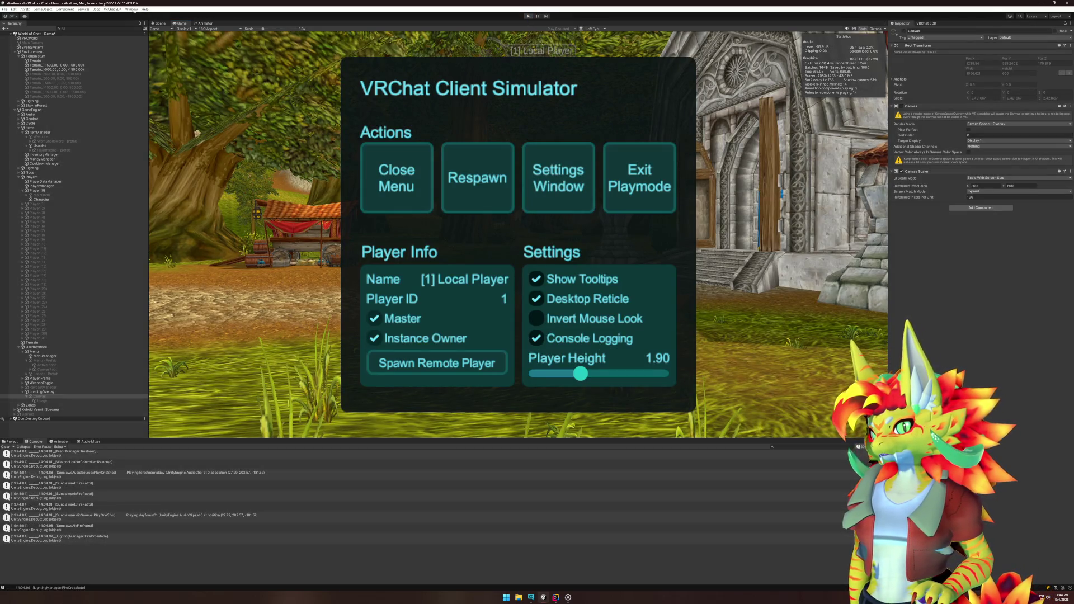
left_click(159, 23)
left_click(131, 9)
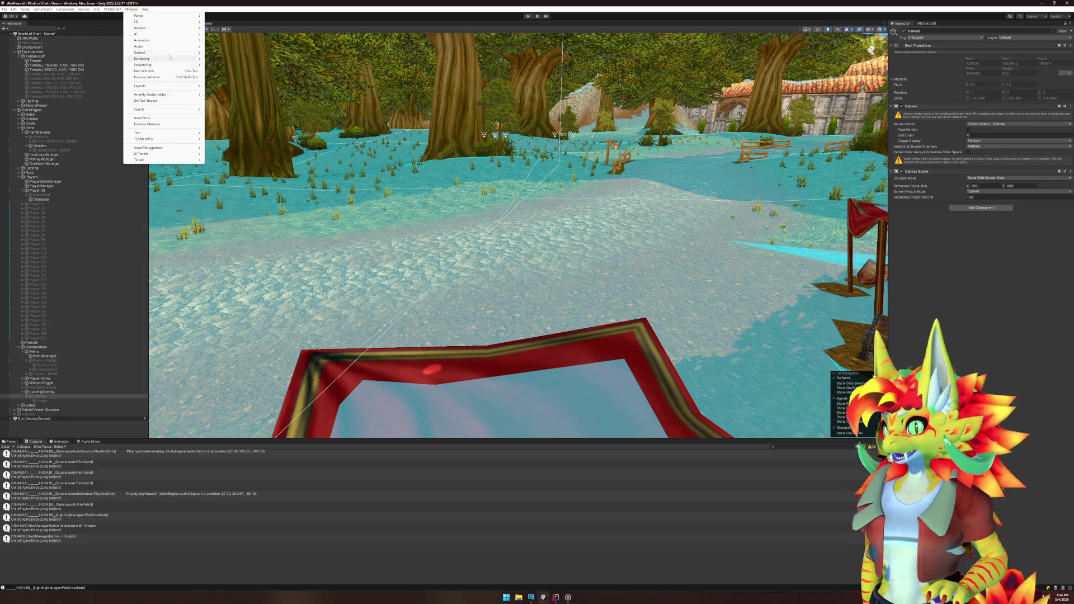
Step: Open Window > Rendering > Lighting on its Environment tab with skybox and fog options
mouse_move(167, 58)
left_click(238, 58)
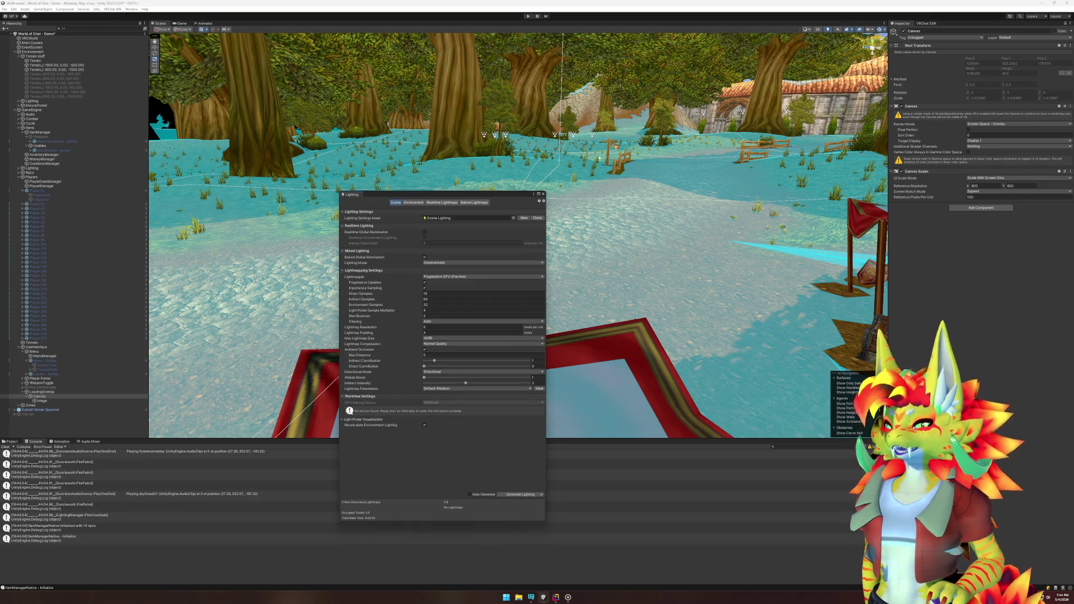
left_click(414, 203)
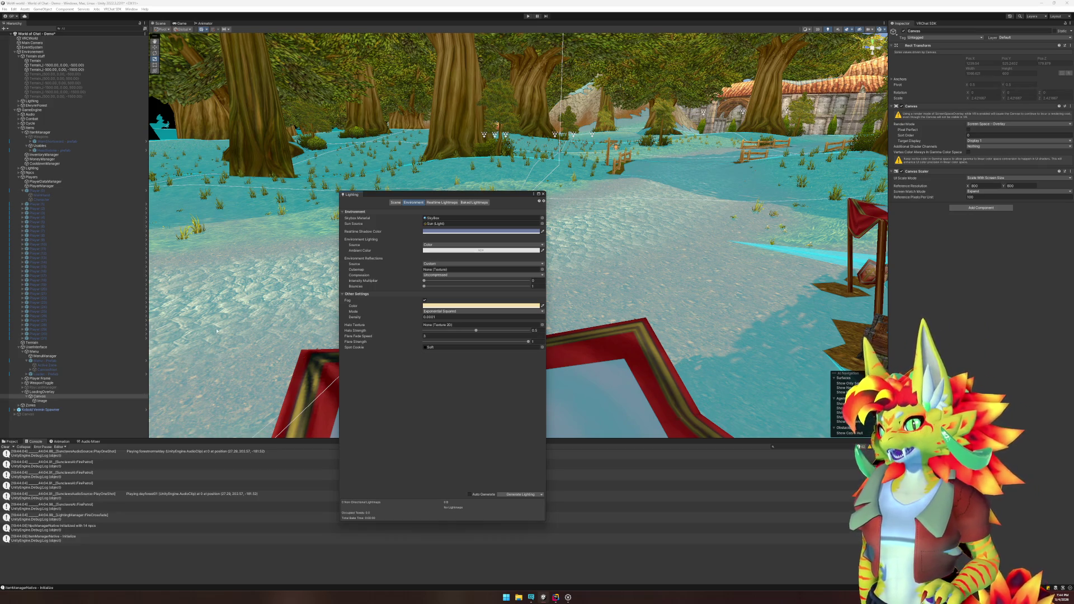
Step: Set the Terrain's Cast Shadows to Two Sided
left_click(264, 319)
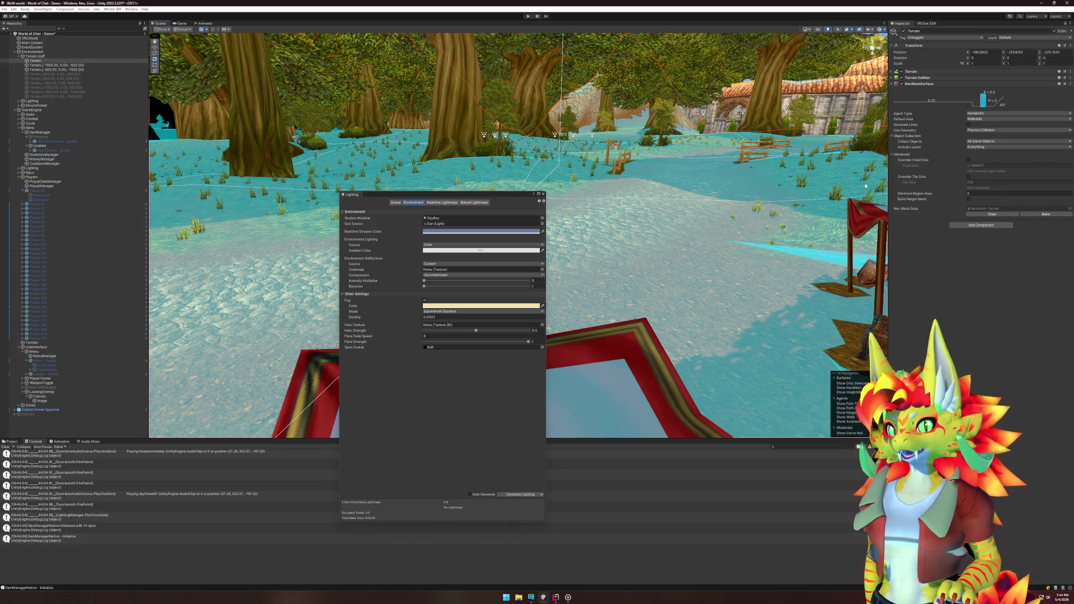
left_click(892, 71)
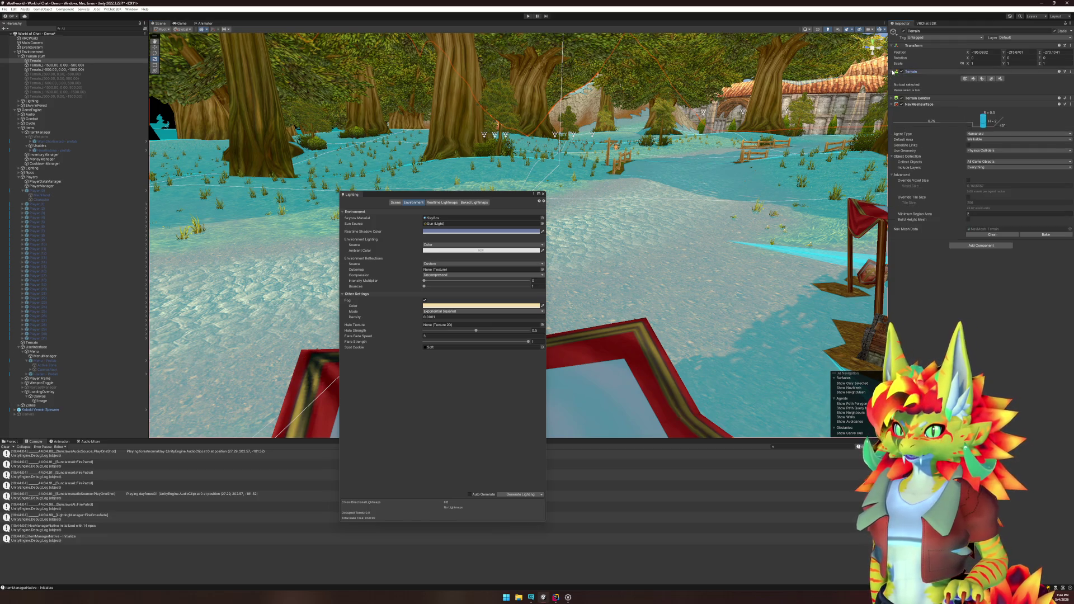
left_click(892, 98)
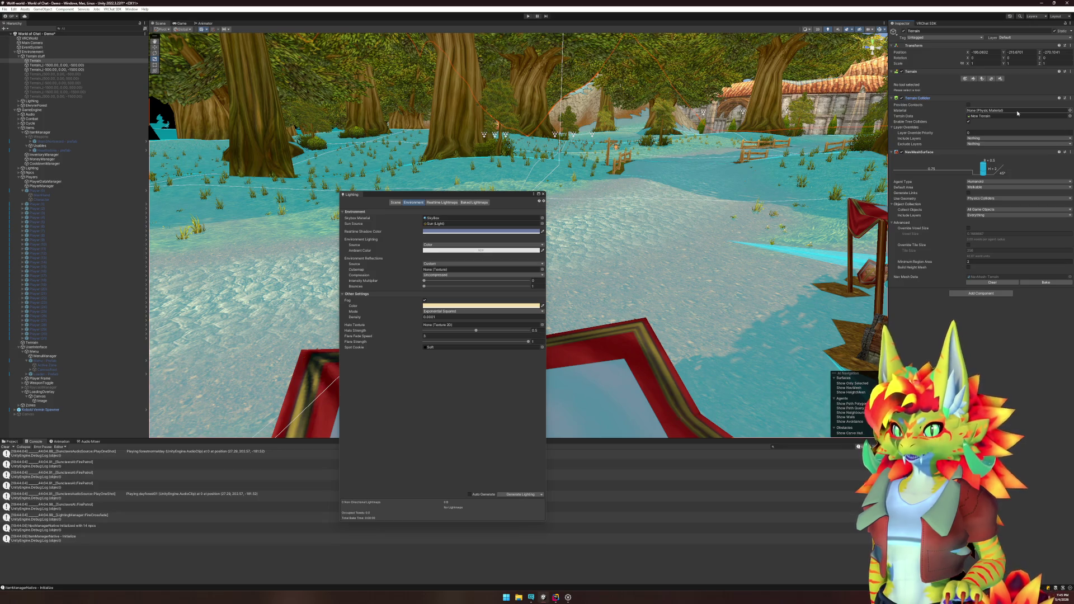
left_click(1000, 78)
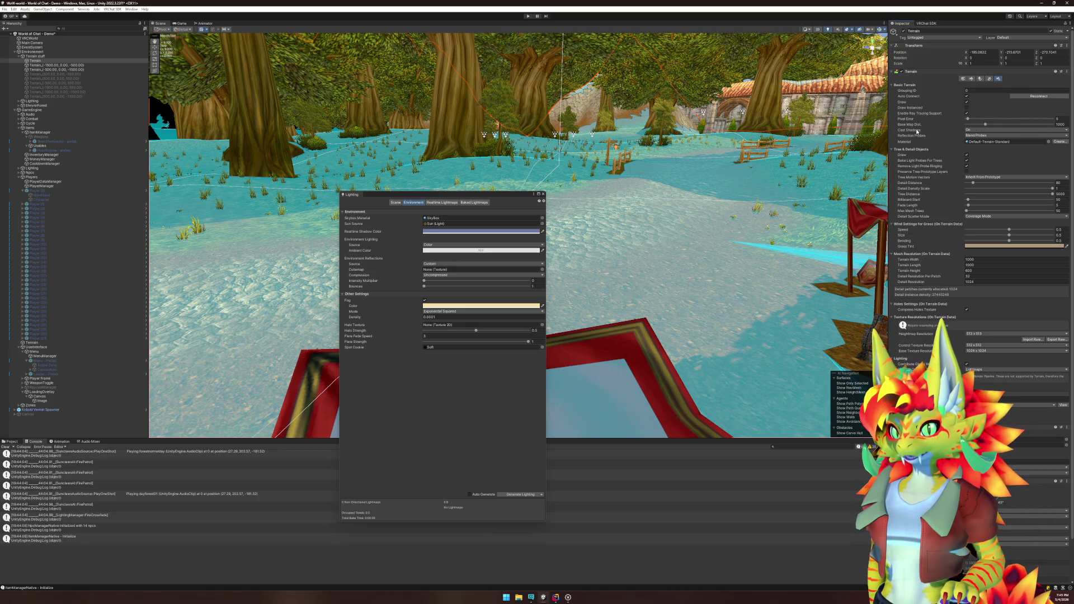
left_click(991, 131)
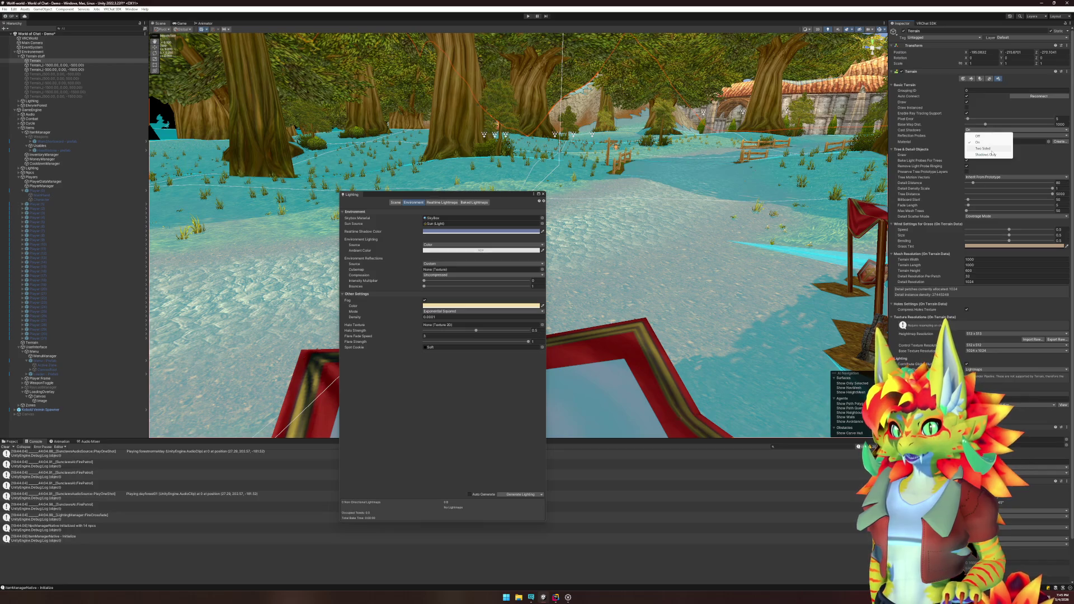
left_click(983, 148)
mouse_move(934, 199)
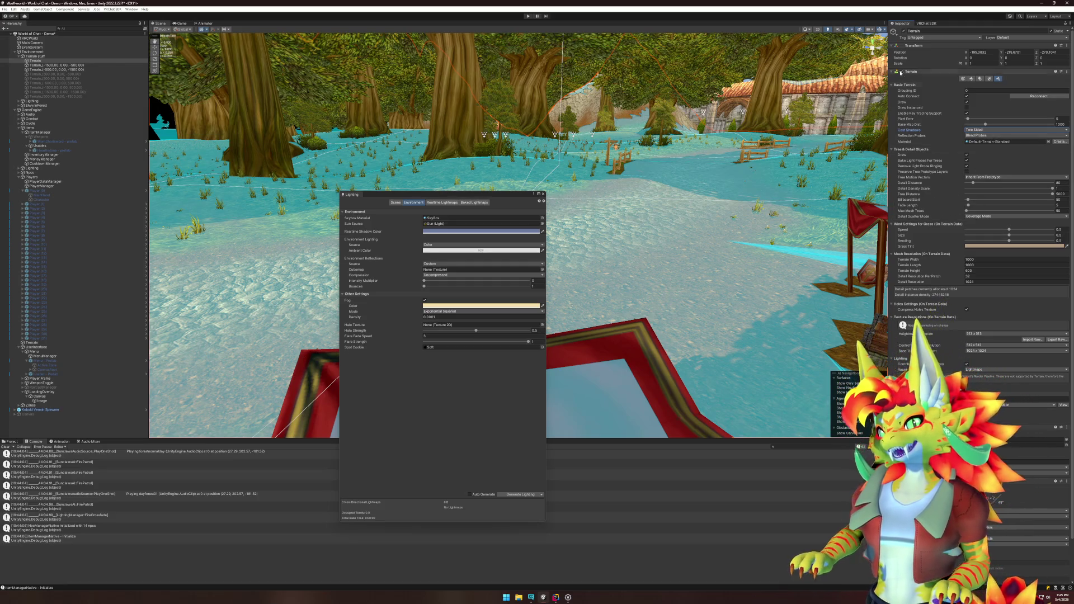
Step: Save the scene and frame a tree canopy prefab in the Scene view
key("ctrl+s")
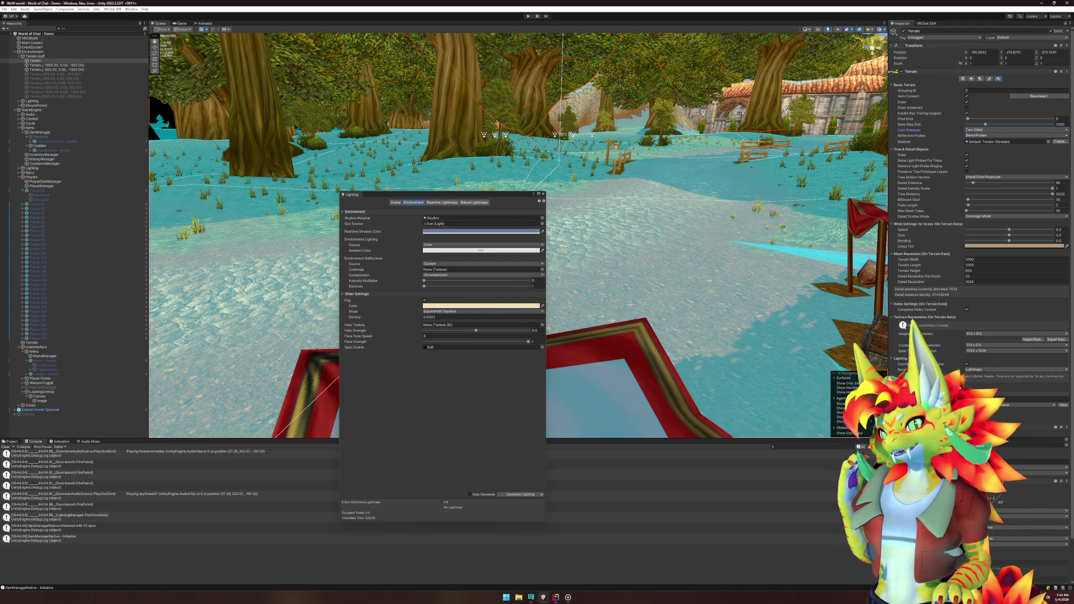
left_click(892, 72)
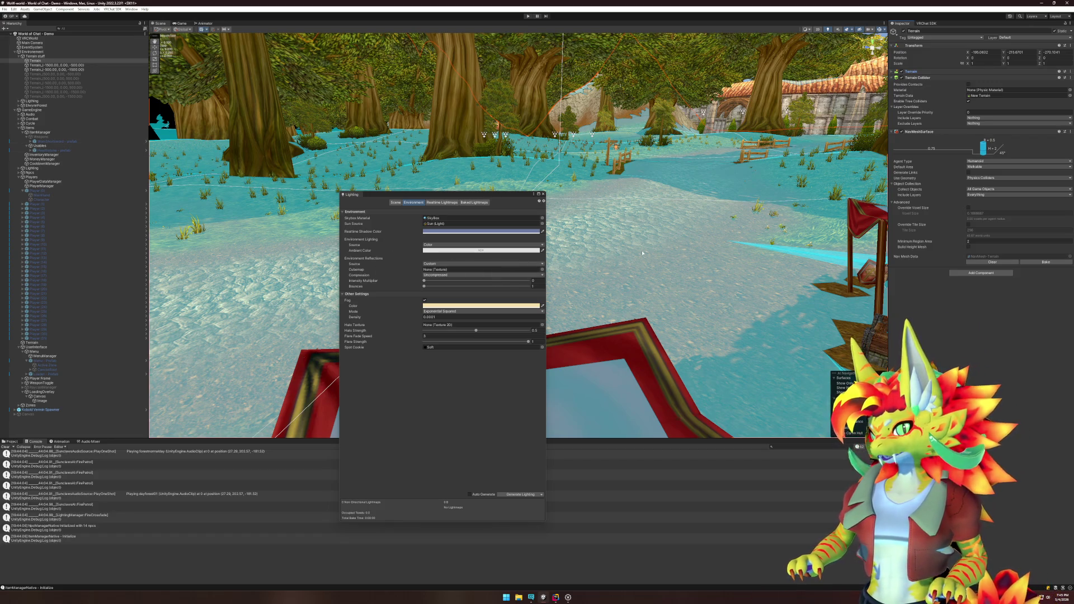
left_click(465, 141)
key("f")
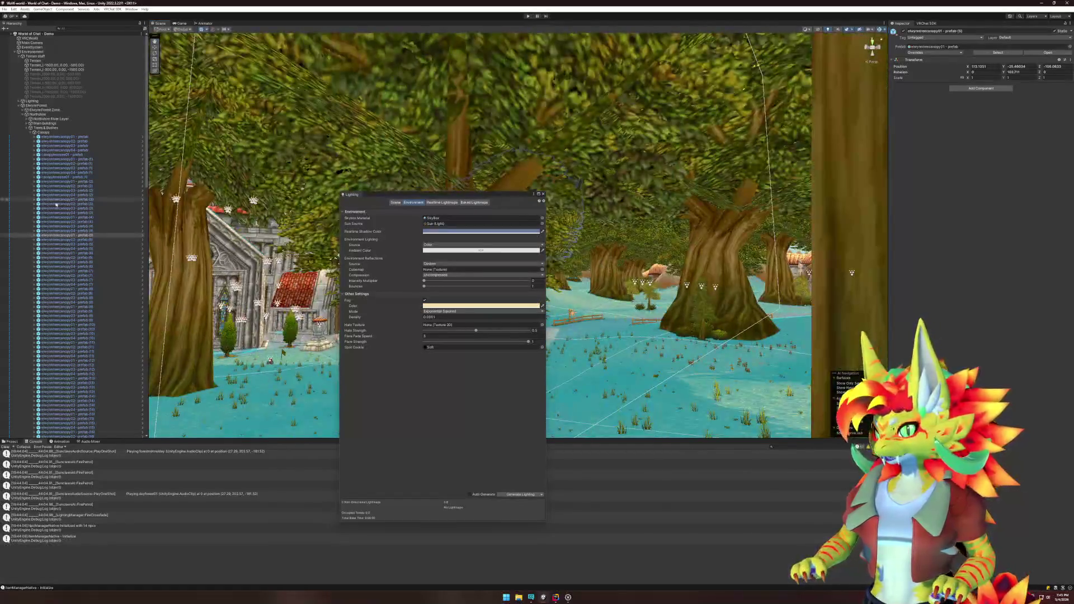
Step: Select Geoset1 under prefab (5) > elwynntreecanopy01 and frame it in the Scene view
left_click(35, 235)
left_click(56, 239)
left_click(38, 239)
left_click(55, 249)
key("f")
scroll(697, 227, "down", 10)
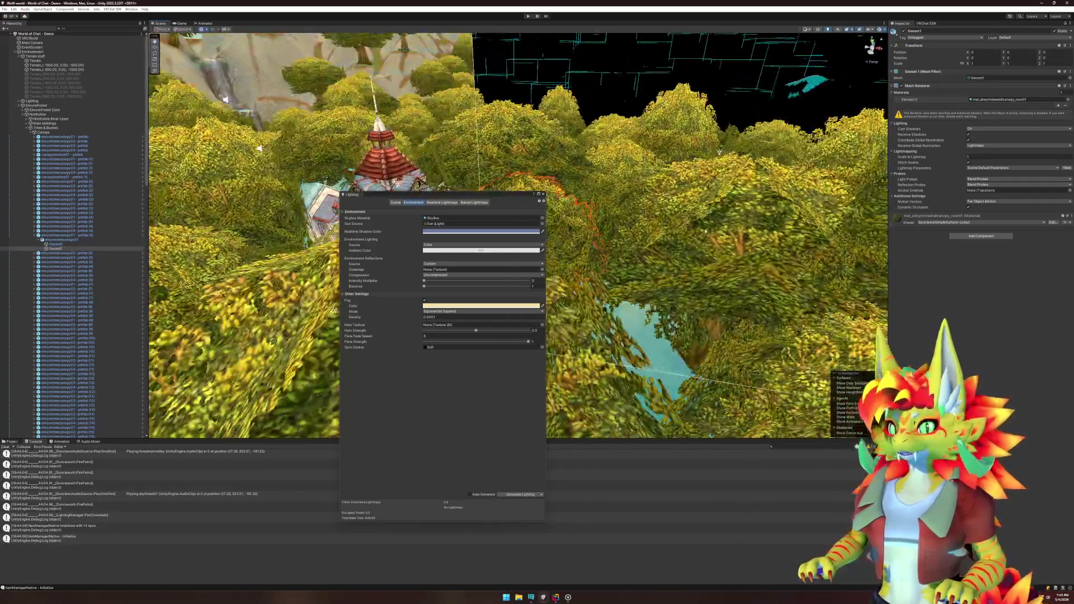
mouse_move(670, 246)
left_mouse_down()
mouse_move(746, 273)
mouse_move(842, 214)
left_mouse_up()
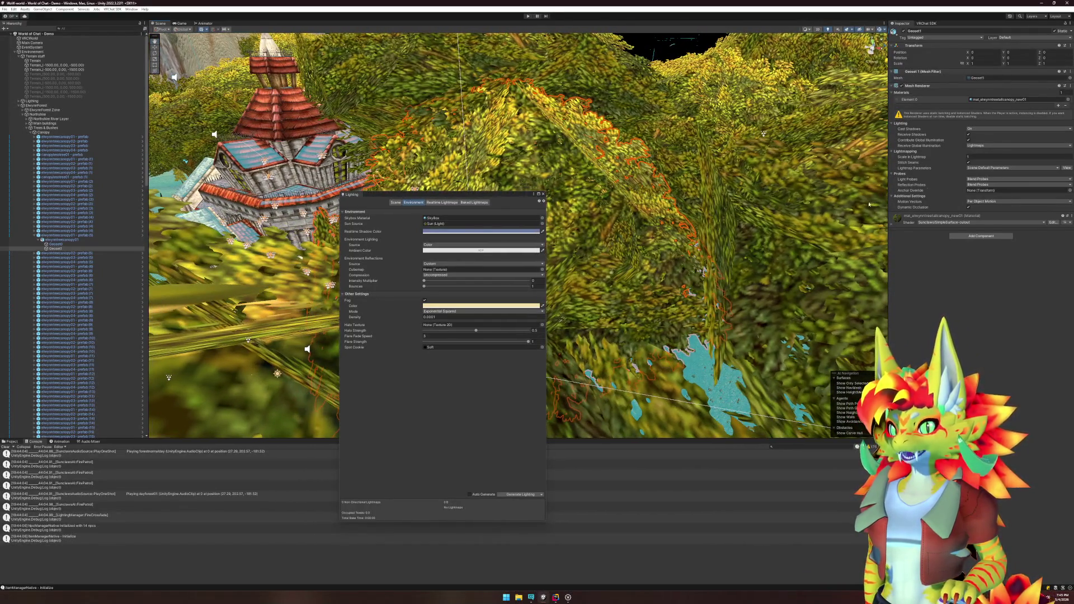
key("f")
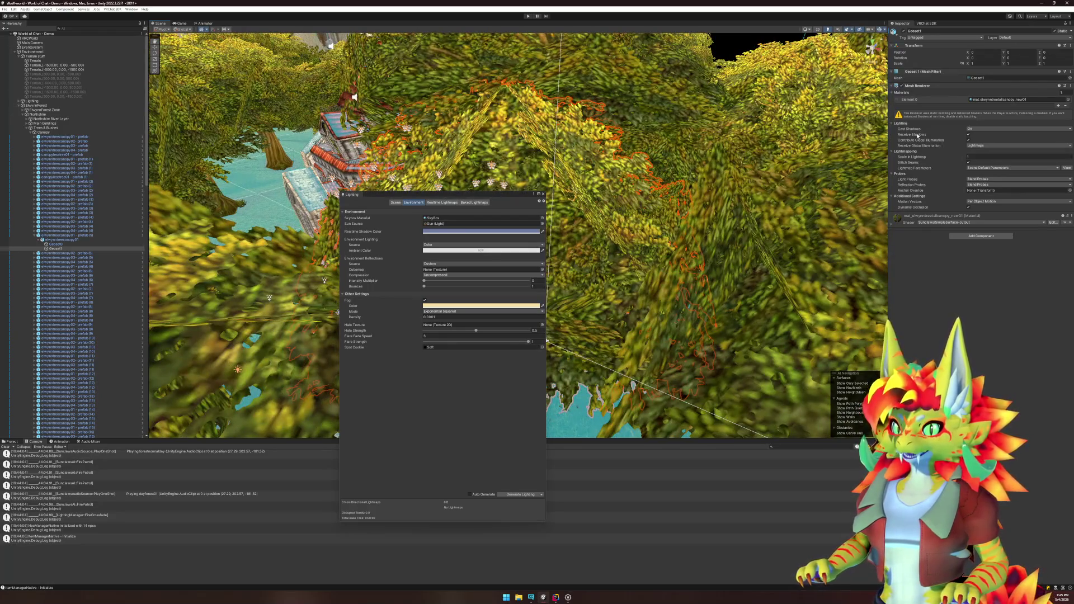
Step: Leave Geoset1's Mesh Renderer Cast Shadows set to On
left_click(991, 130)
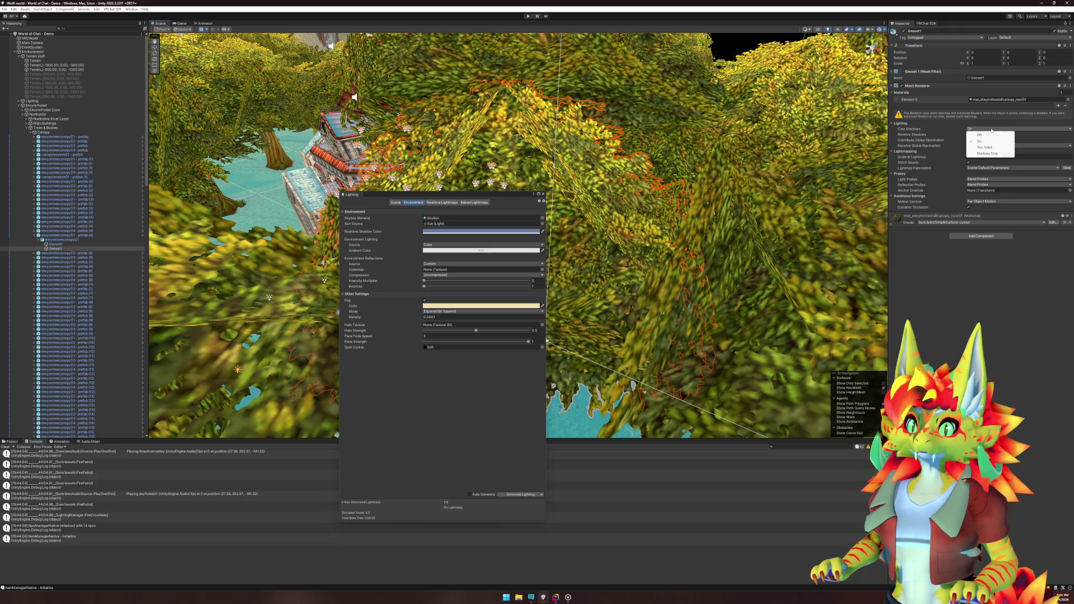
left_click(976, 140)
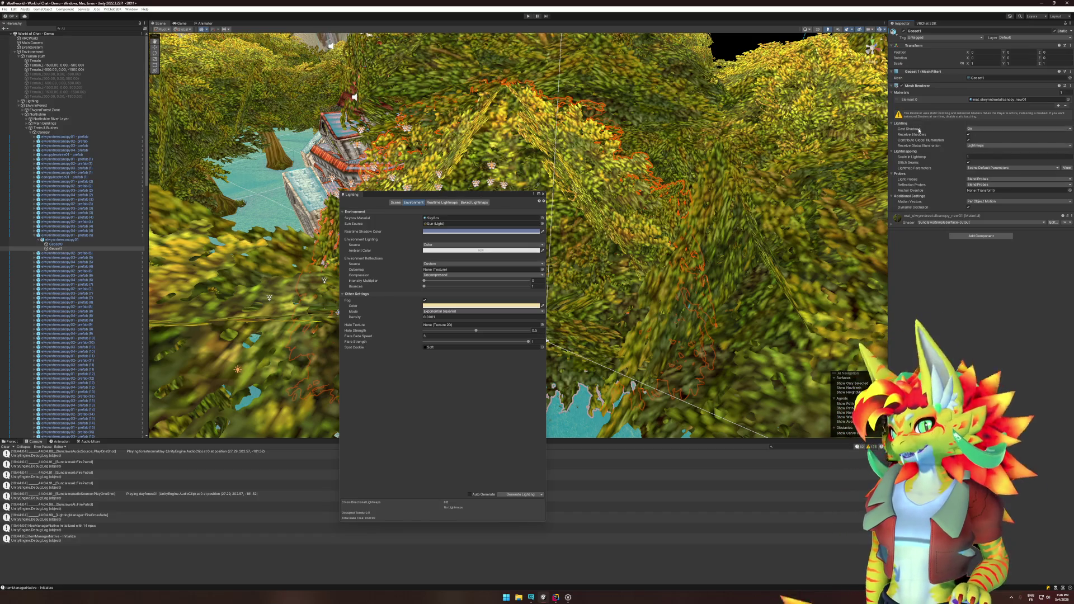
mouse_move(918, 130)
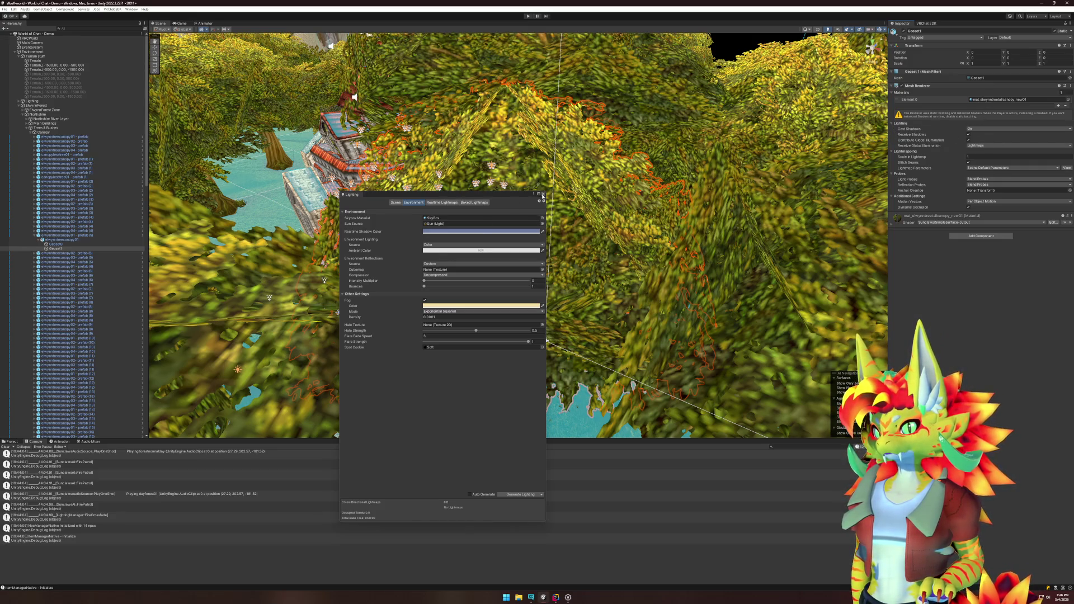
Step: Close Lighting, collapse the canopy prefab and ElwynnForest branches, and select Terrain
left_click(542, 194)
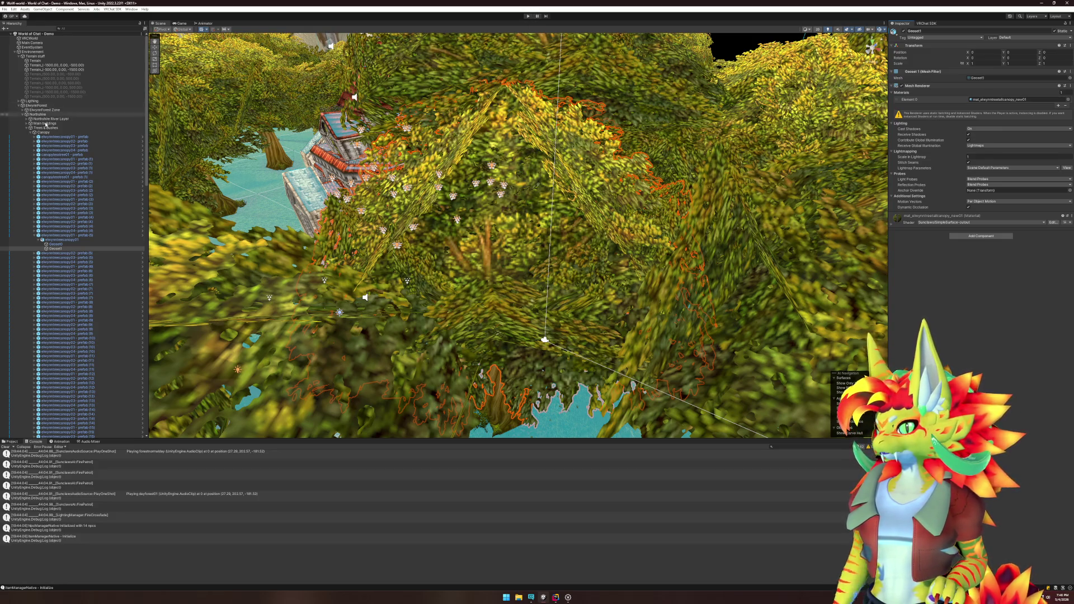
left_click(34, 235)
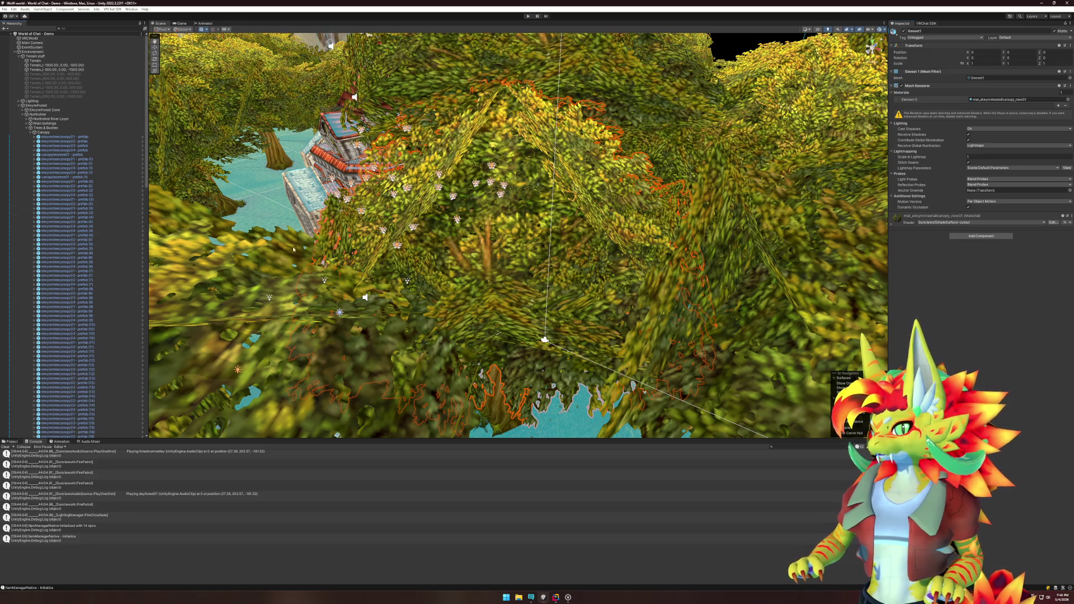
scroll(292, 249, "up", 5)
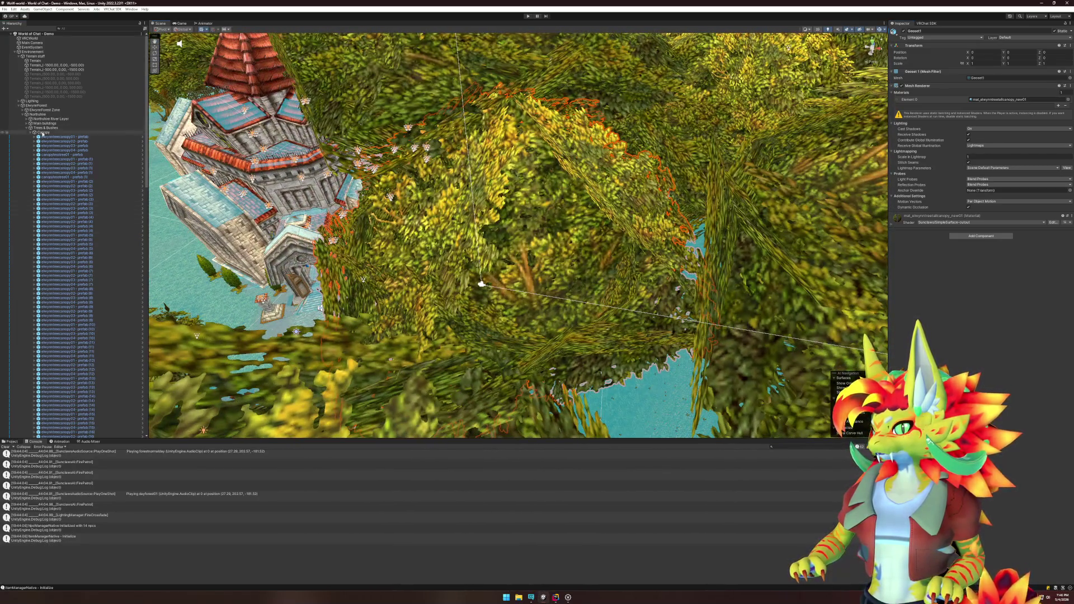
left_click(19, 105)
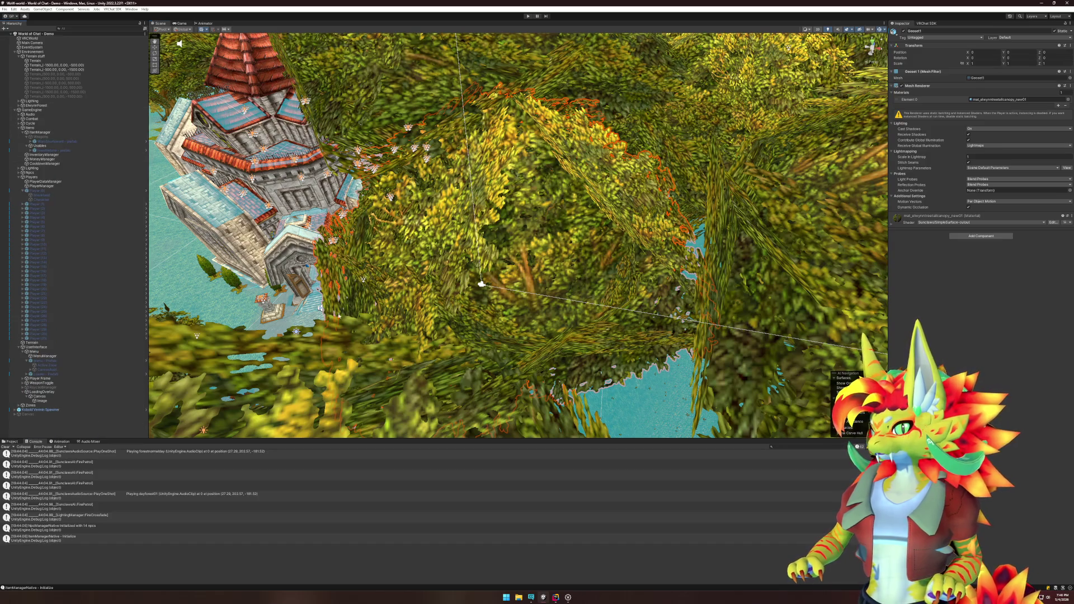
scroll(319, 308, "up", 10)
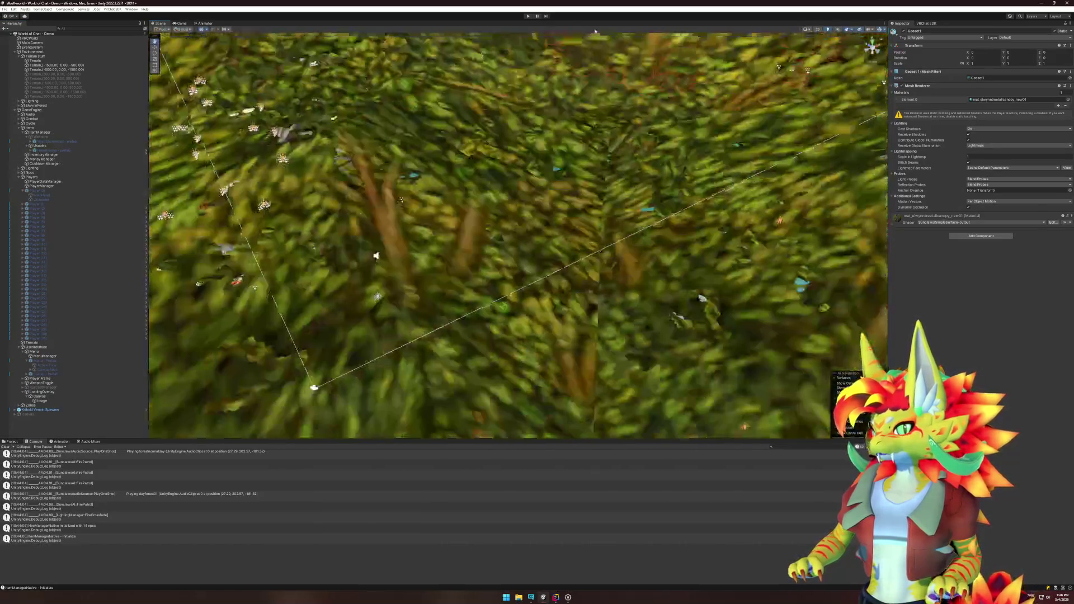
mouse_move(595, 31)
left_mouse_down()
mouse_move(711, 228)
mouse_move(439, 172)
left_mouse_up()
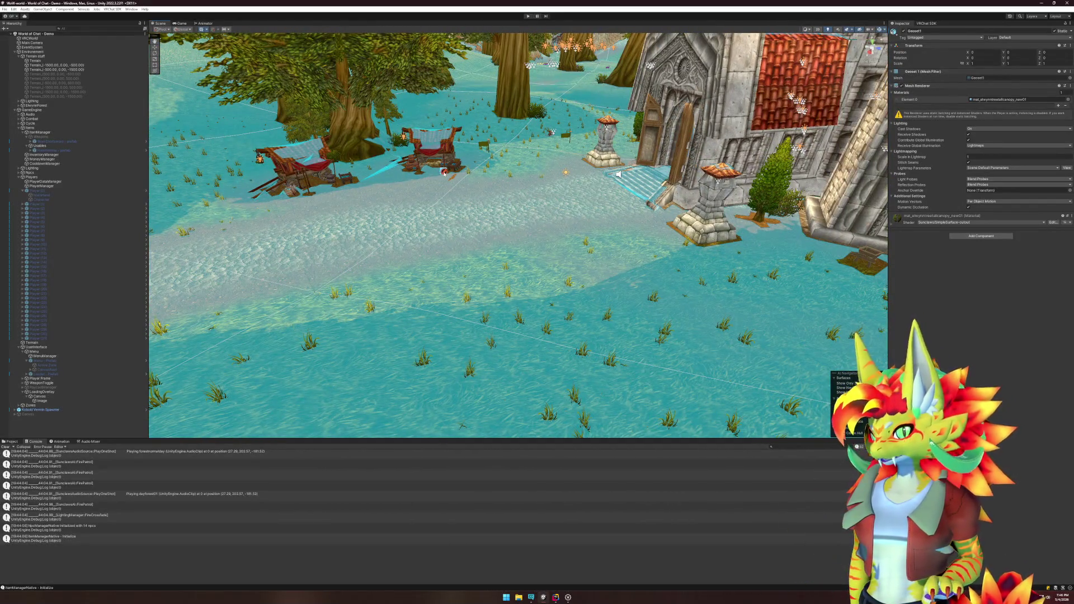
left_click(470, 270)
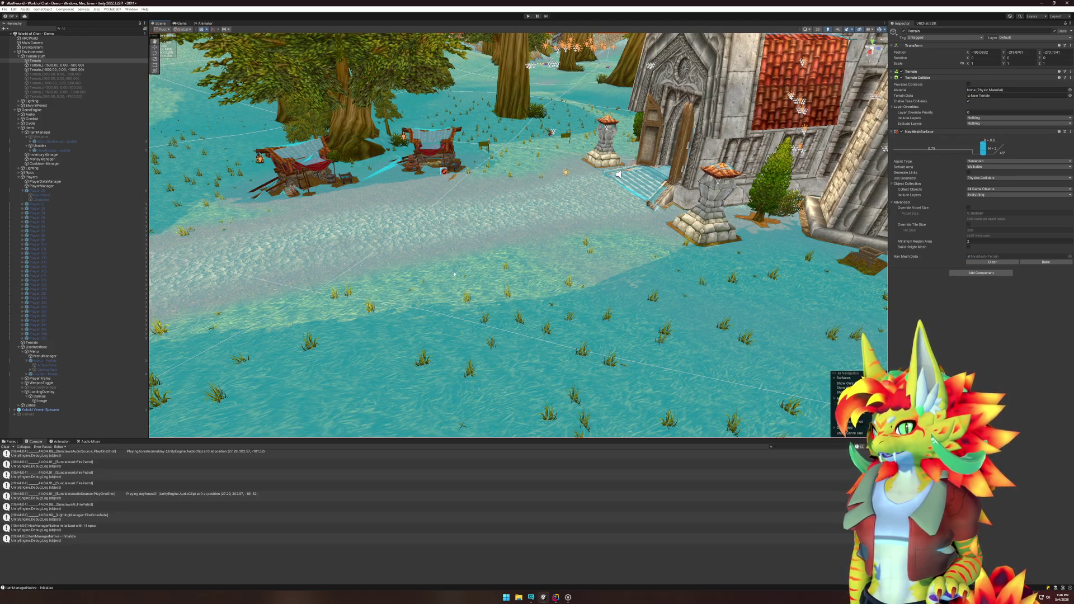
mouse_move(458, 289)
left_mouse_down()
mouse_move(592, 285)
mouse_move(397, 295)
left_mouse_up()
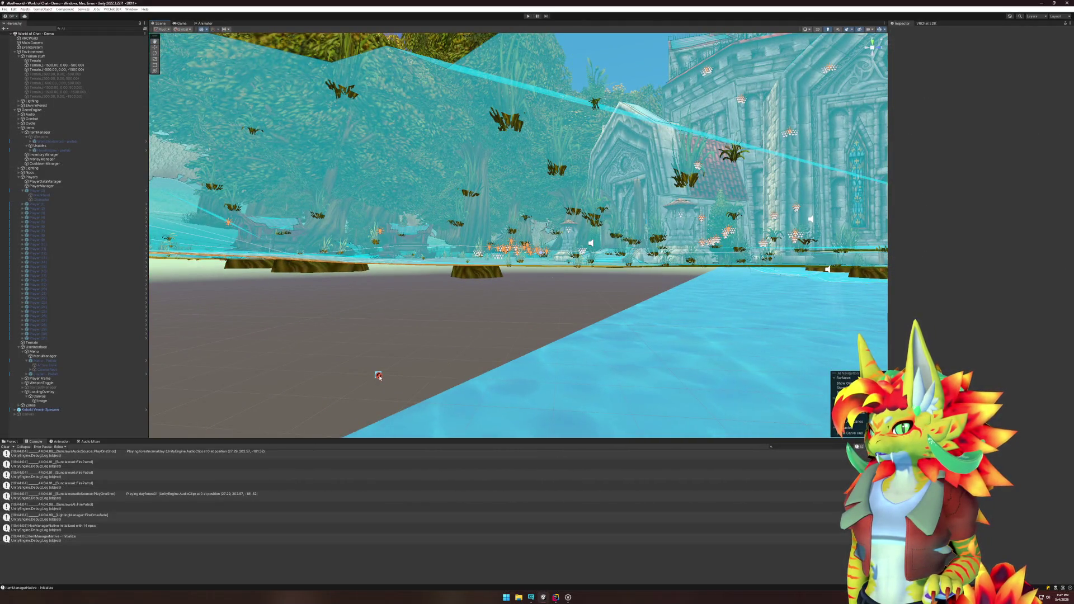
Step: Clear the selection and start Play mode in the VRChat Client Simulator
key("ctrl+z")
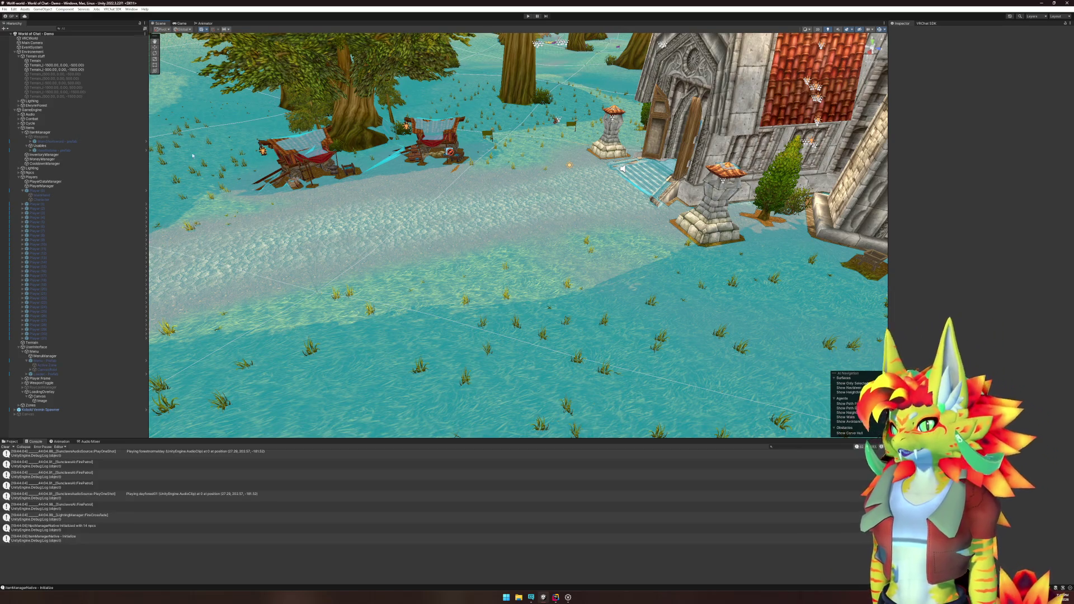
left_click(529, 16)
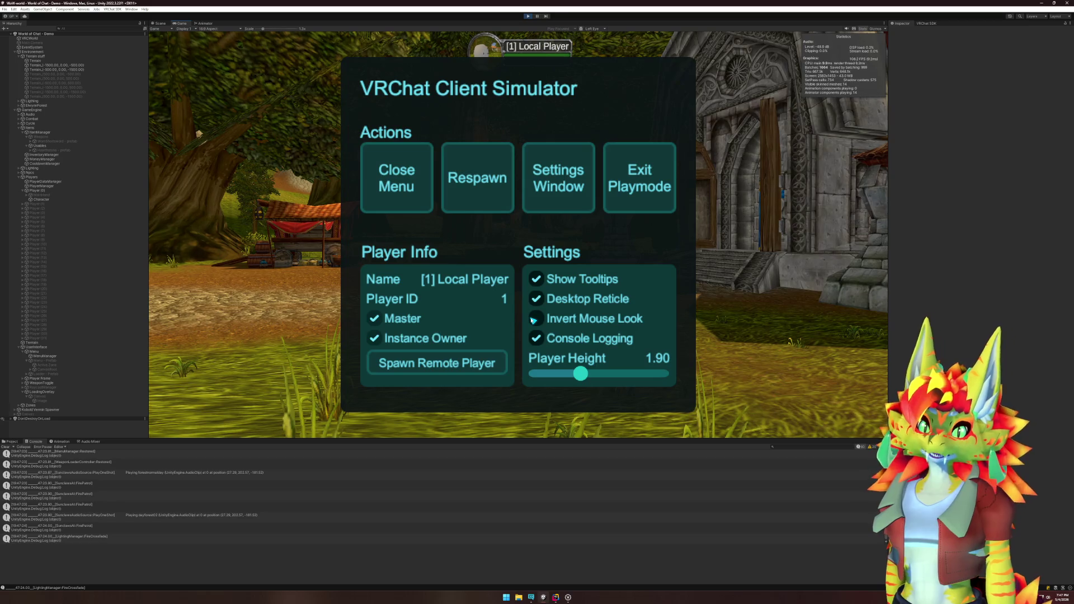
Step: Close the simulator menu, toggle the Backpack with B, and exit Play mode
left_click(398, 162)
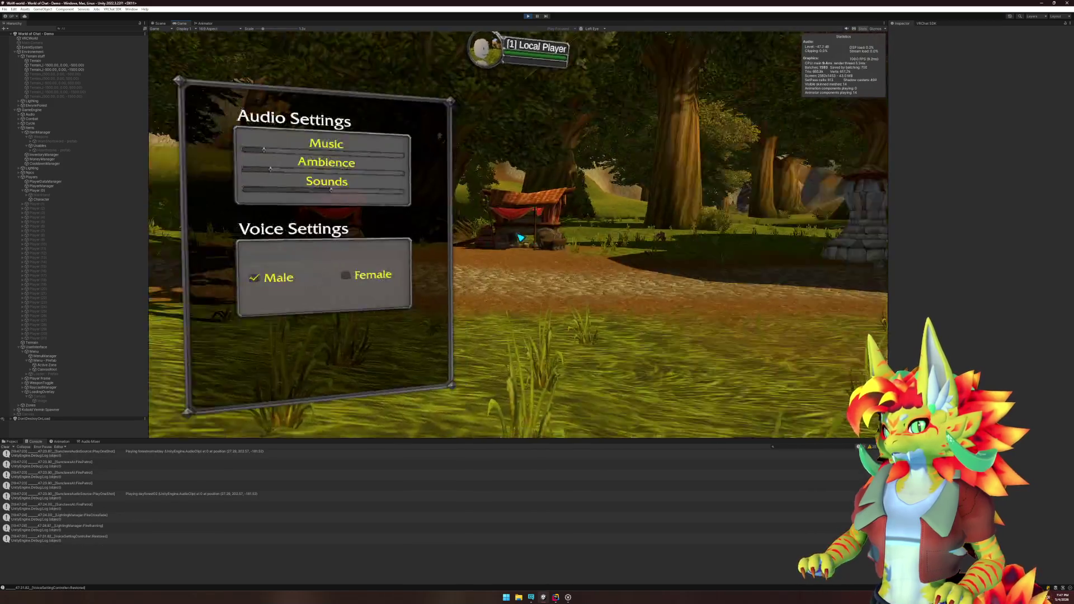
key("b")
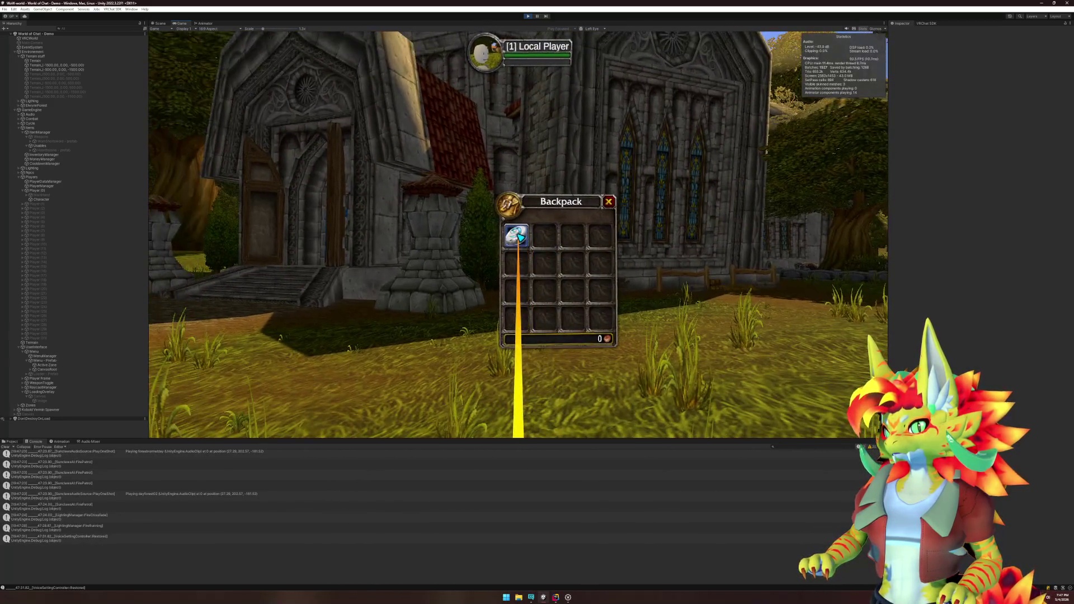
key("b")
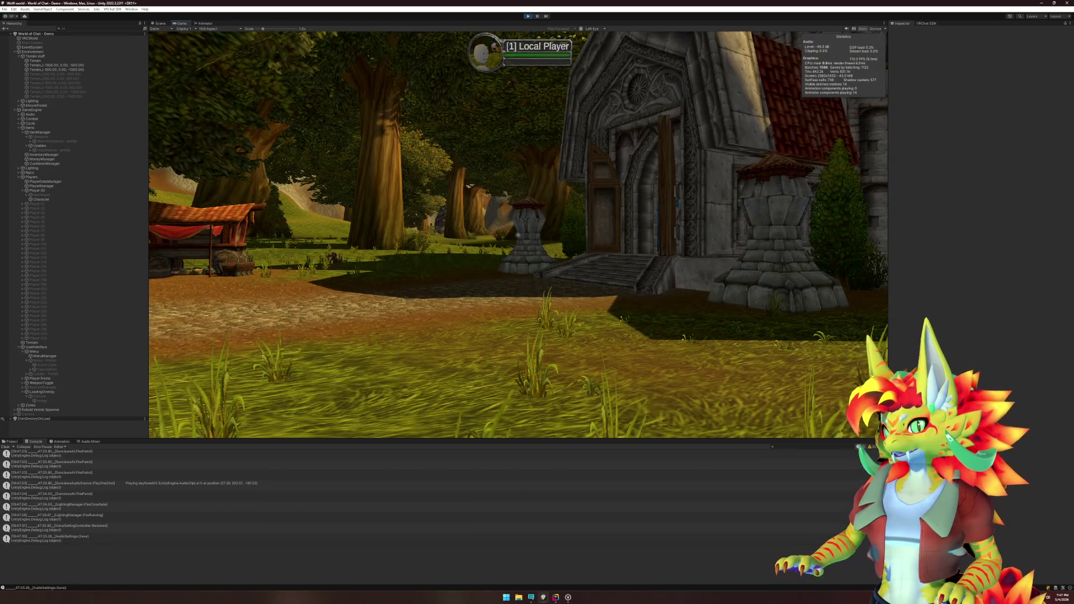
key("Escape")
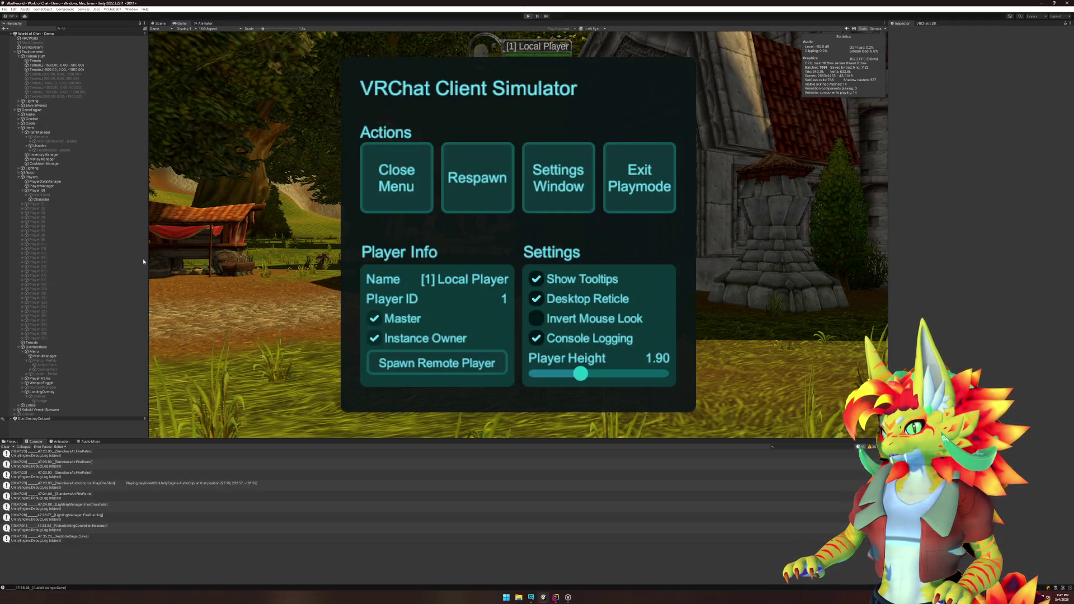
key("ctrl+p")
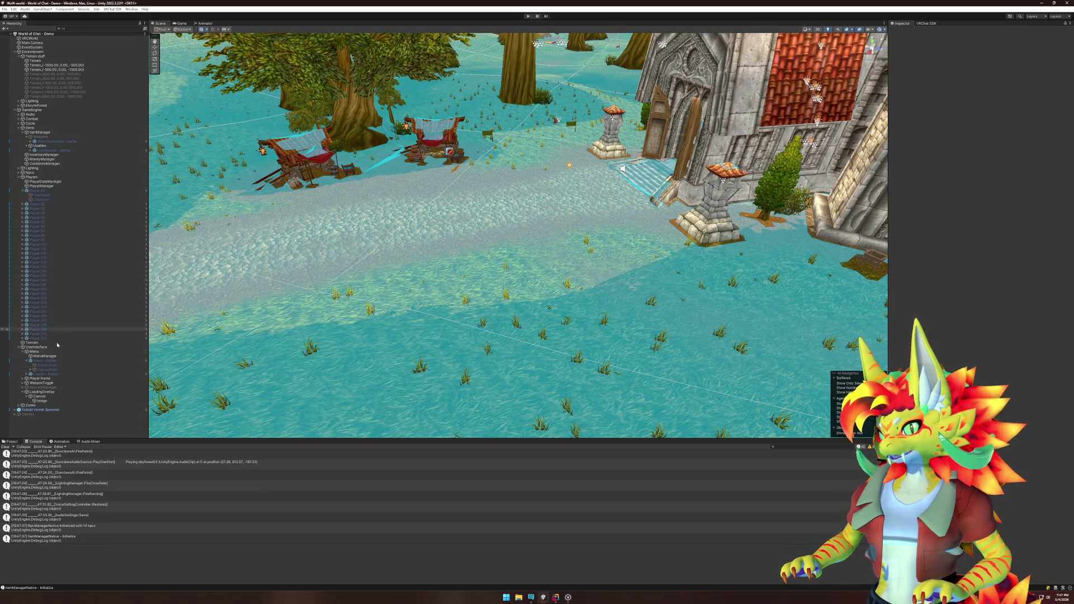
Step: Disable the Loading Overlay script on LoadingOverlay and enter Play mode again
left_click(43, 391)
left_click(902, 72)
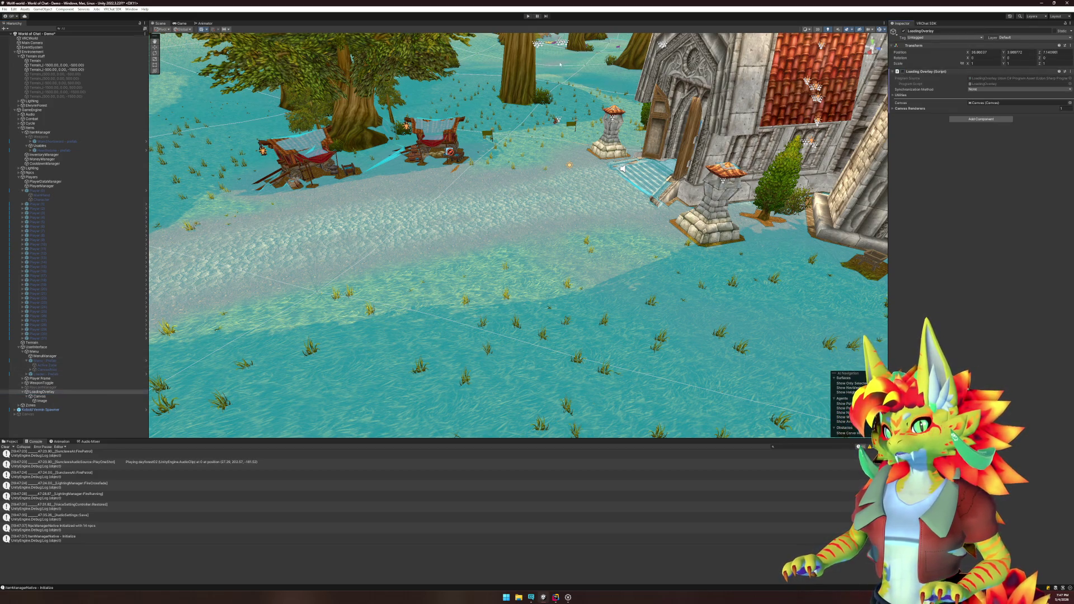
left_click(526, 16)
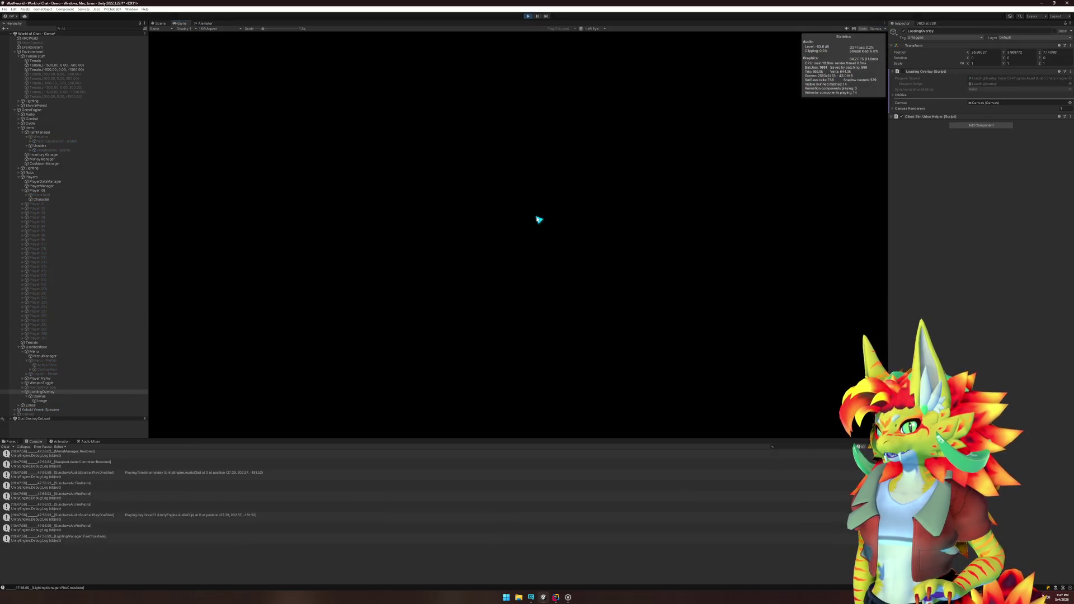
Step: Leave the running game and bring the Rider code editor to the front
key("super")
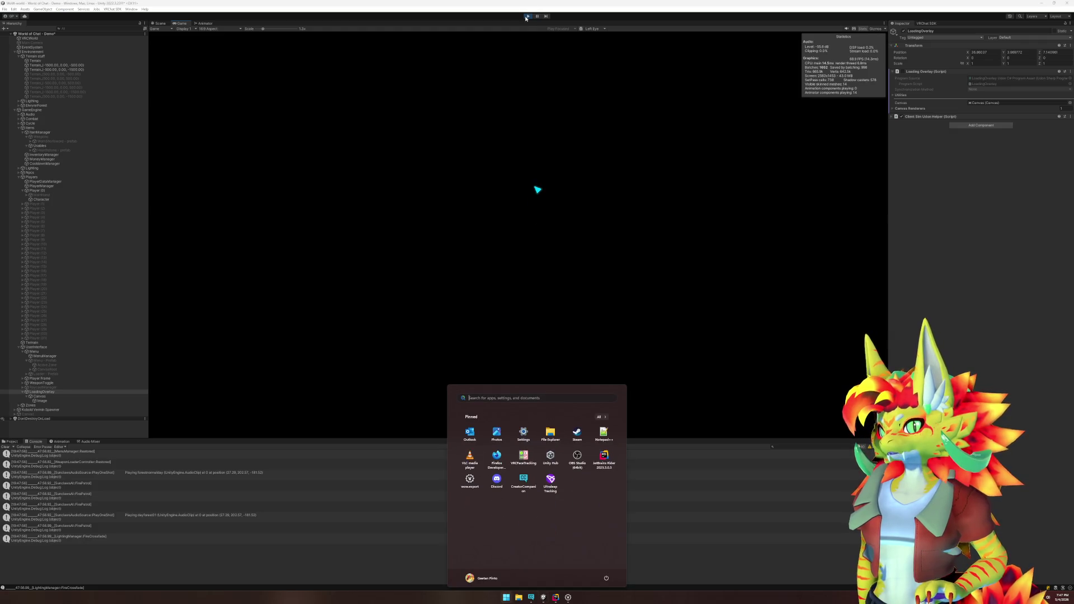
key("super")
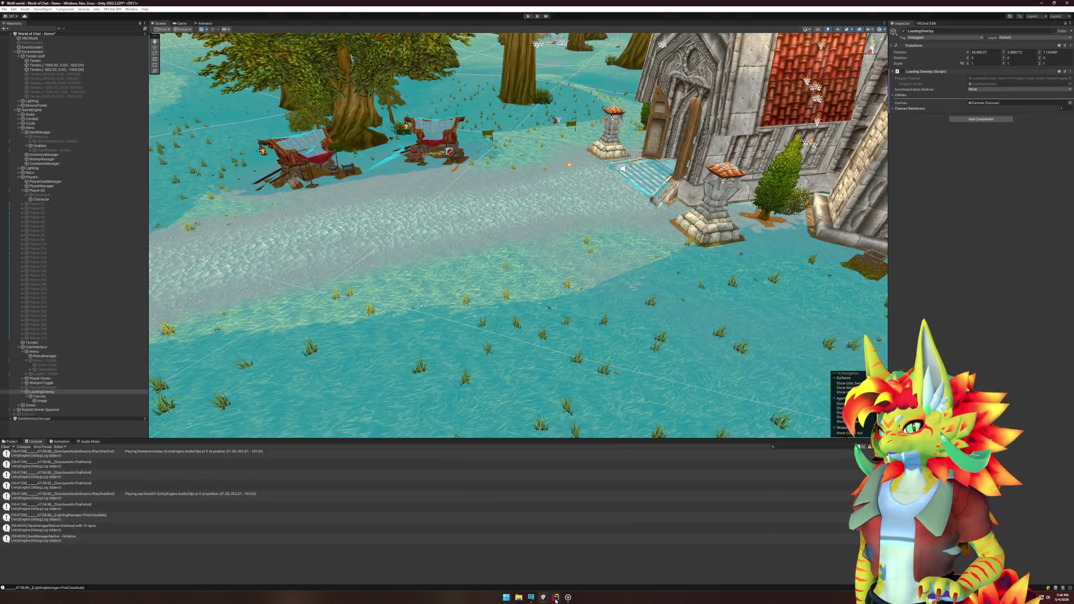
left_click(556, 598)
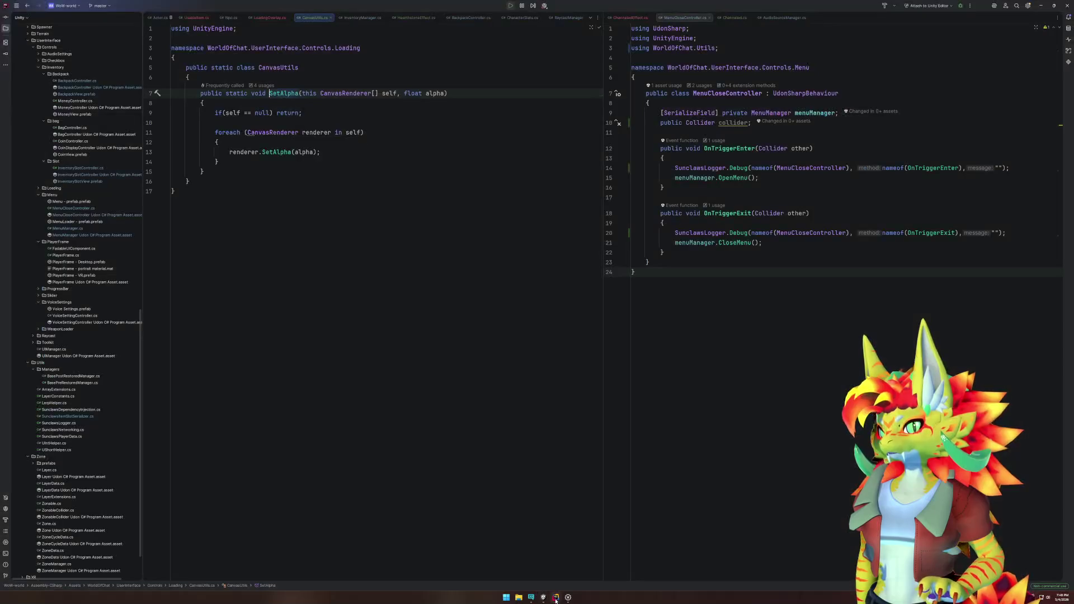
Step: Bring Rider forward and scroll LoadingOverlay.cs to its SetAlpha call
left_click(555, 599)
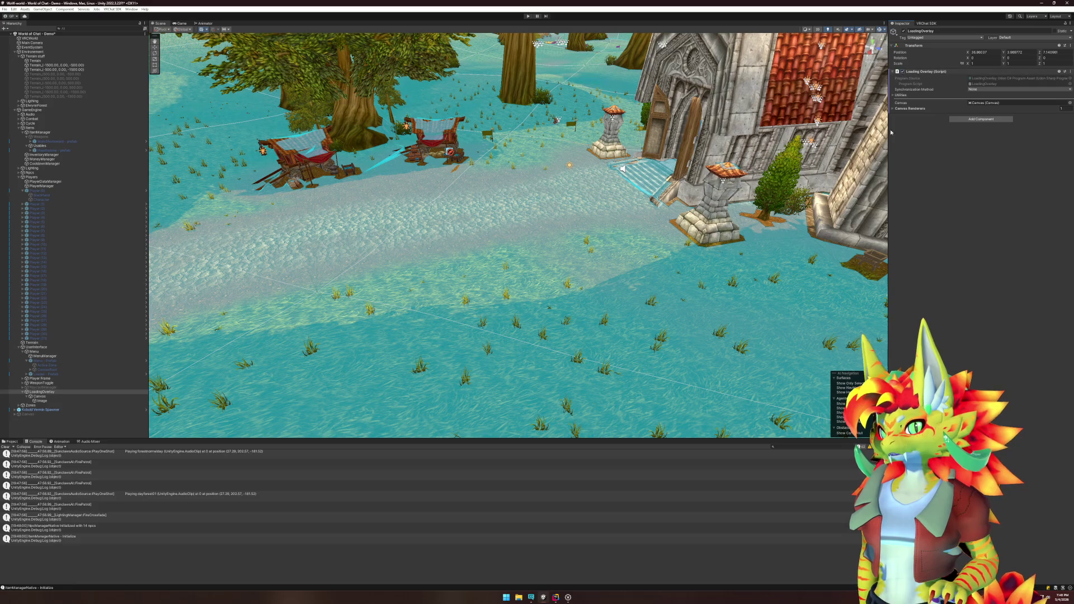
left_click(556, 596)
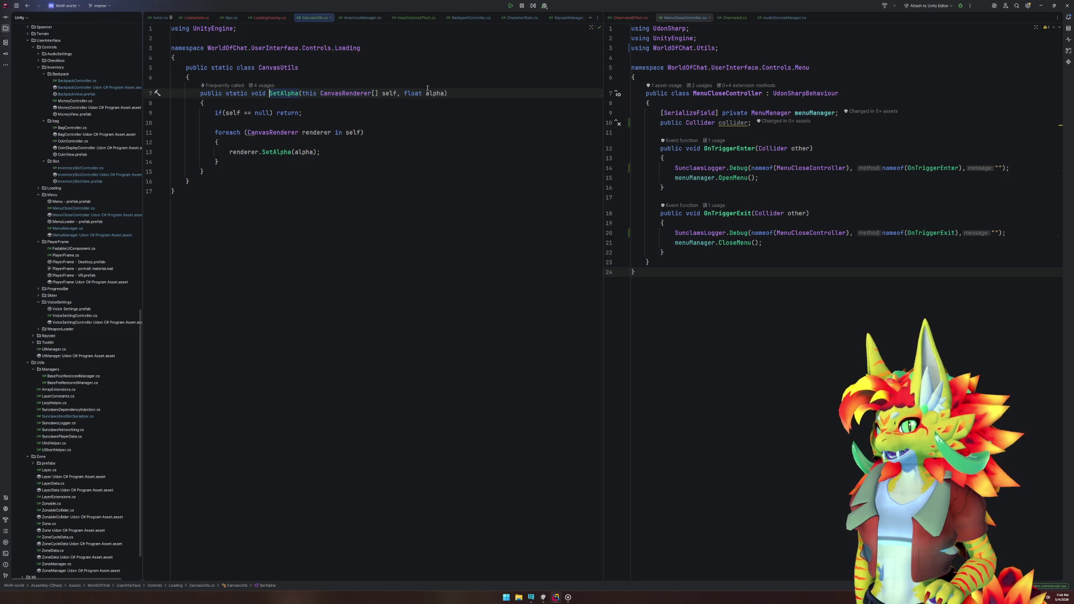
key("ctrl+minus")
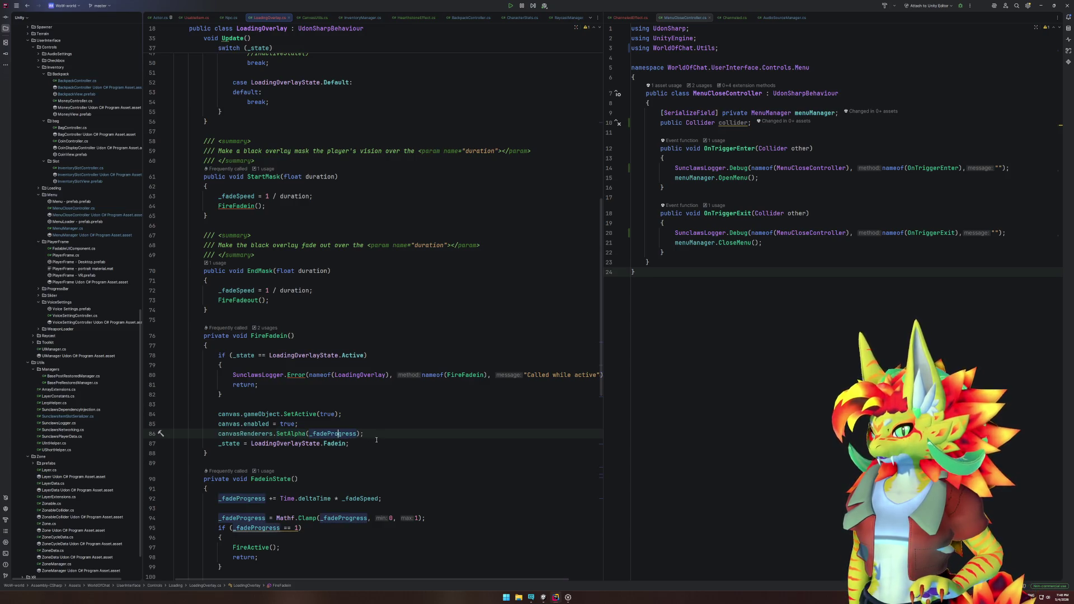
scroll(377, 437, "up", 5)
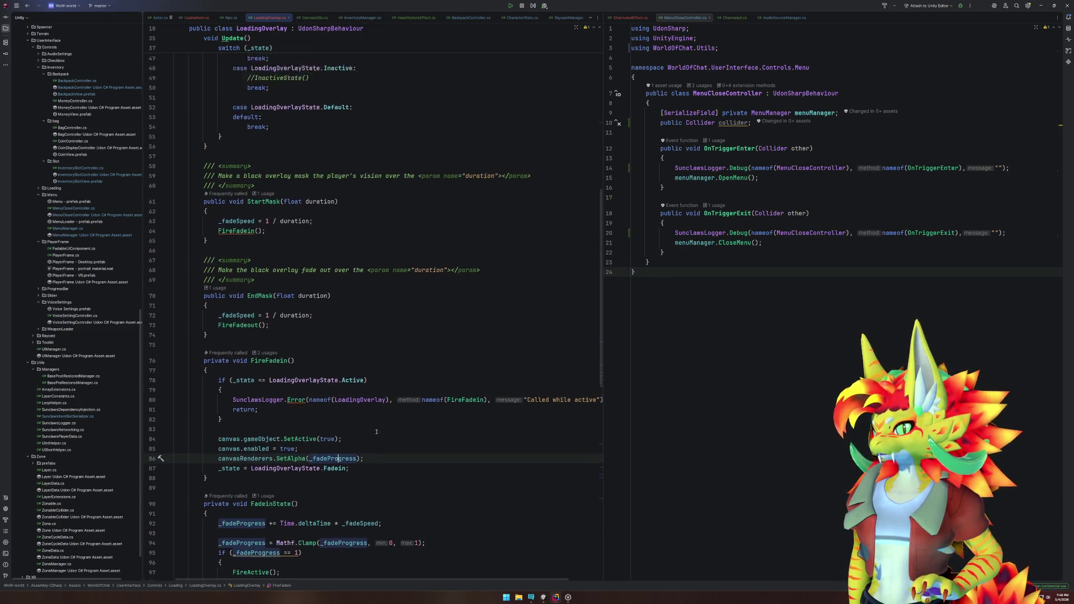
scroll(377, 431, "down", 7)
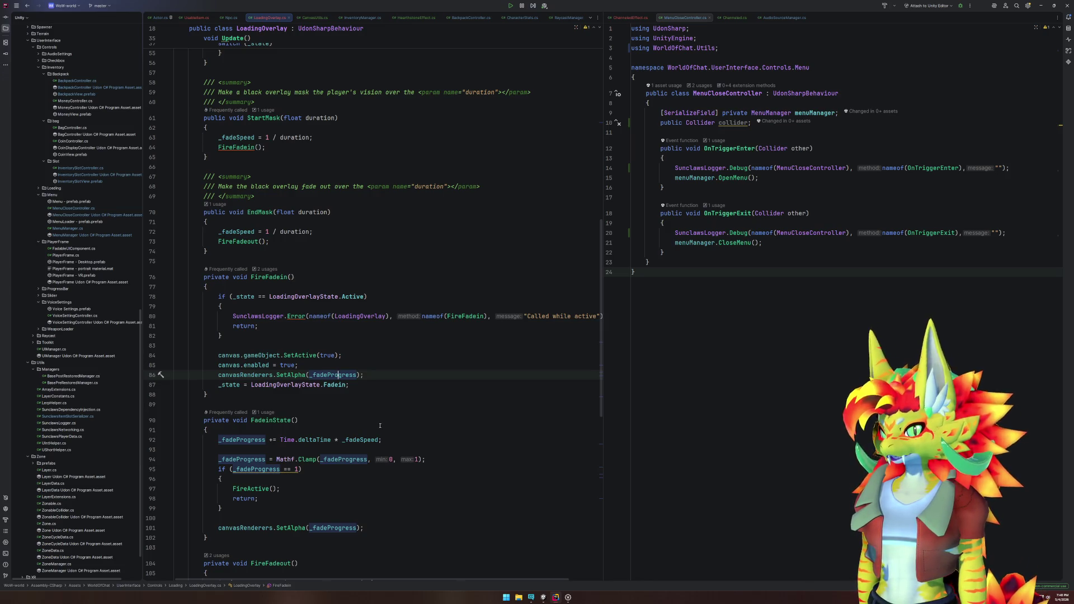
scroll(380, 426, "down", 2)
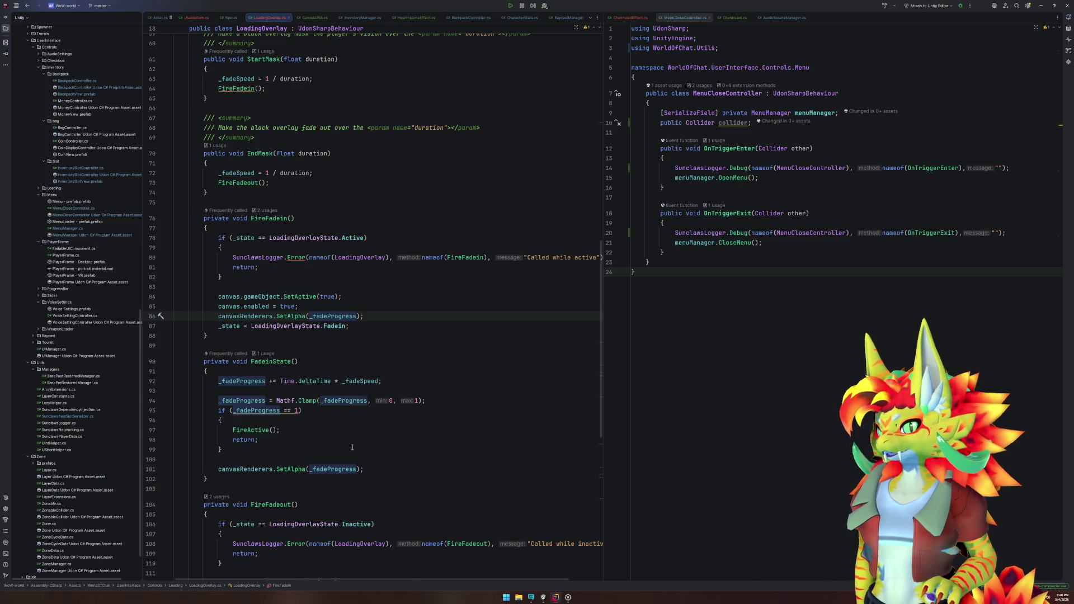
Step: Inspect the fade increment and line 94 clamp arguments, then jump to SetAlpha's declaration
left_click_drag(280, 380, 379, 381)
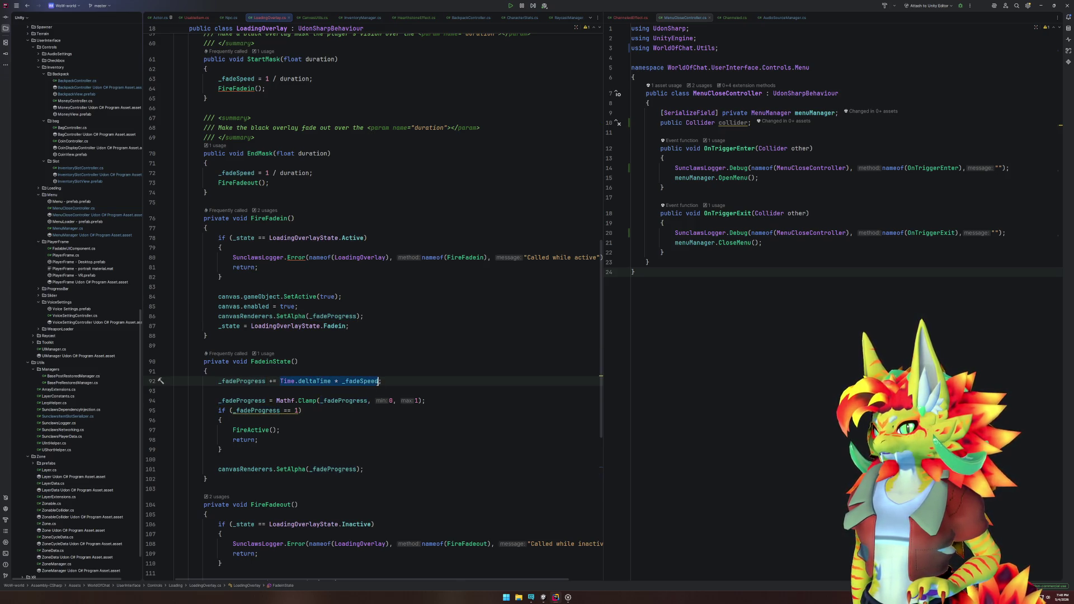
left_click_drag(320, 400, 417, 401)
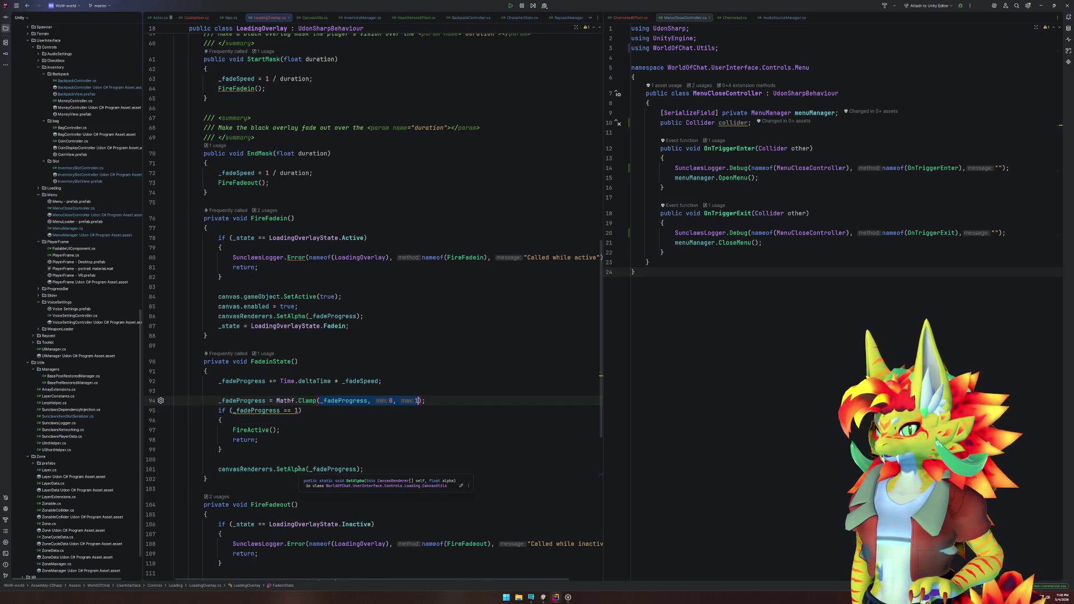
left_click(298, 469, "ctrl")
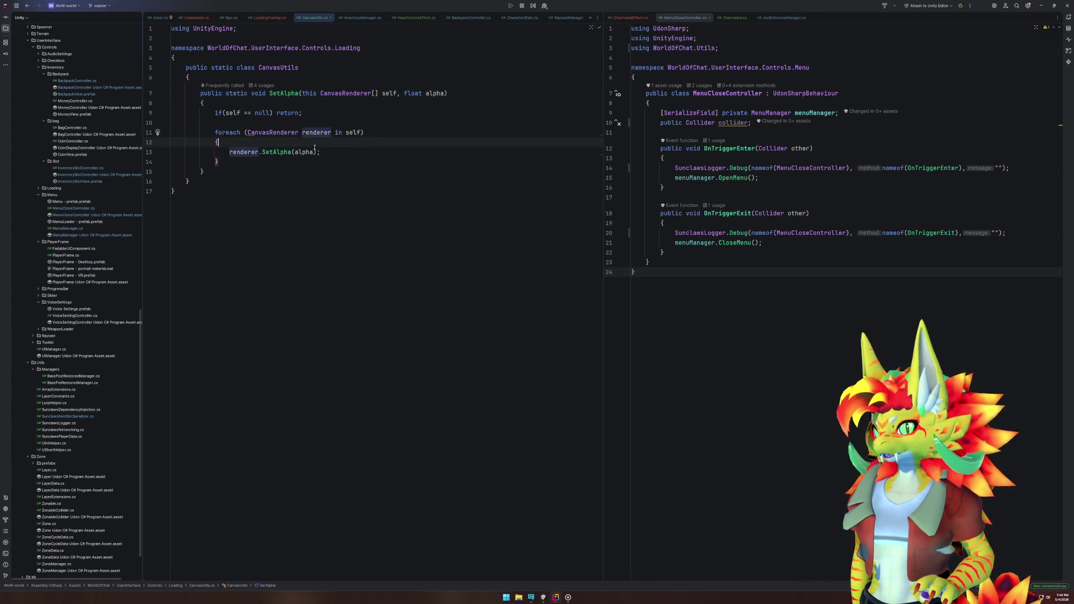
Step: Insert Debug.Log(alpha); below SetAlpha's null check, then return to Unity
left_click(345, 151)
left_click(333, 121)
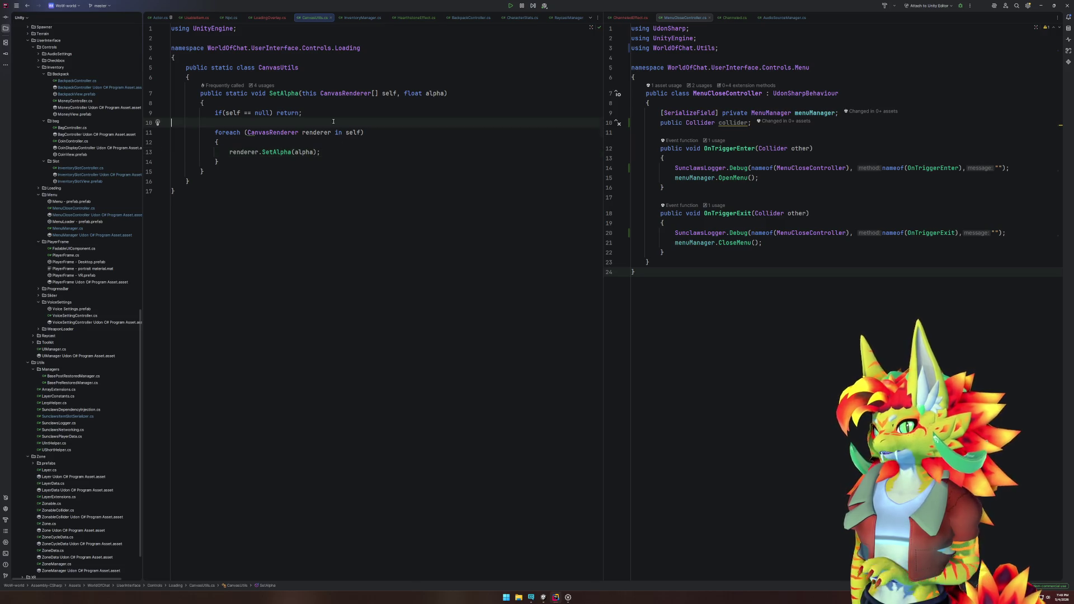
key("Return")
key("Return")
key("Up")
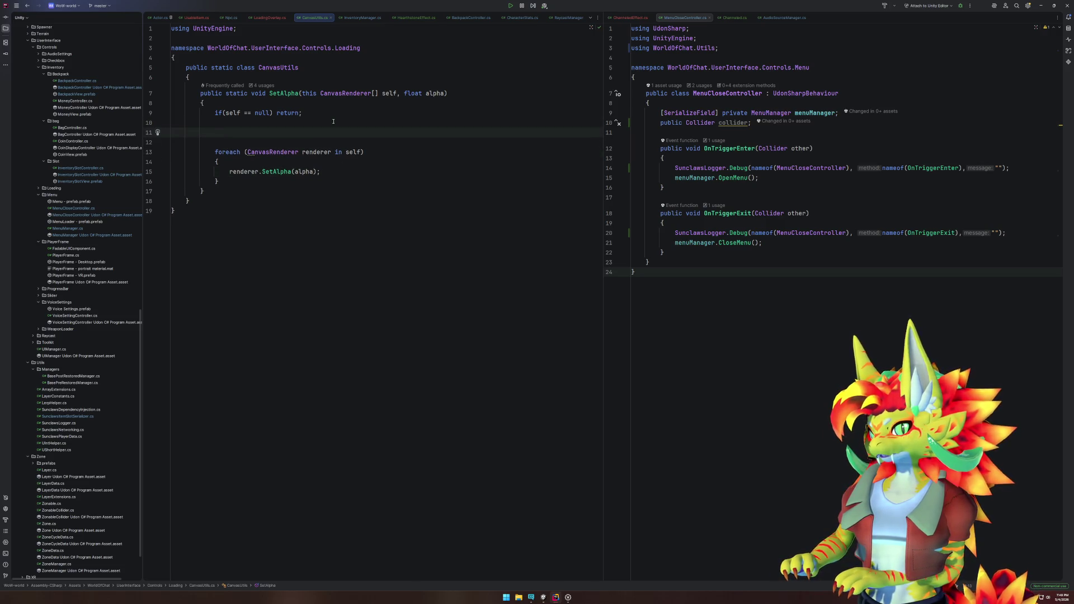
type("Debug.log")
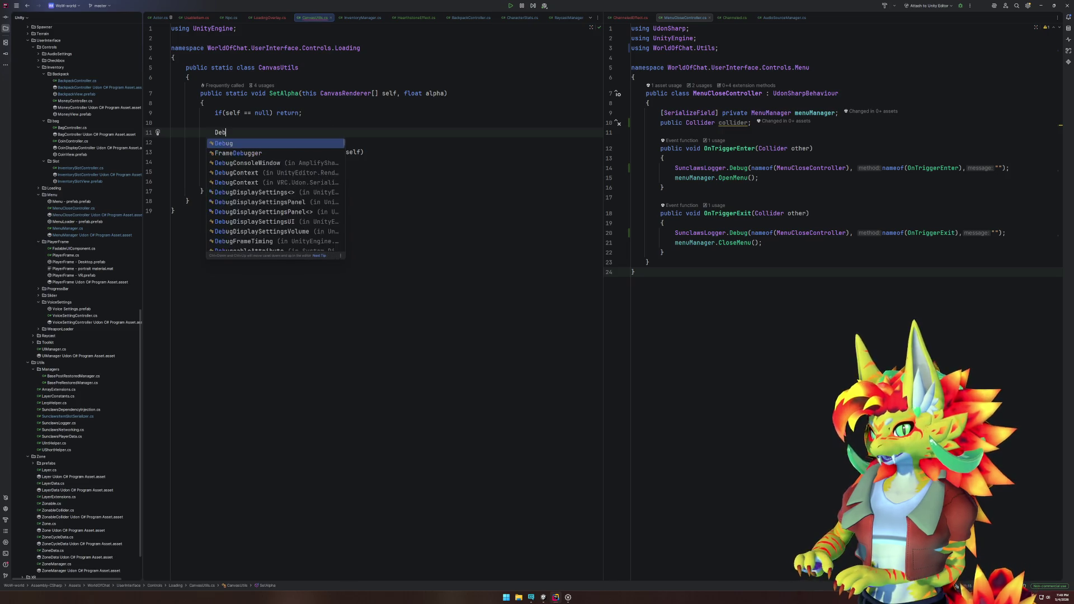
key("Up")
key("Return")
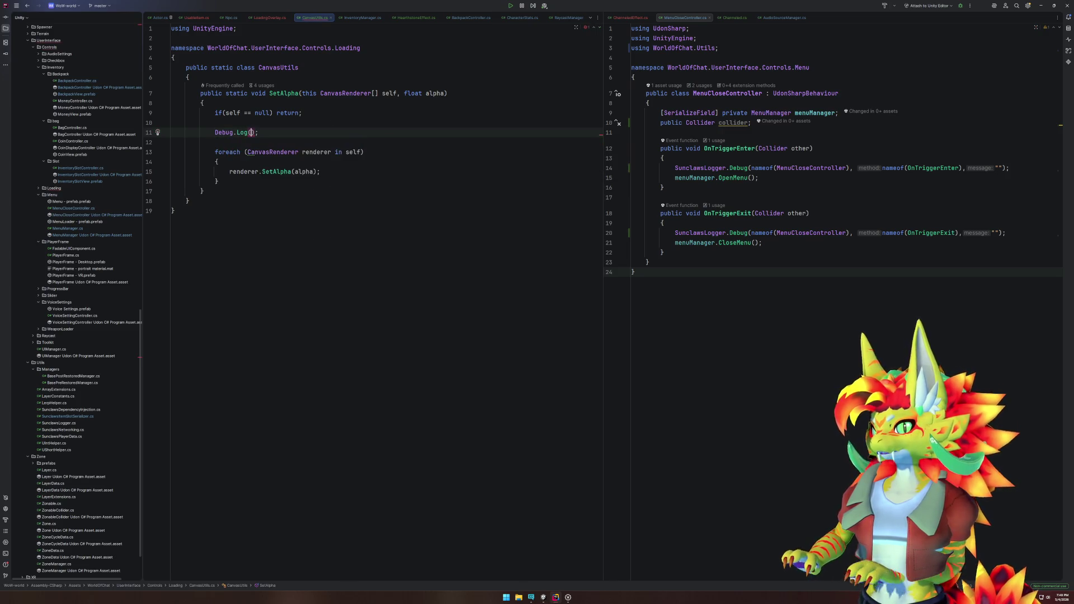
type("akl")
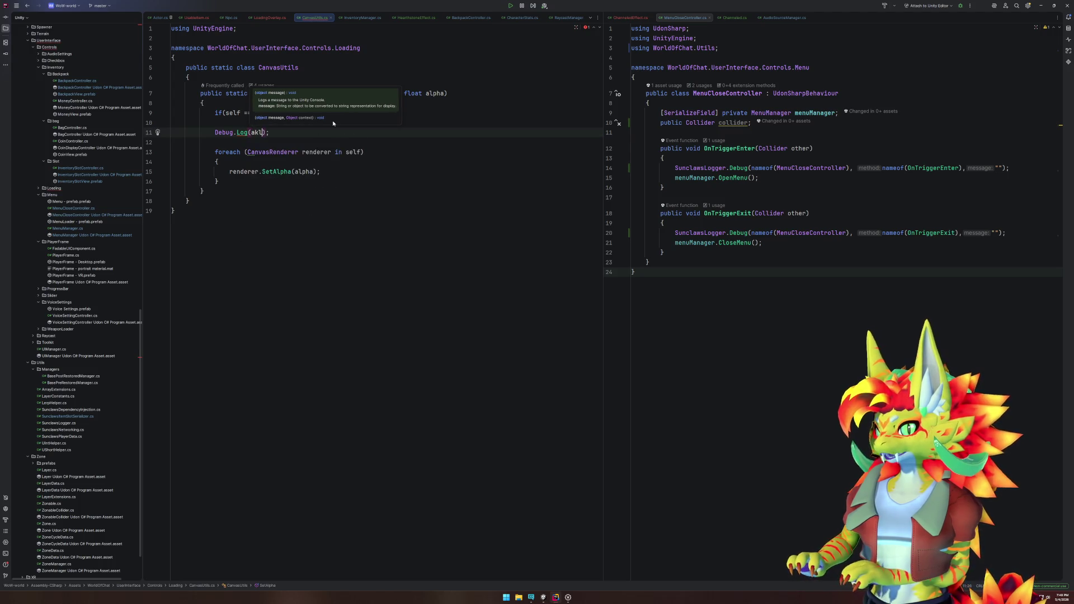
key("BackSpace")
type("lp")
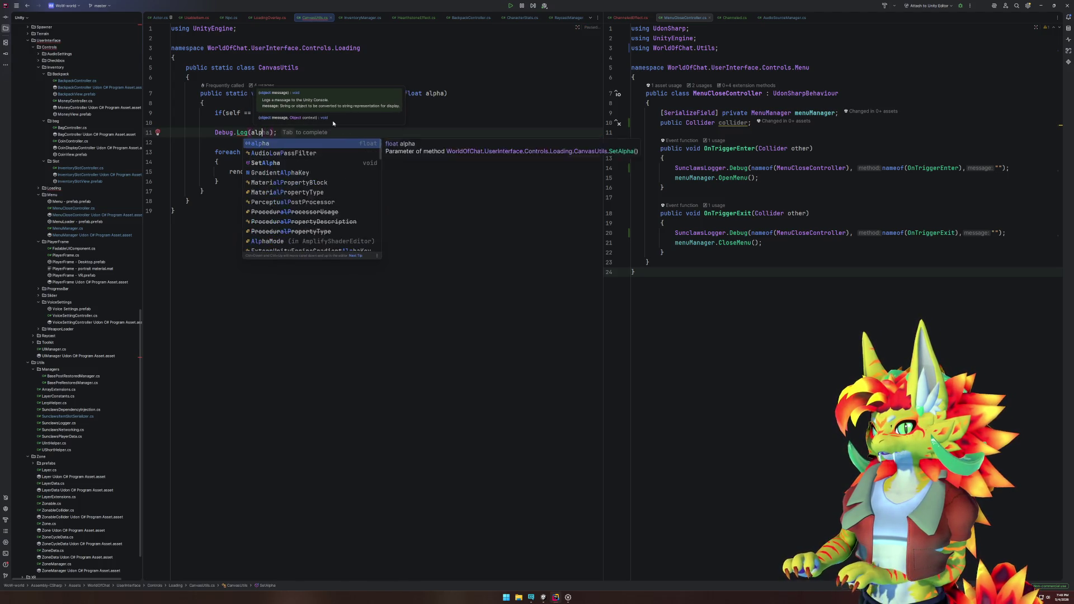
key("Return")
key("Escape")
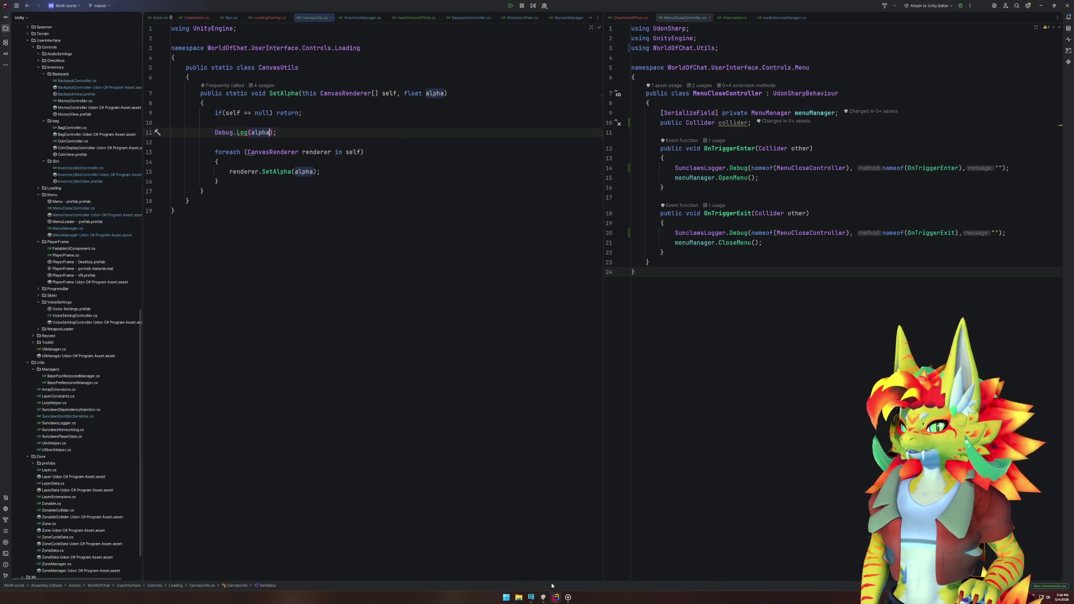
left_click(548, 598)
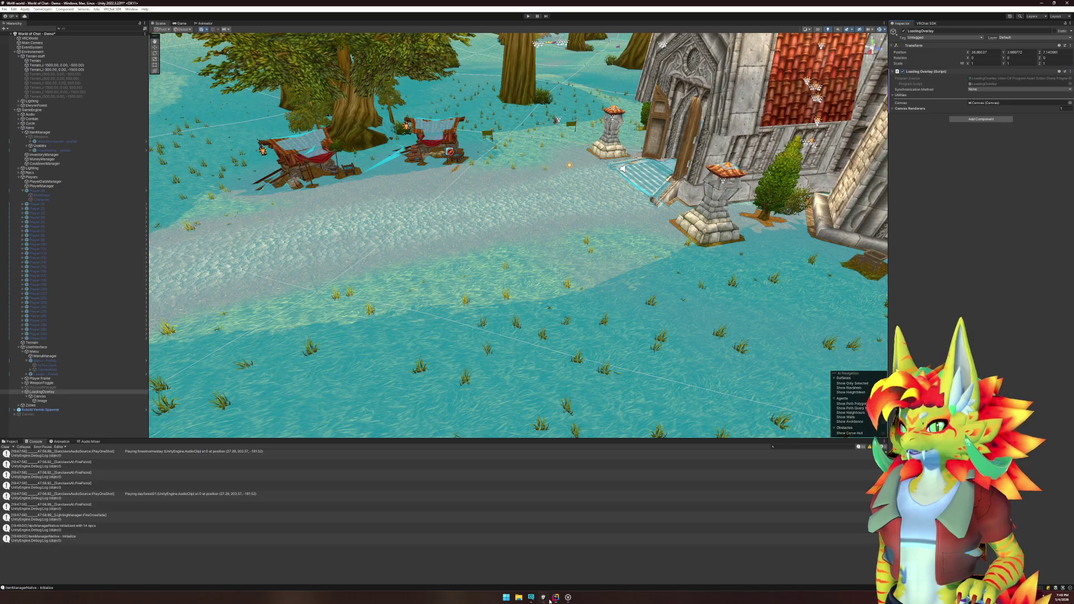
left_click(528, 16)
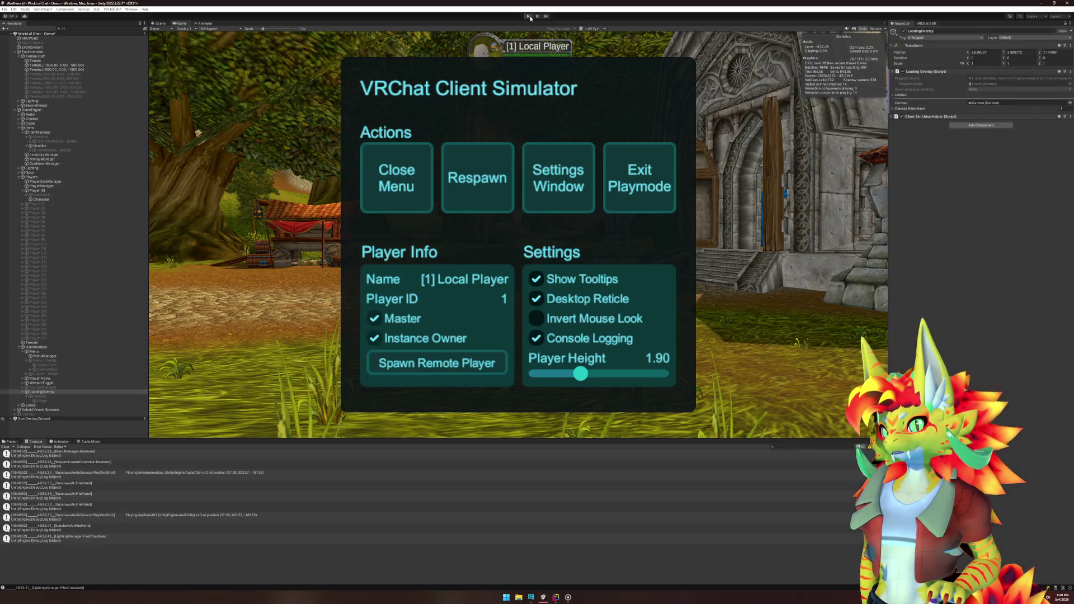
left_click(528, 15)
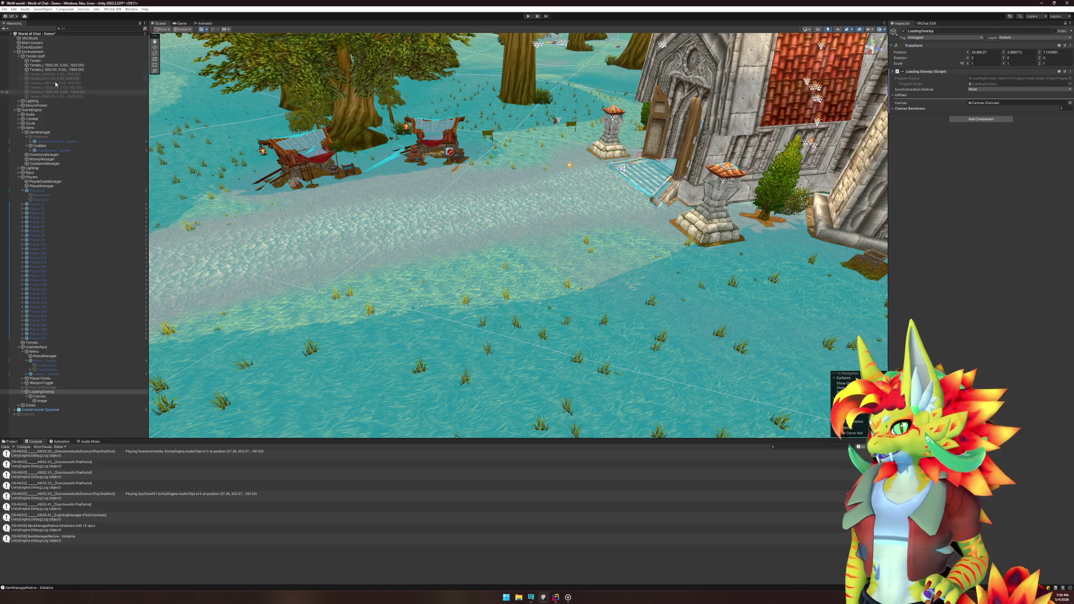
Step: Keep the Sun light on Realtime, drag its shadow strength to 0, and enter play mode
left_click(19, 100)
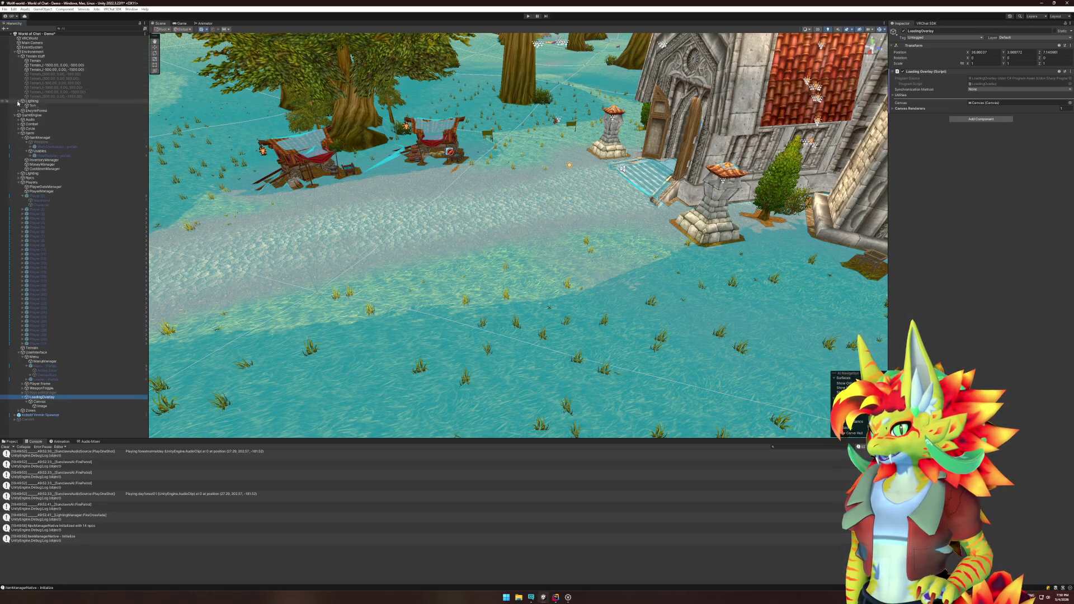
left_click(32, 105)
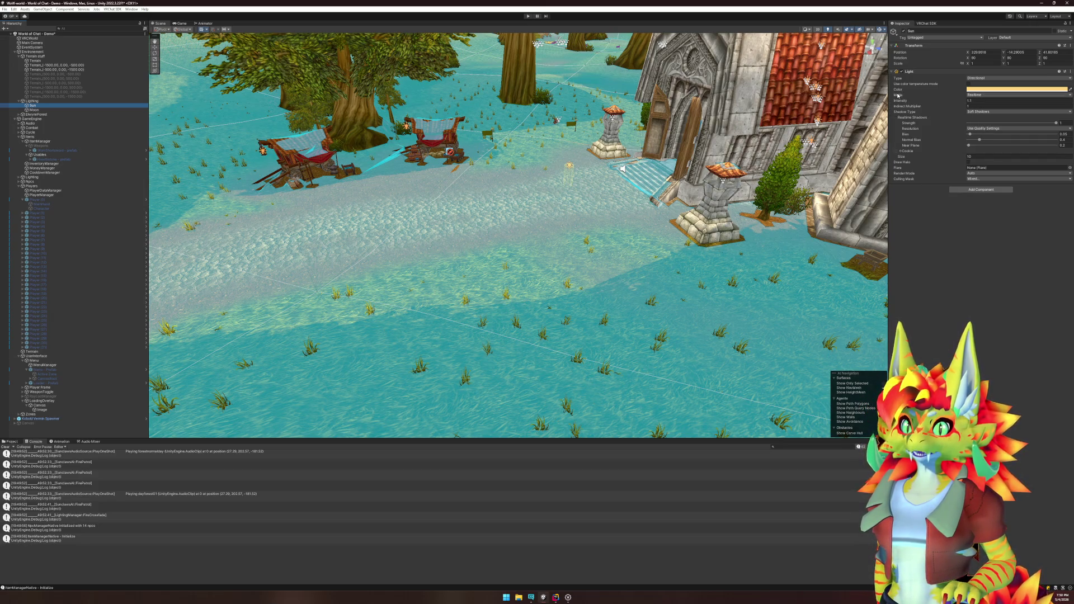
left_click(984, 96)
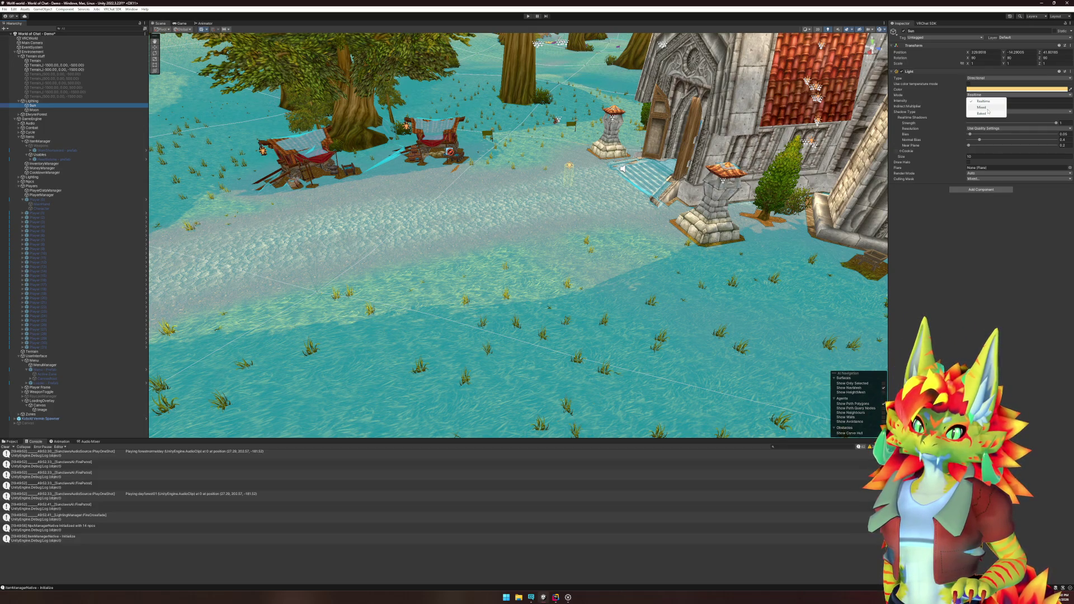
left_click(946, 273)
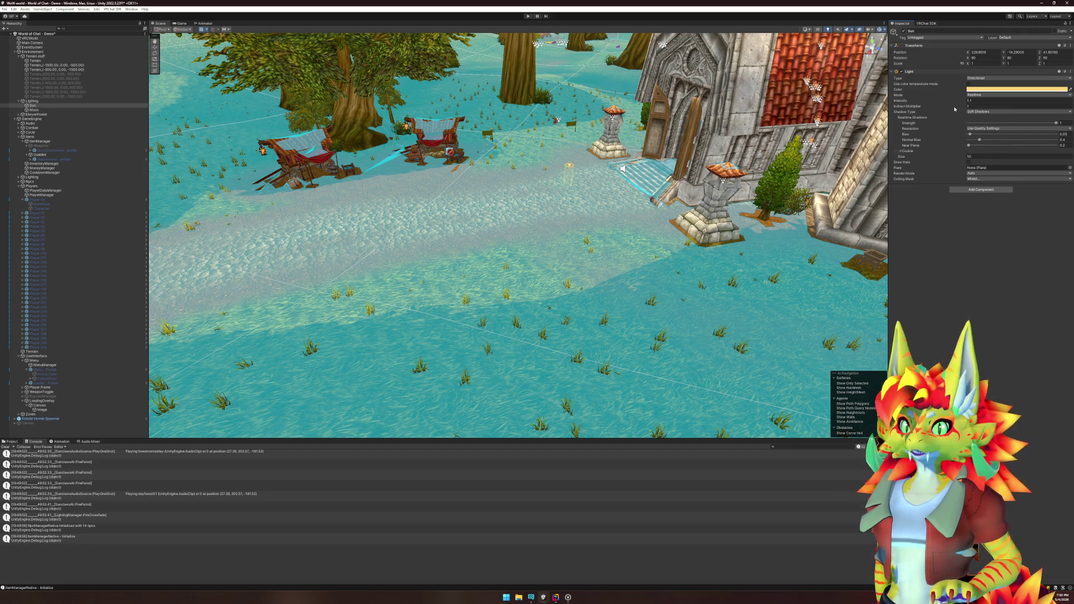
mouse_move(940, 131)
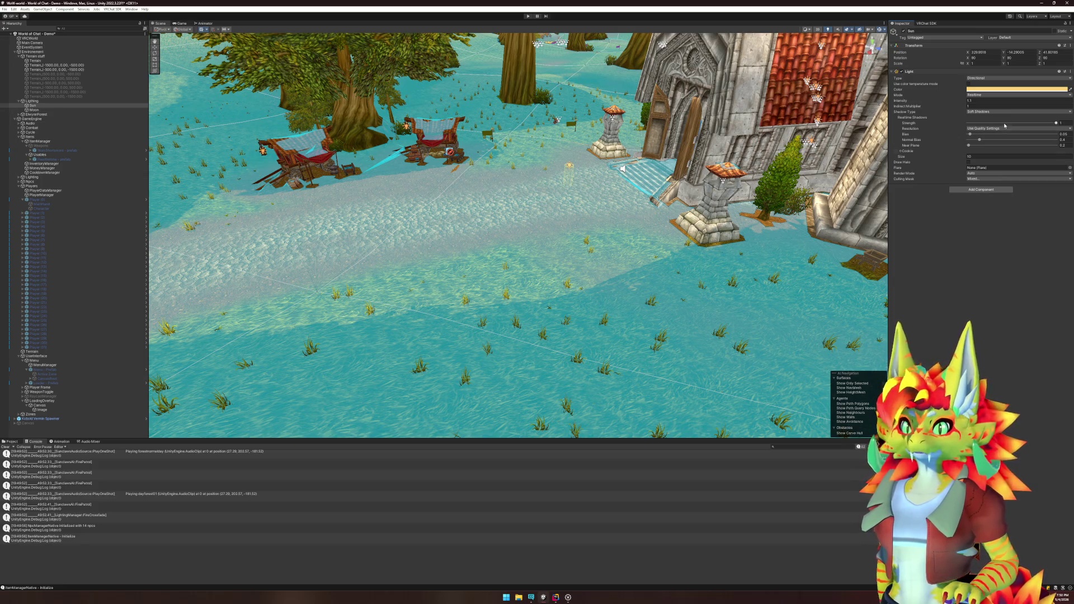
mouse_move(1056, 123)
left_mouse_down()
mouse_move(949, 125)
mouse_move(1063, 142)
left_mouse_up()
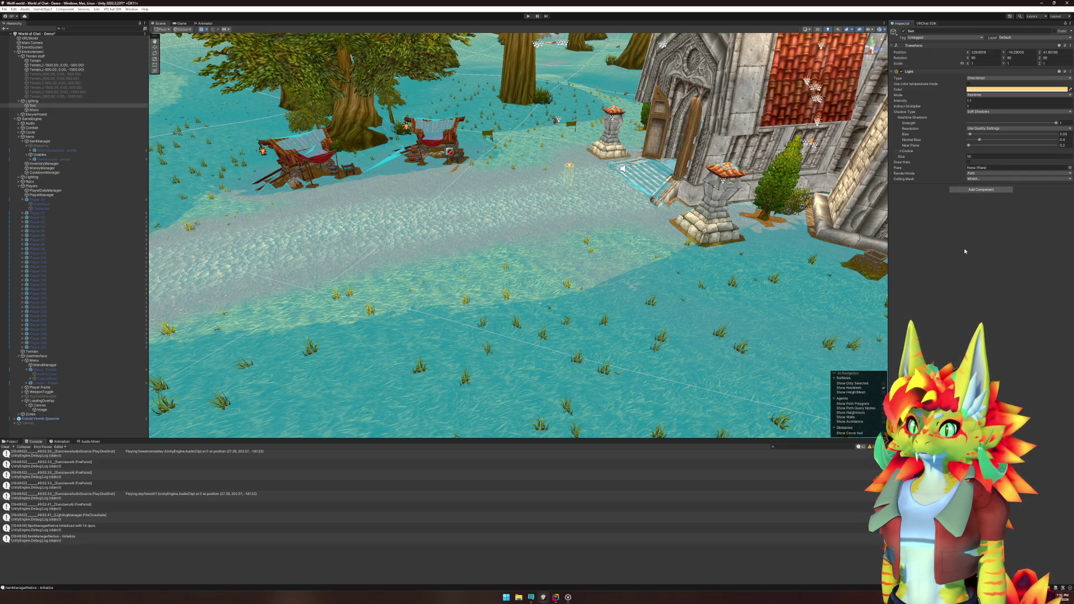
left_click(527, 16)
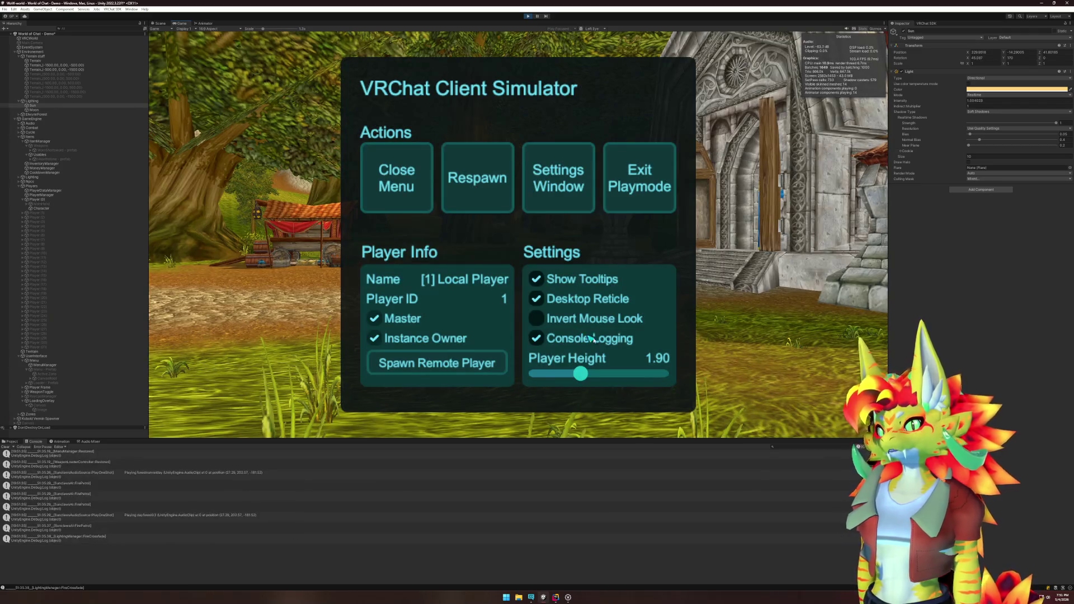
Step: Close the simulator menu, walk toward the stone building, and use the backpack item
left_click(397, 178)
key("w")
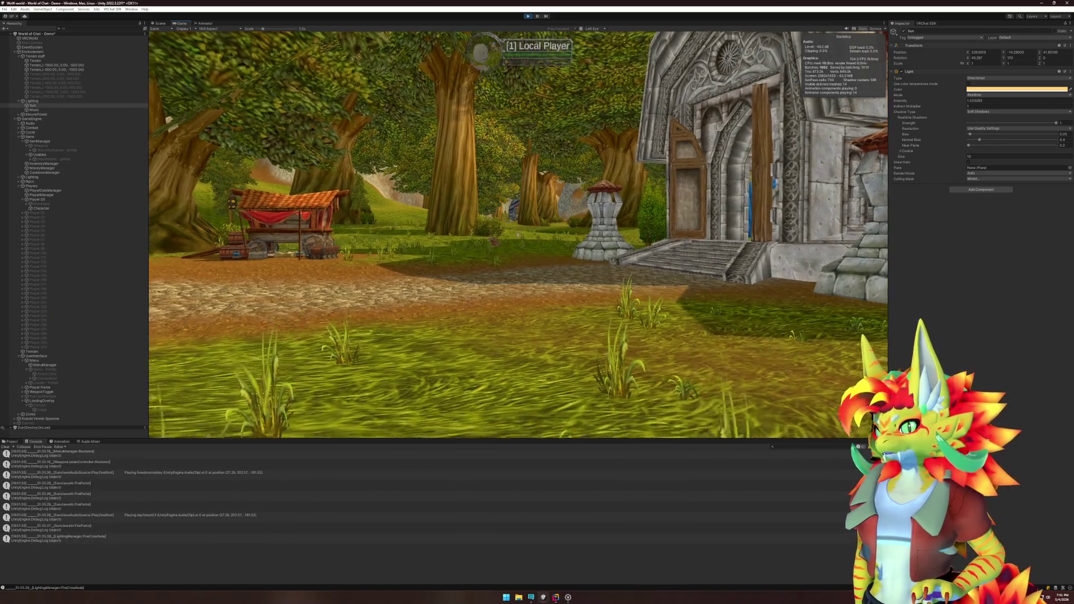
key("w")
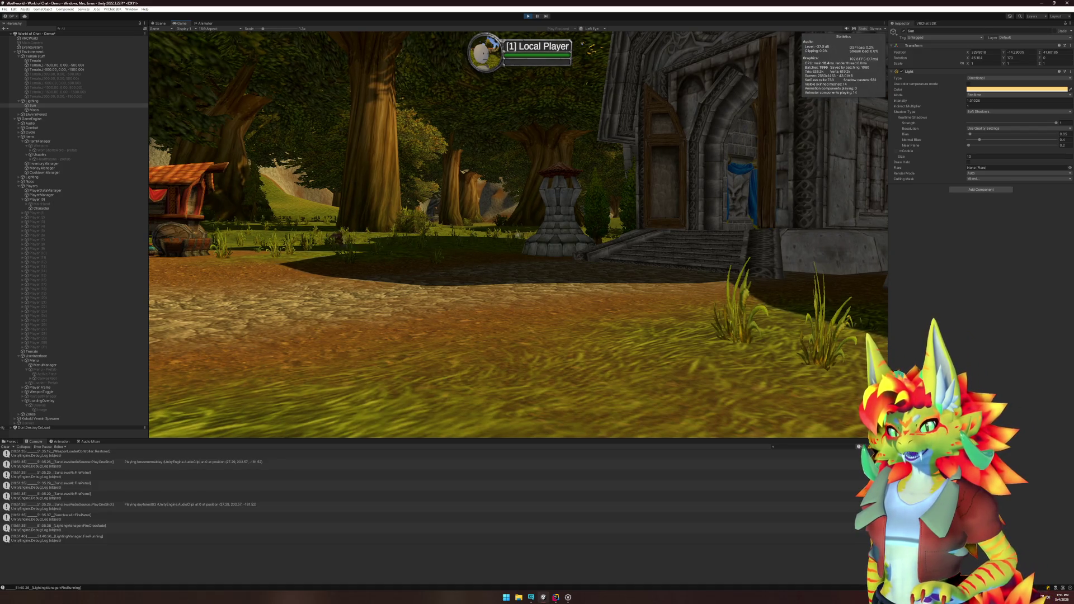
key("w")
key("w")
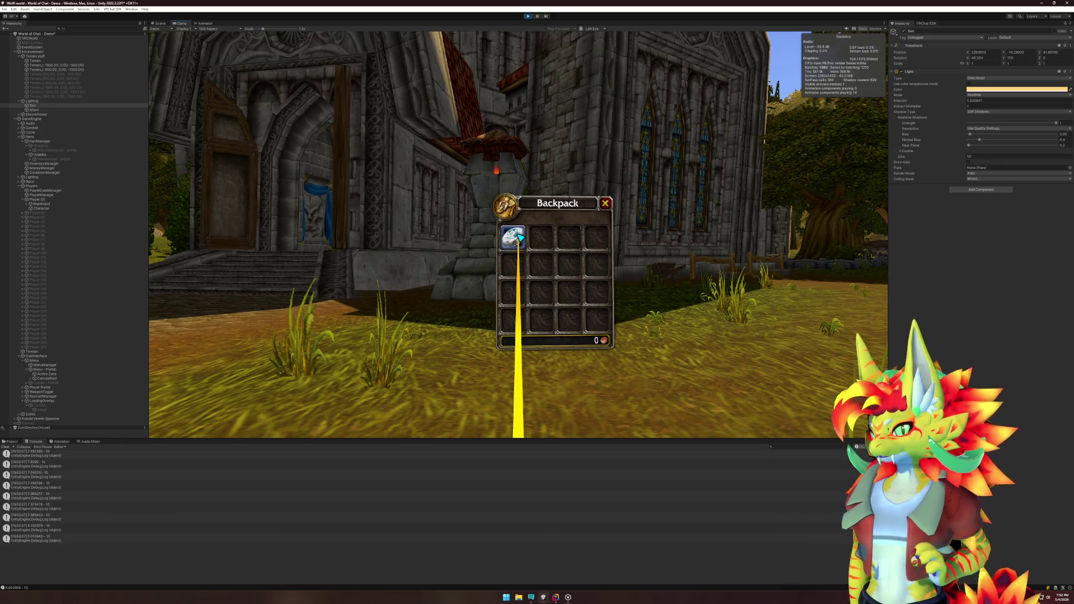
left_click(520, 237)
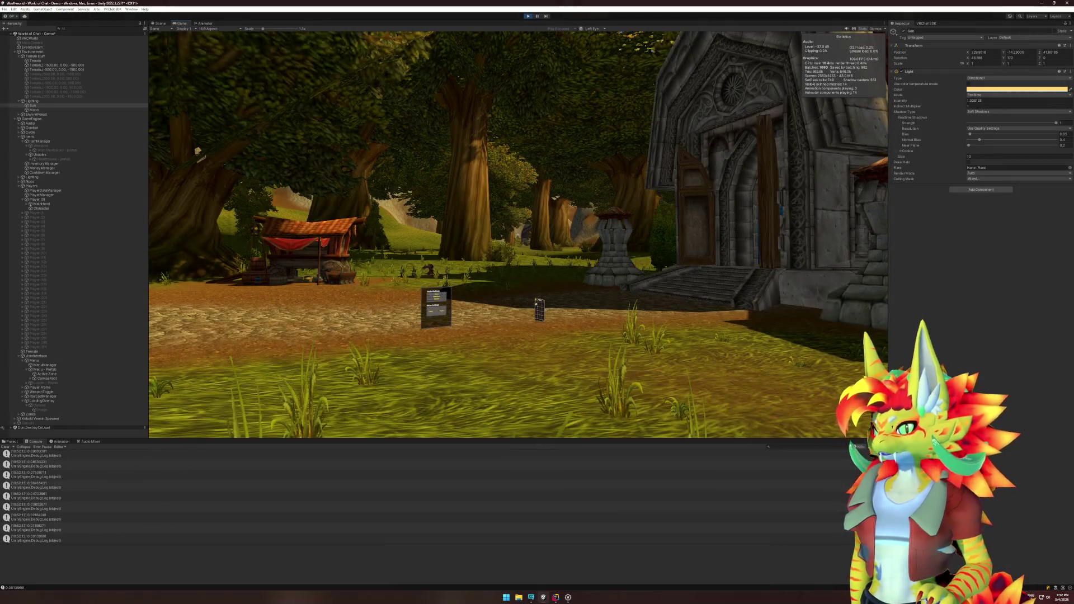
Step: Switch to JetBrains Rider on the LoadingOverlay.cs tab
key("super")
key("Escape")
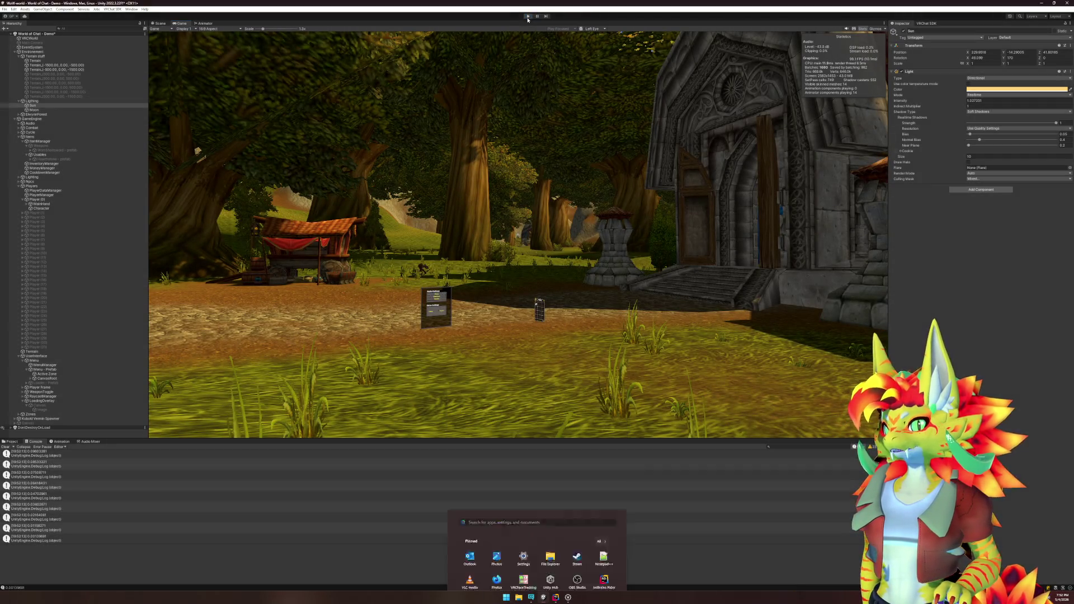
left_click(555, 597)
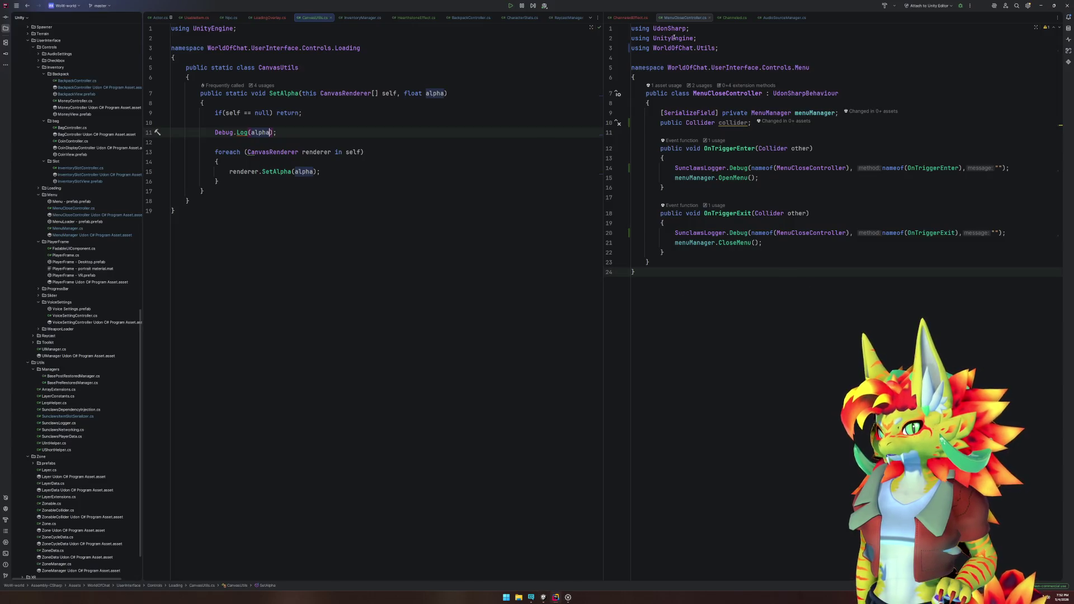
left_click(270, 17)
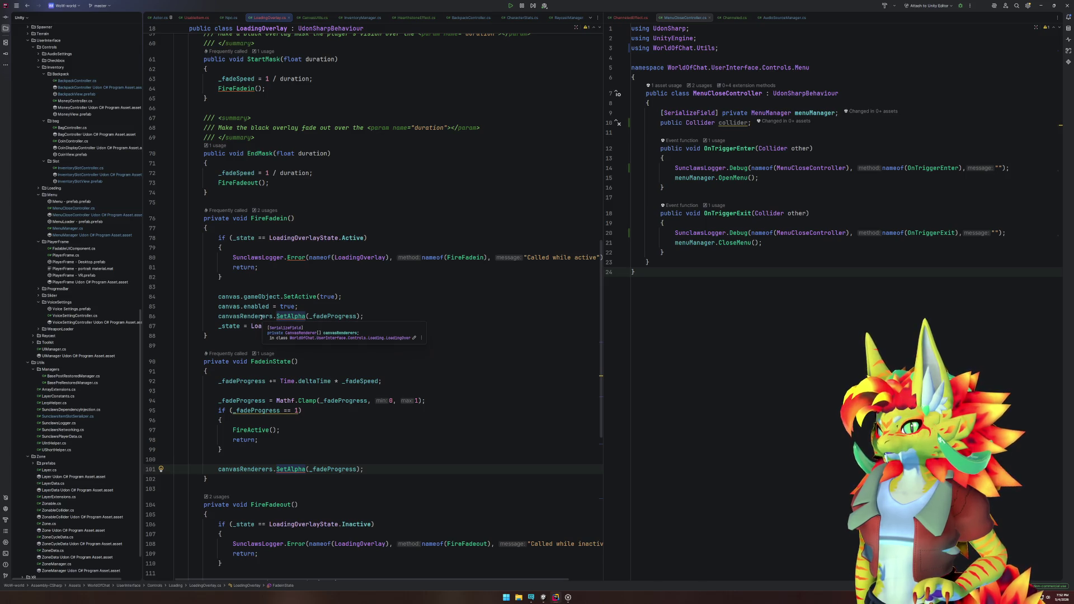
Step: Scroll to FadeinState and review its fade progress increment line
scroll(338, 370, "down", 5)
scroll(338, 370, "down", 8)
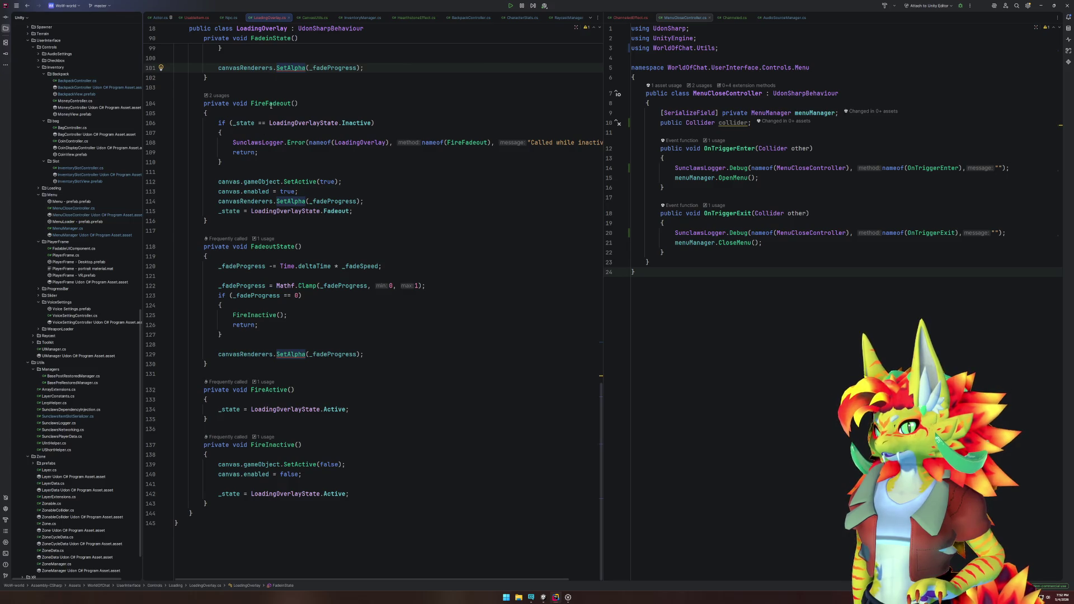
scroll(318, 397, "up", 8)
left_click(282, 194)
left_click_drag(223, 214, 410, 211)
Step: Move canvasRenderers.SetAlpha(_fadeProgress); above the completion check, then return to Unity
left_click(273, 263)
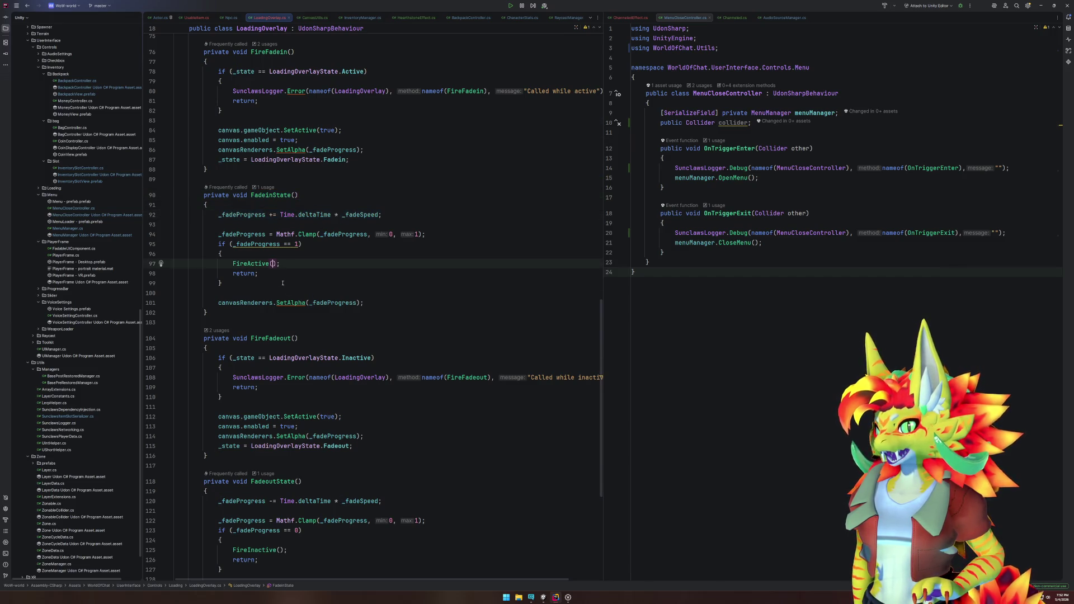
left_click(390, 303)
key("ctrl+x")
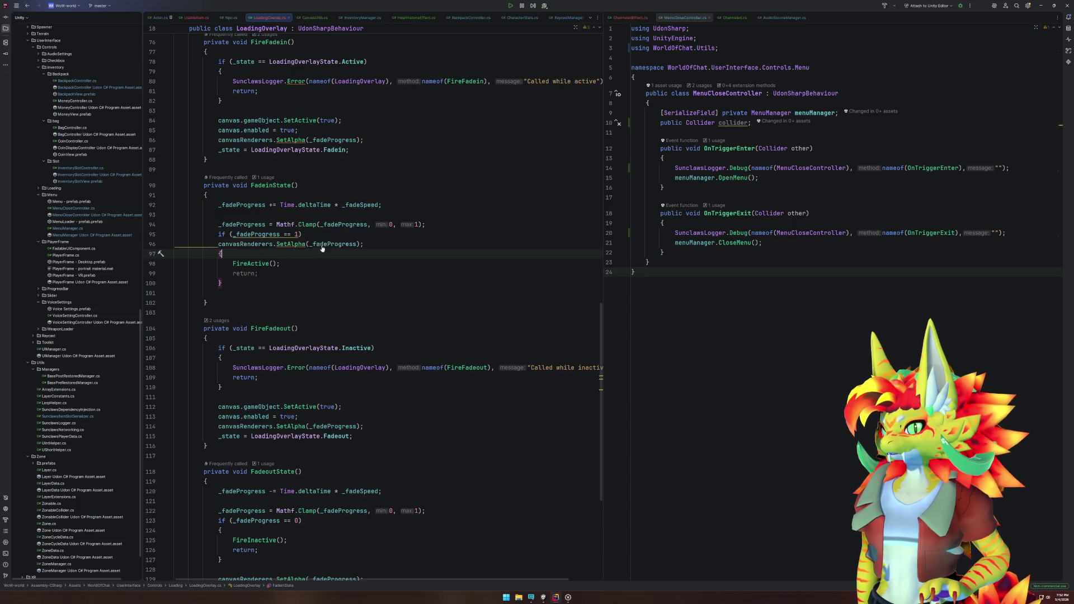
left_click(319, 235)
scroll(319, 235, "down", 1)
key("ctrl+v")
key("ctrl+alt+Return")
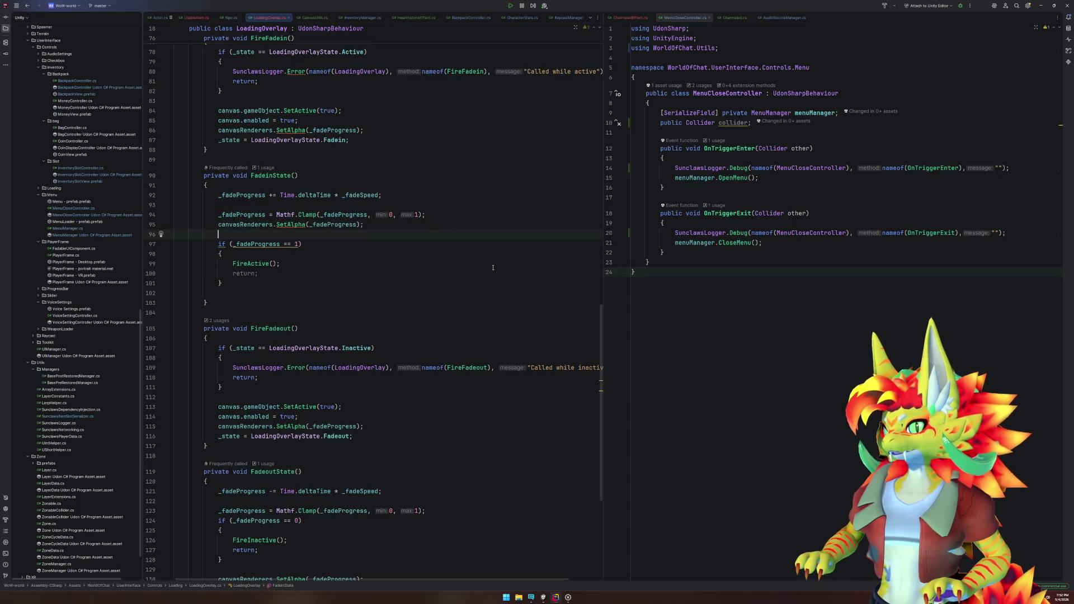
left_click(543, 596)
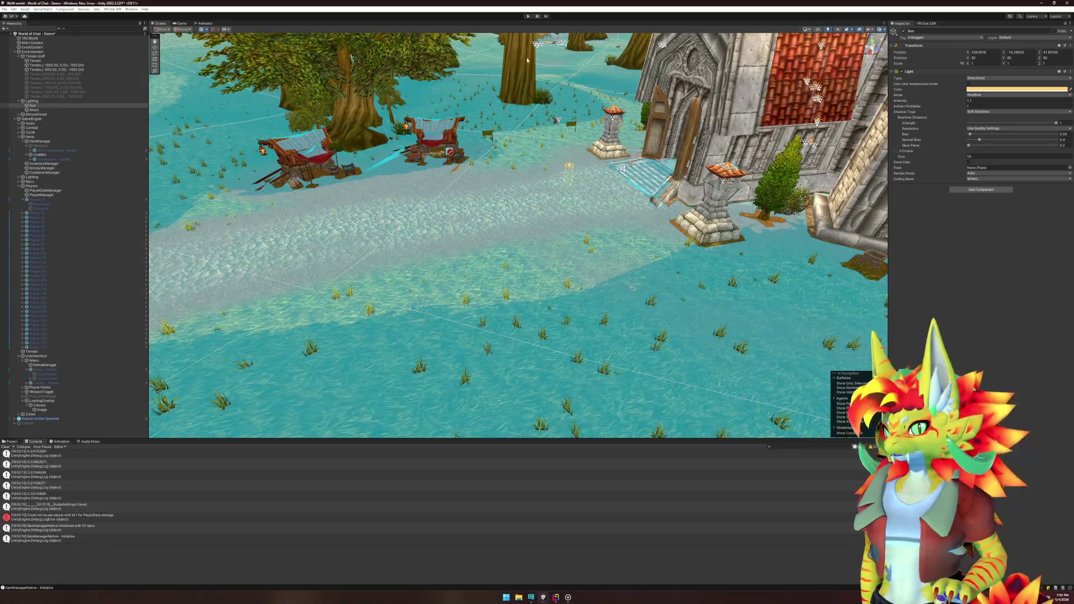
left_click(528, 16)
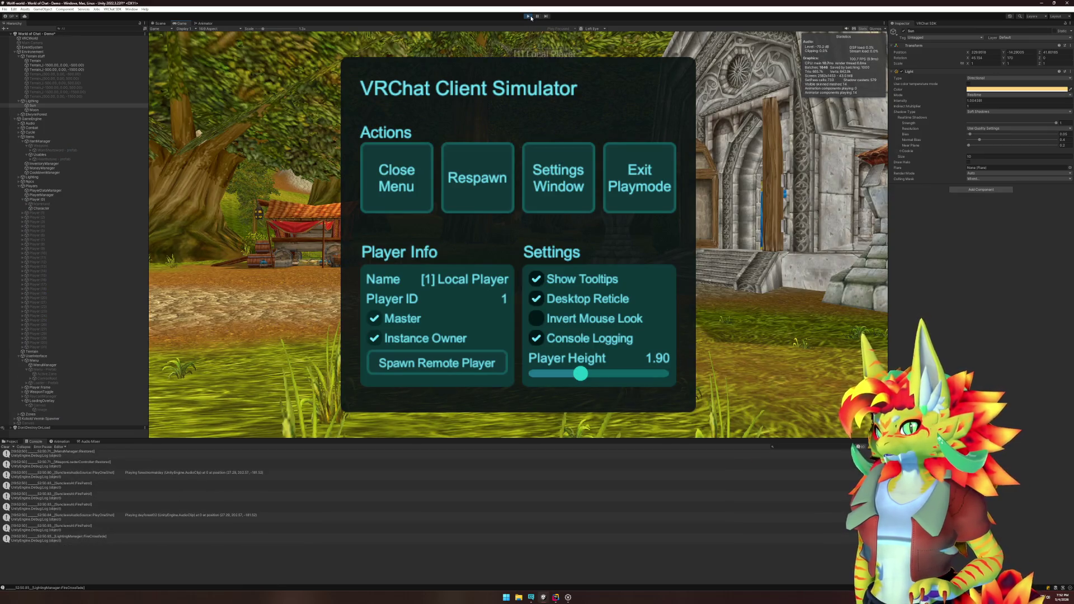
left_click(435, 166)
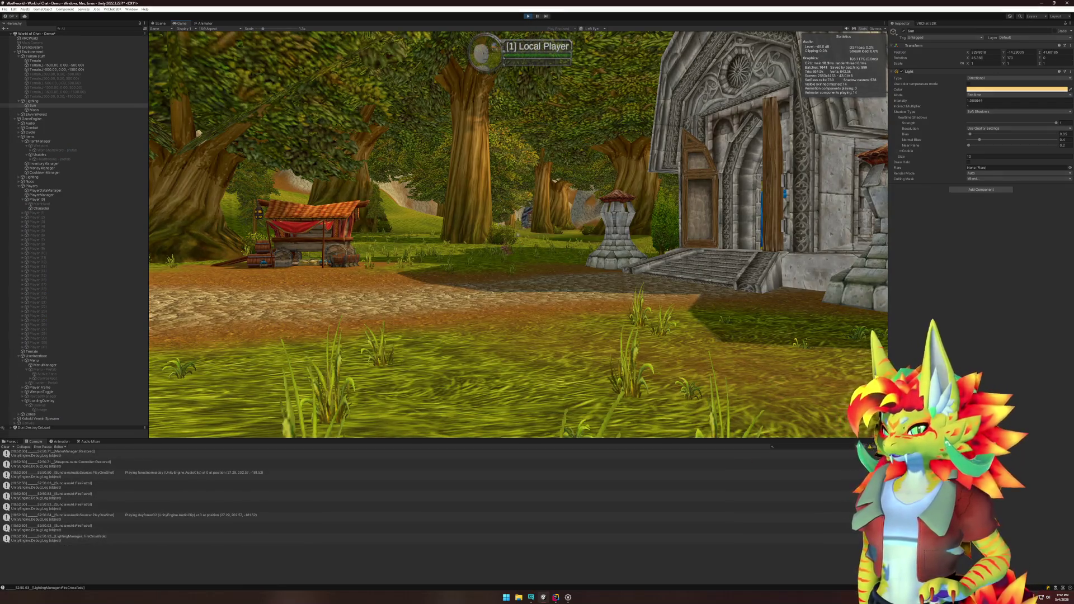
key("w")
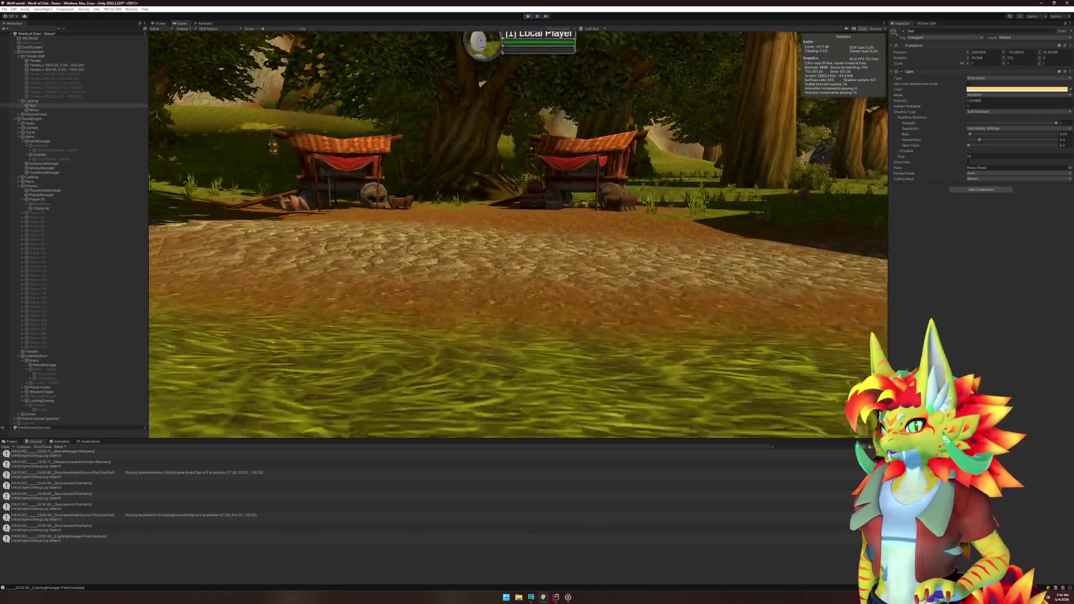
key("b")
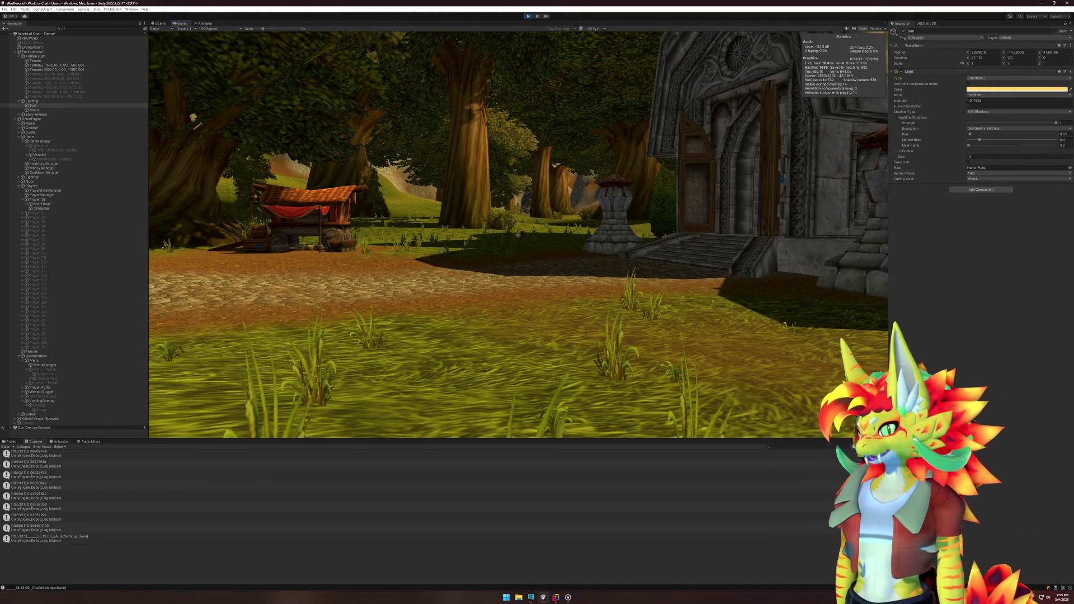
key("super")
left_click(526, 22)
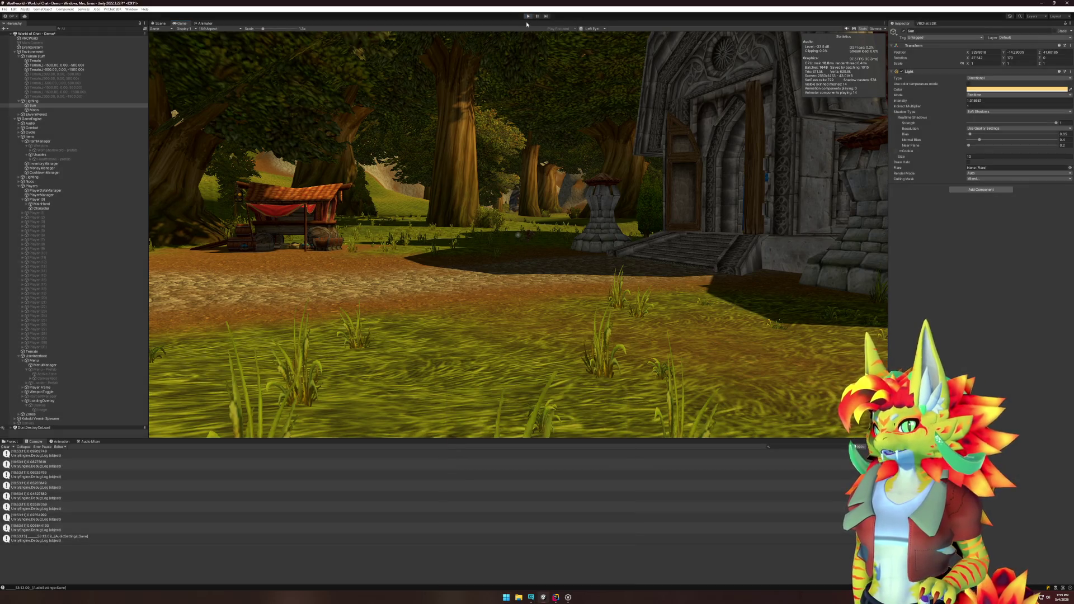
key("ctrl+p")
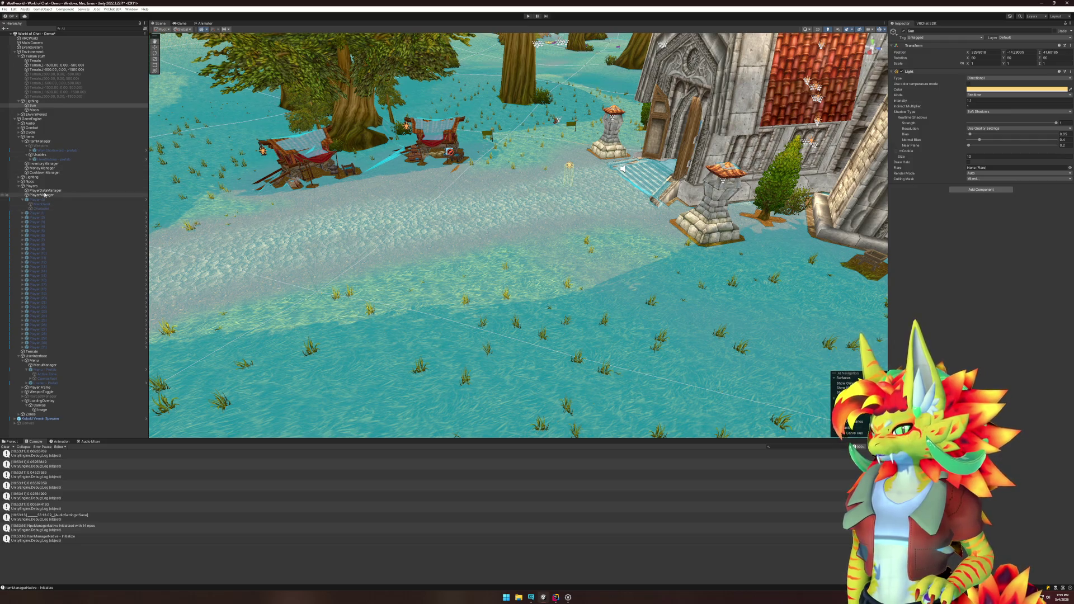
Step: Assign Active Zone's Sphere Collider to its Menu Close Controller Collider field, then enter play mode
left_click(49, 406)
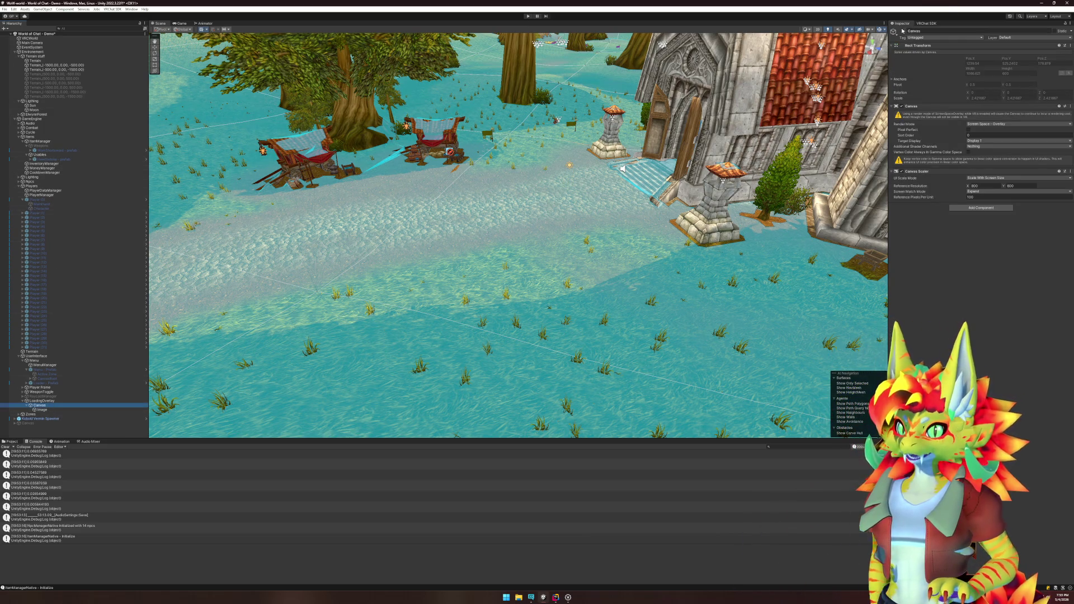
left_click(44, 401)
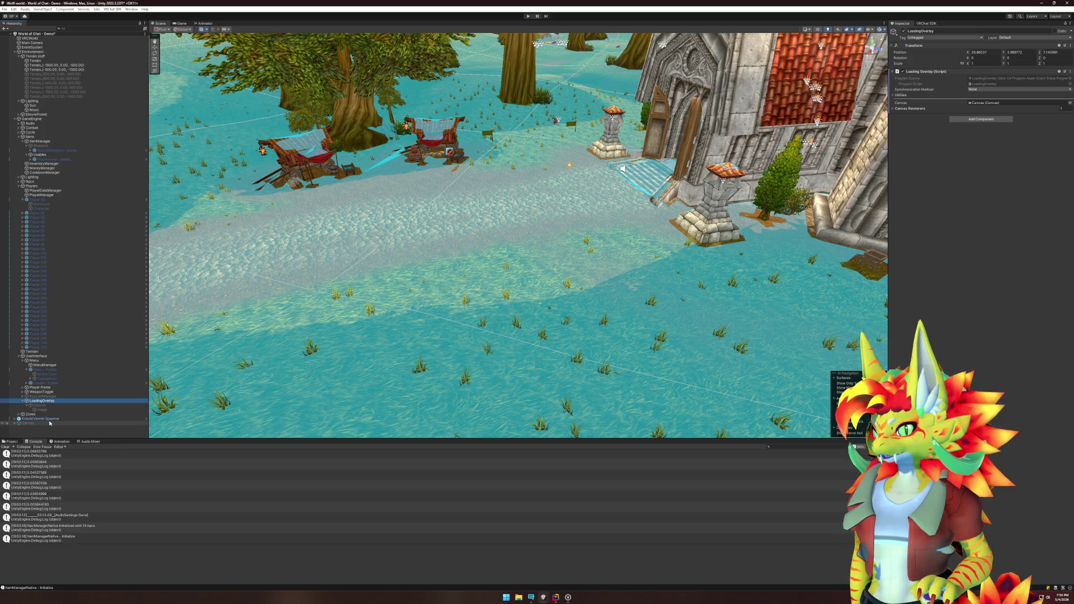
left_click(70, 373)
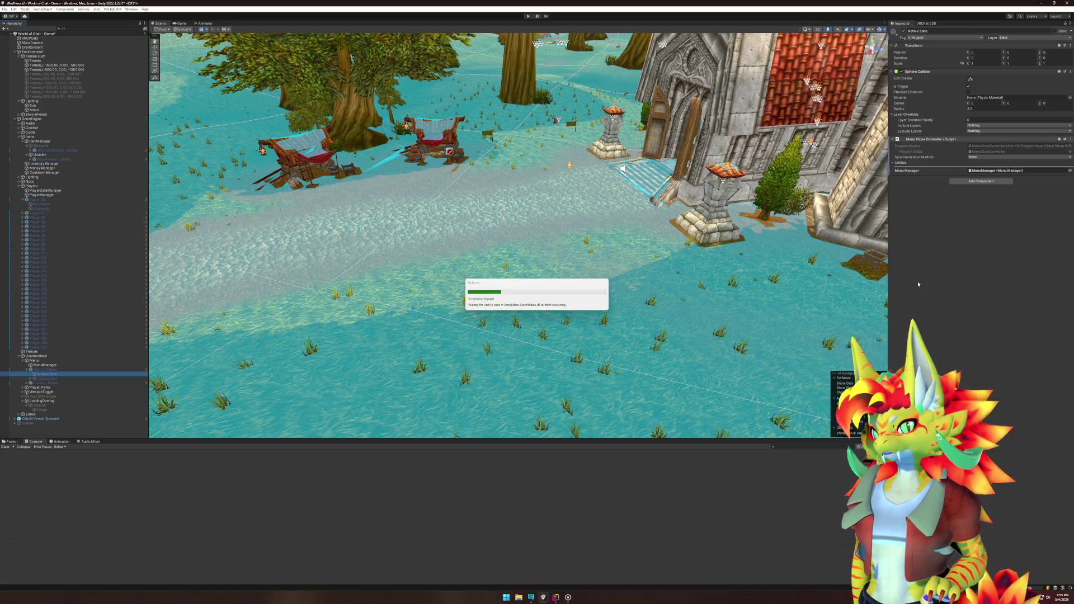
left_click_drag(51, 374, 1007, 176)
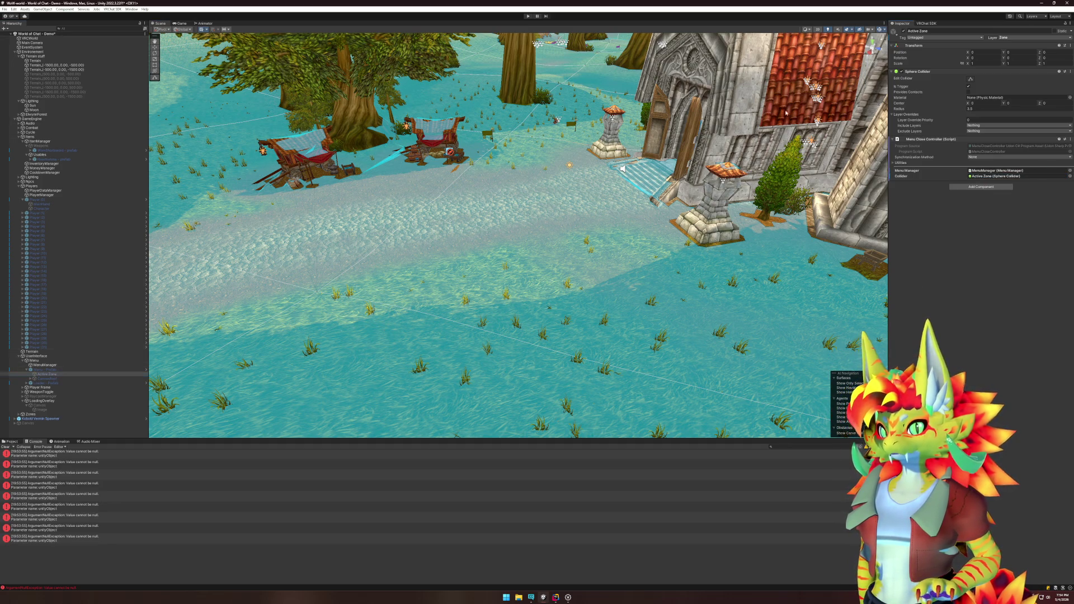
left_click(527, 15)
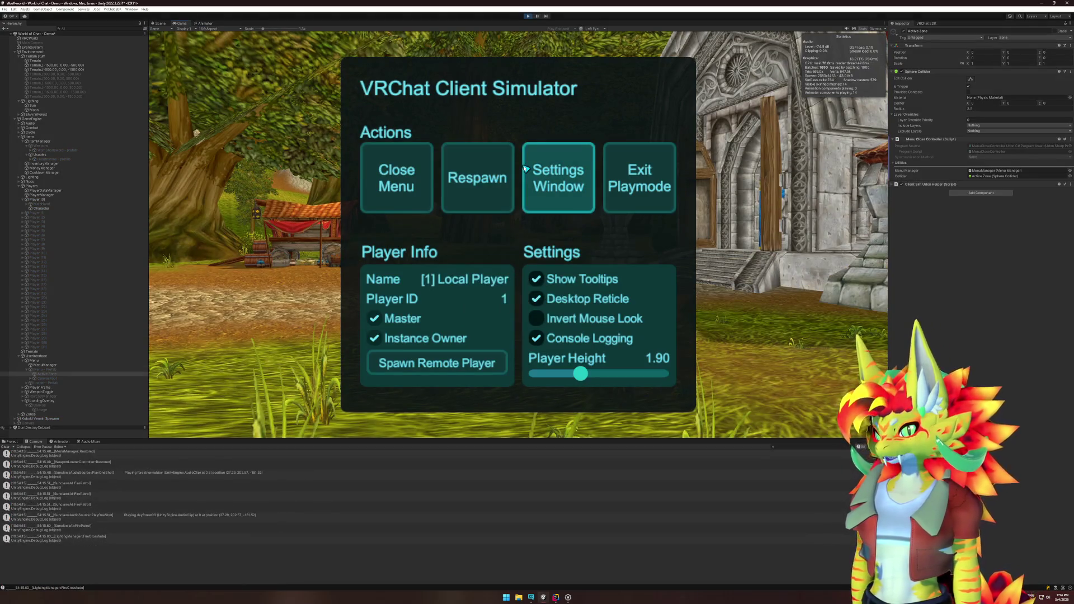
Step: Close the simulator menu and walk the player toward the house and forest
left_click(395, 175)
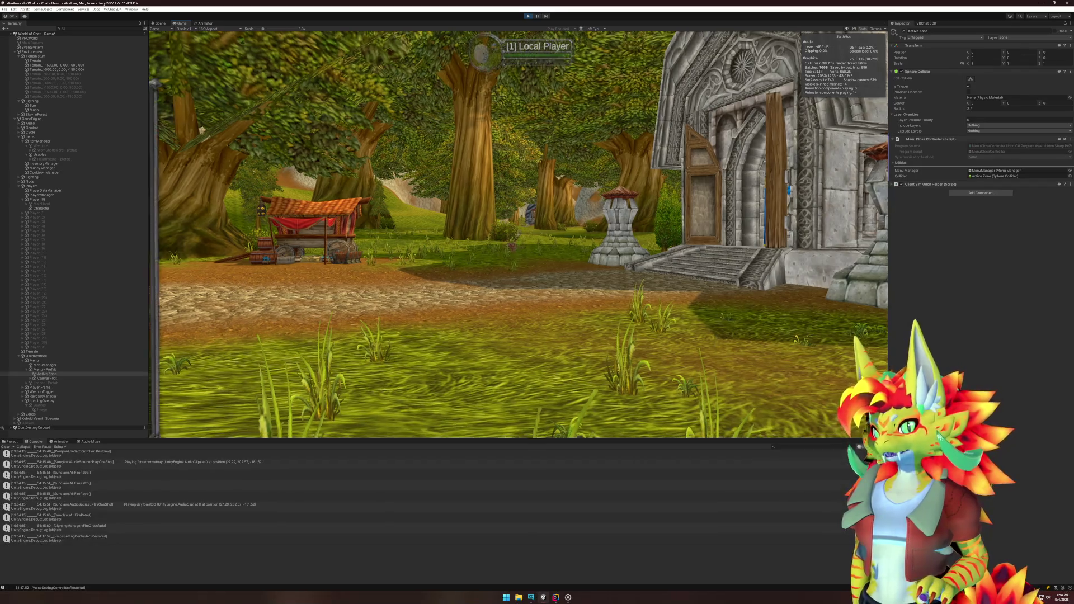
key("s")
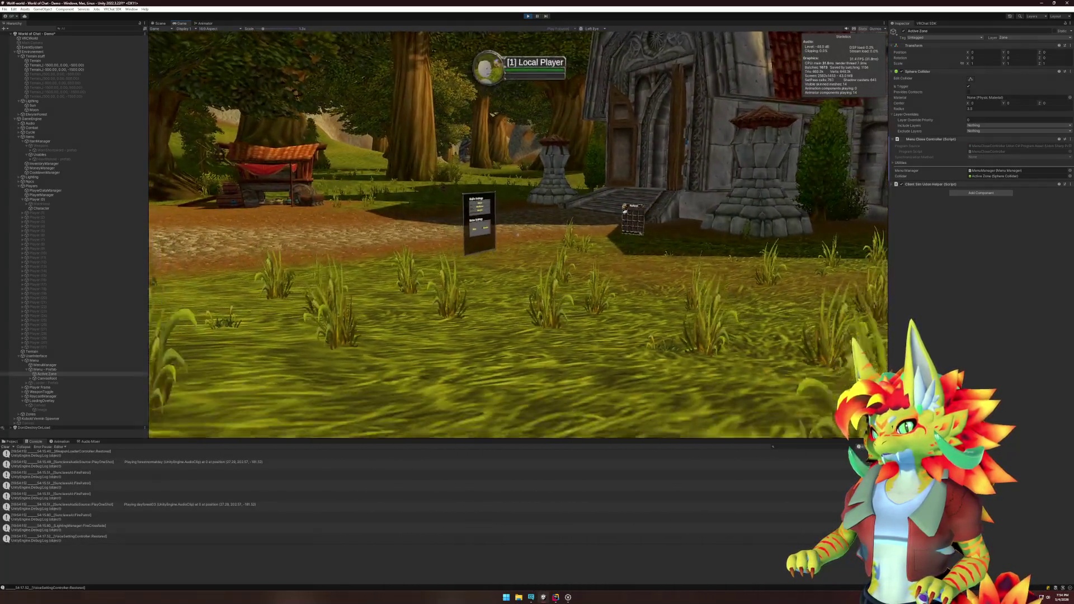
key("w")
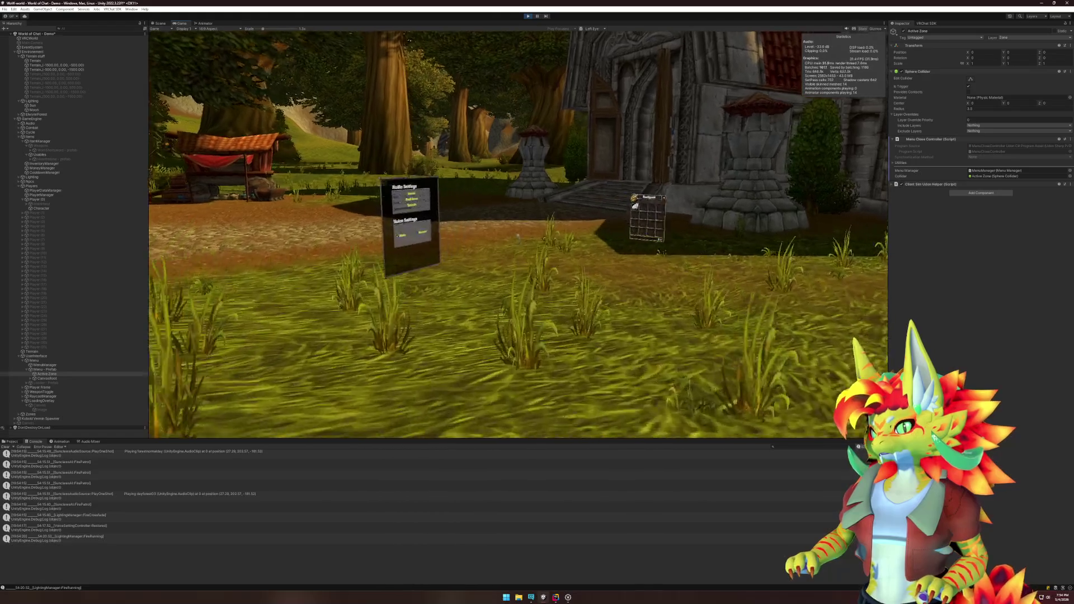
key("w")
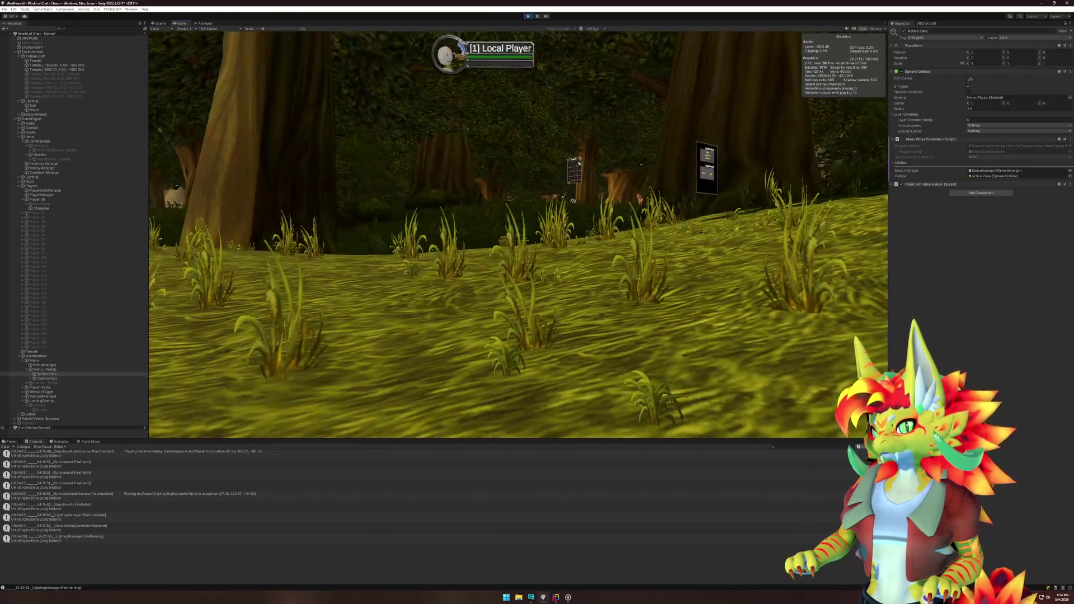
Step: Switch to the Scene view, then frame and orbit around the Active Zone sphere
key("super")
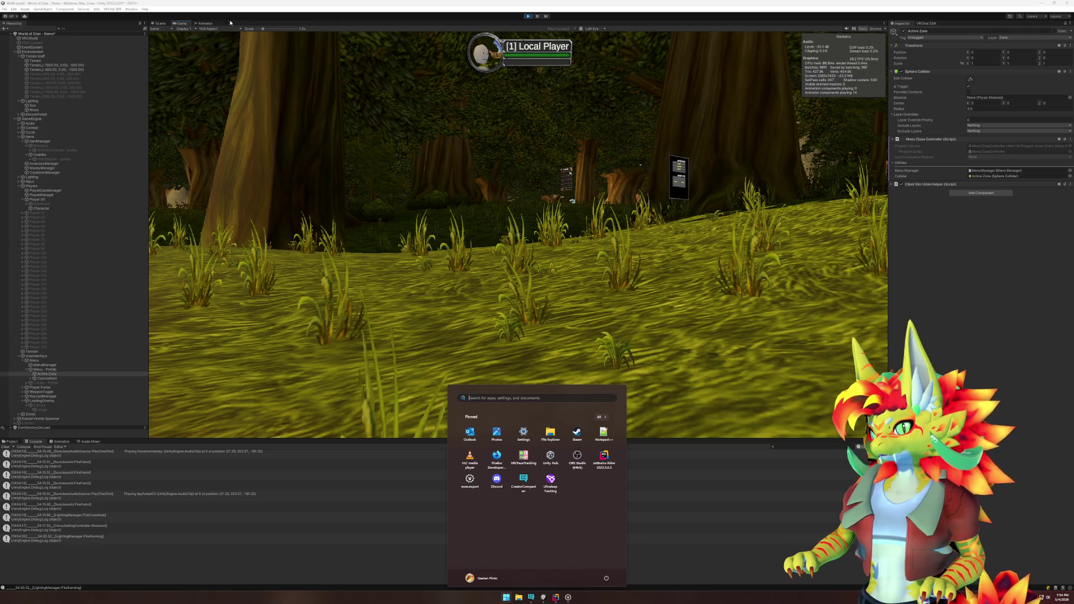
left_click(160, 23)
left_click(52, 383)
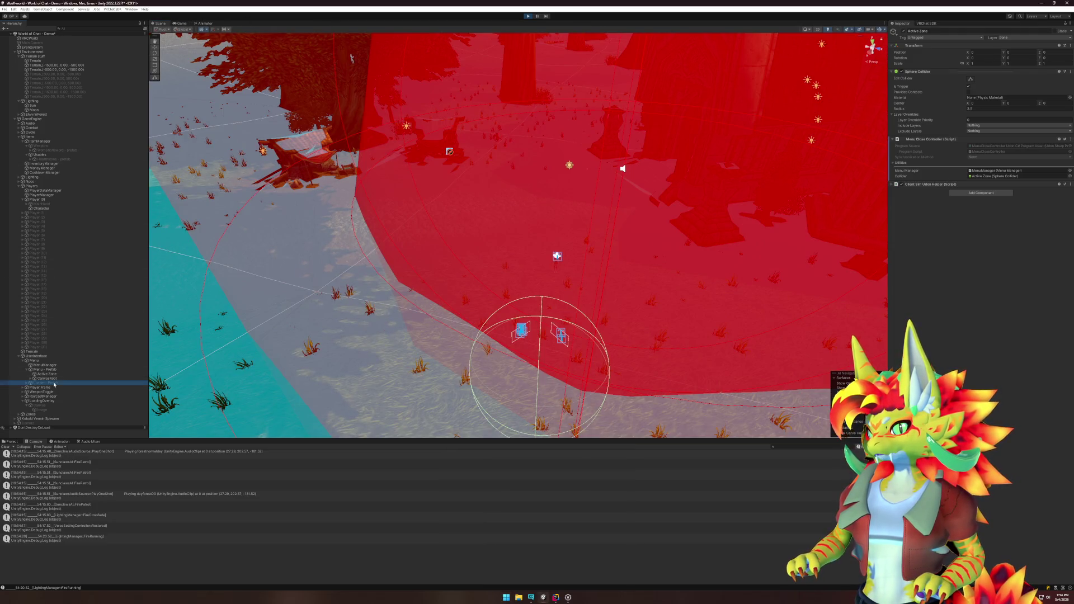
double_click(55, 374)
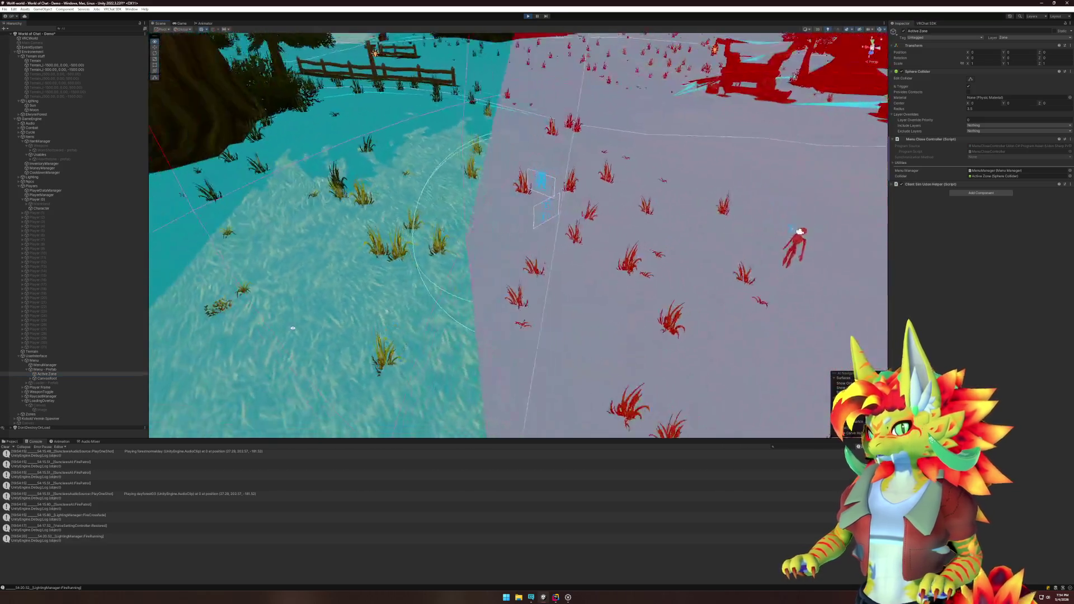
left_click_drag(292, 328, 387, 326)
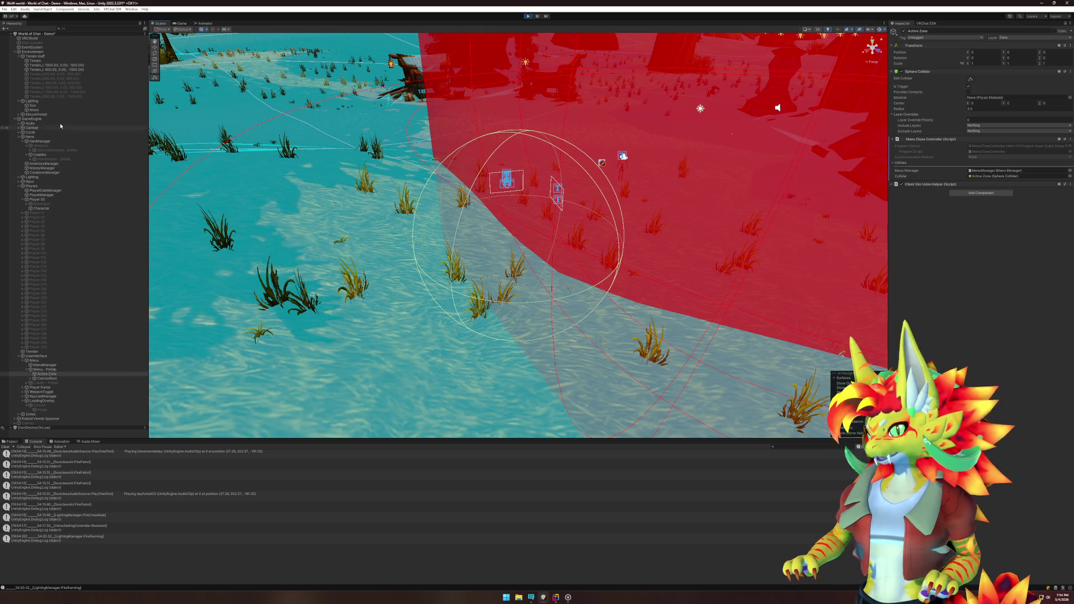
Step: Expand DontDestroyOnLoad to the local player's PlayerController, orbit around it, then stop play mode
left_click(31, 427)
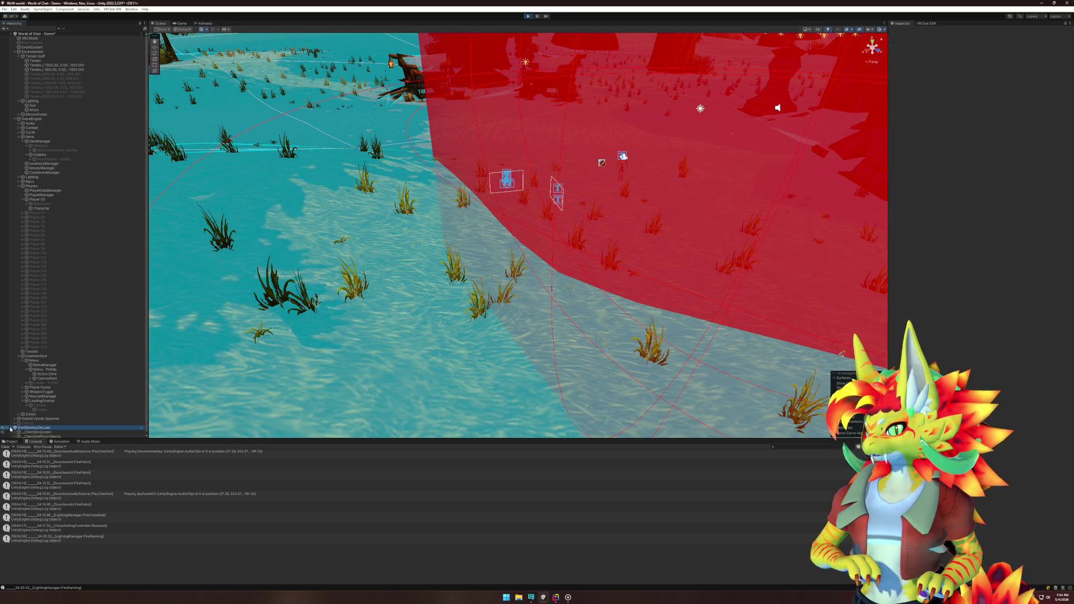
key("Right")
left_click(33, 426)
left_click(35, 431)
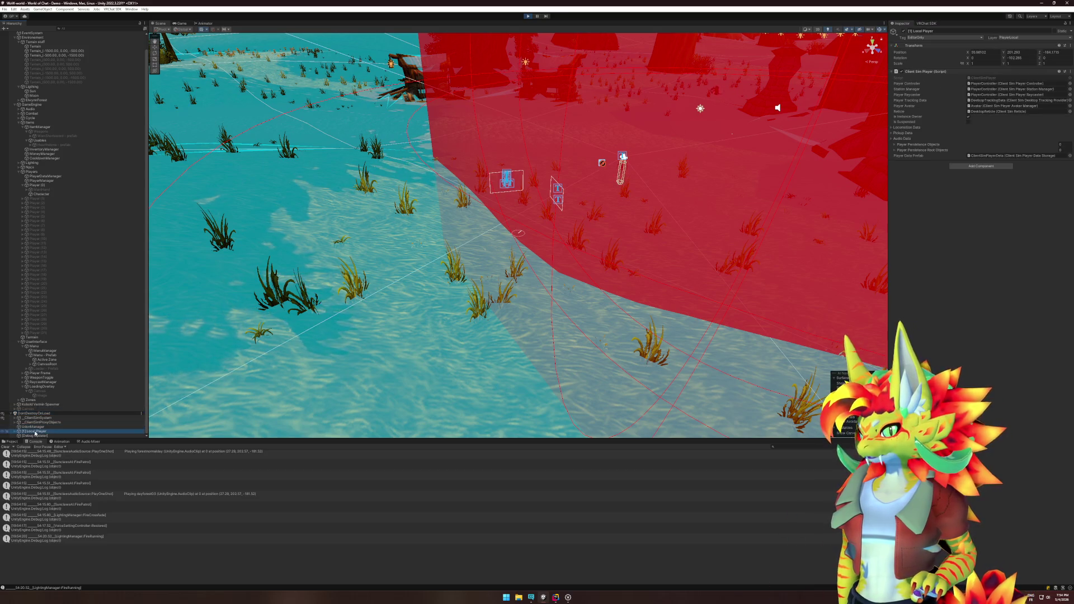
key("Right")
left_click(53, 432)
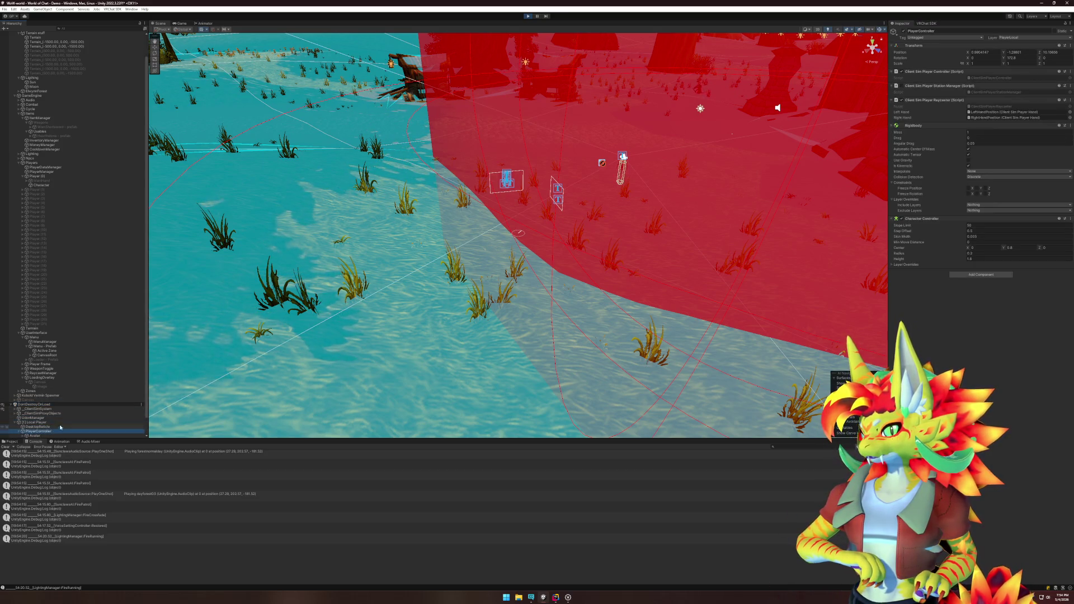
key("Right")
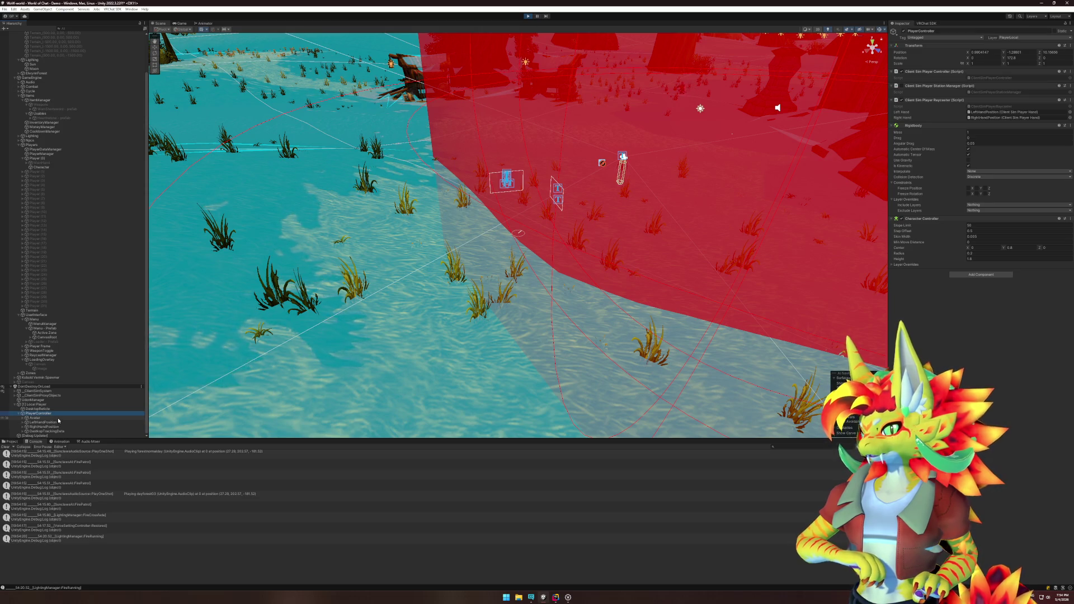
left_click_drag(291, 335, 313, 340)
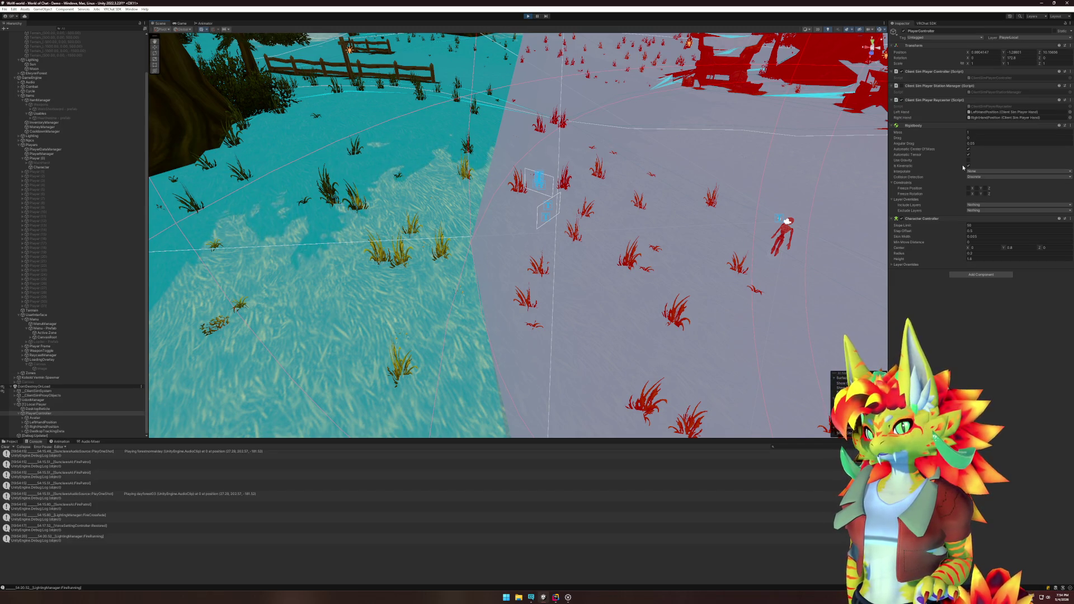
left_click(527, 16)
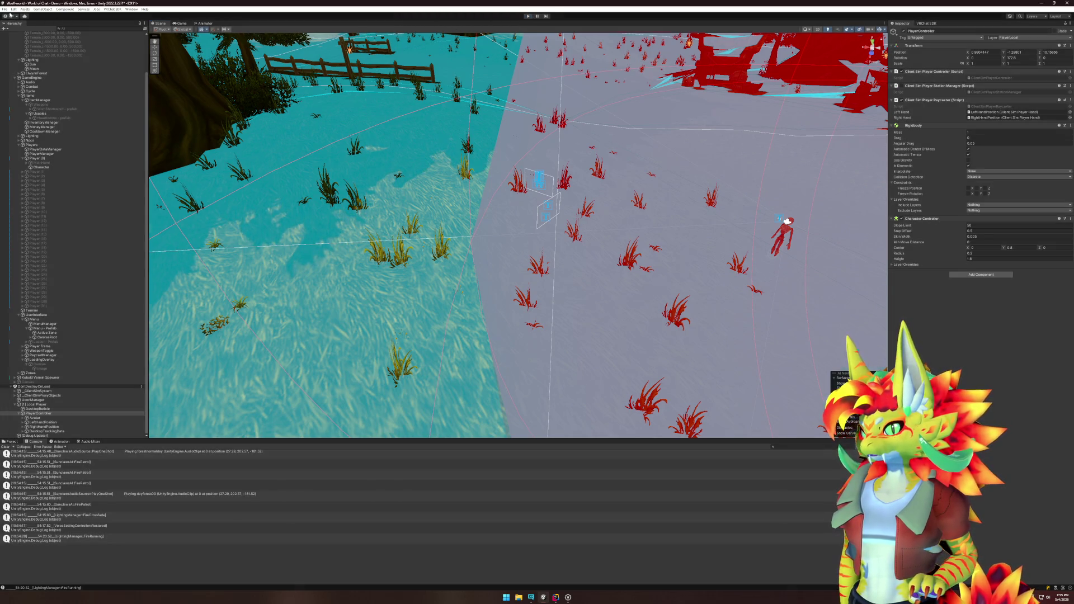
left_click(14, 9)
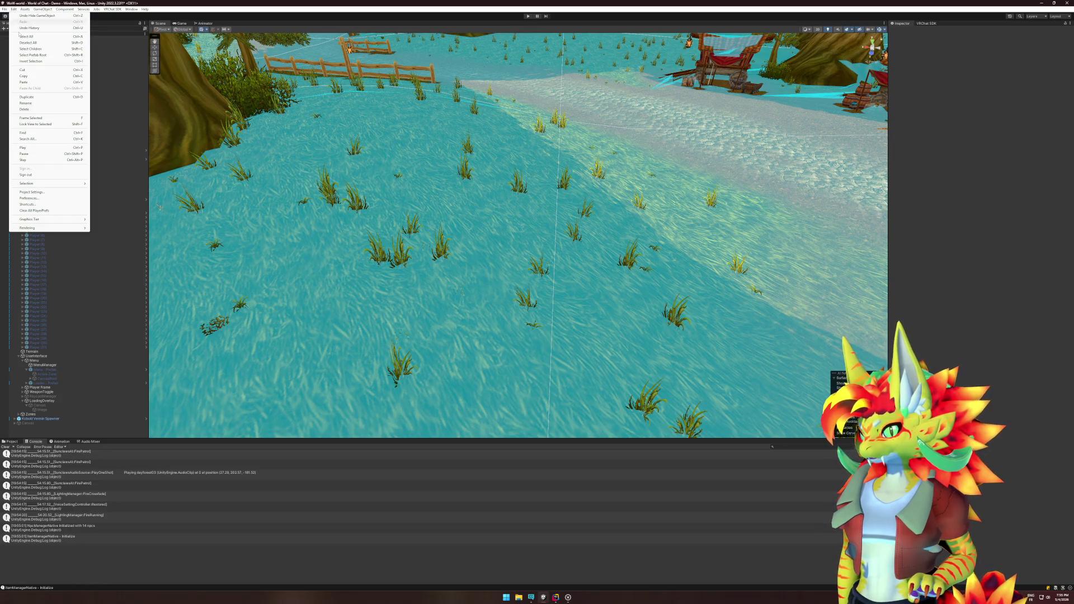
Step: Inspect the Physics layer collision matrix in Project Settings, then switch to Rider
left_click(160, 217)
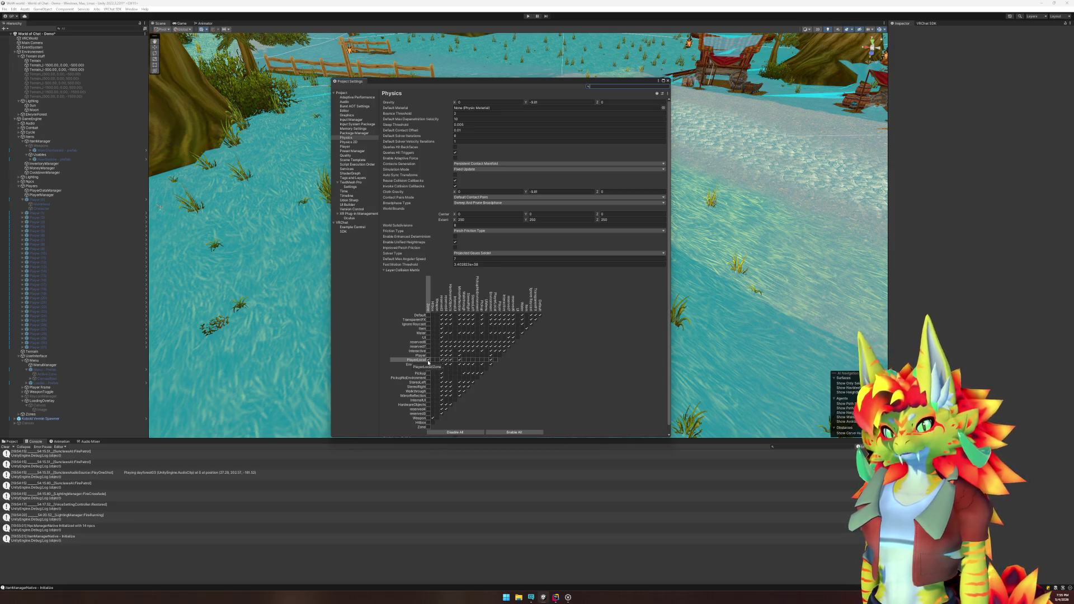
left_click(667, 81)
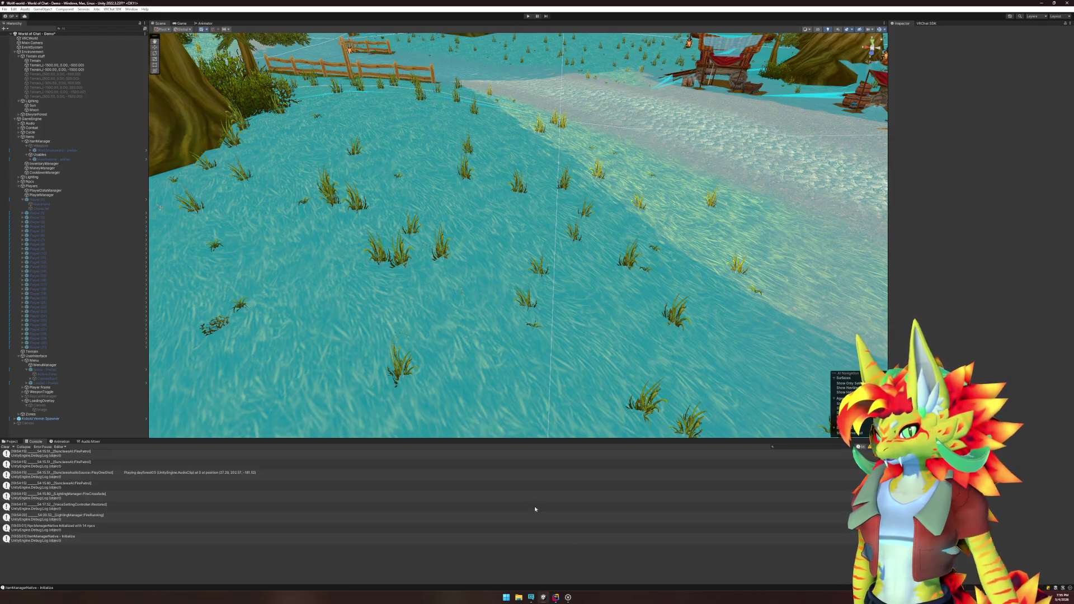
left_click(556, 598)
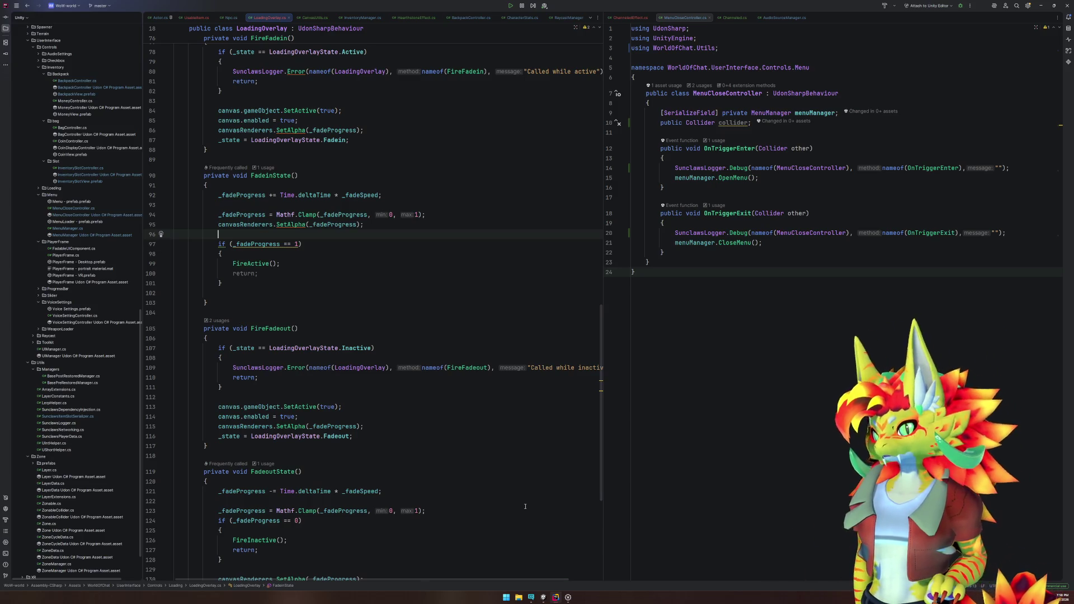
Step: Delete the extra blank line 102 in LoadingOverlay.cs
left_click(243, 292)
key("Delete")
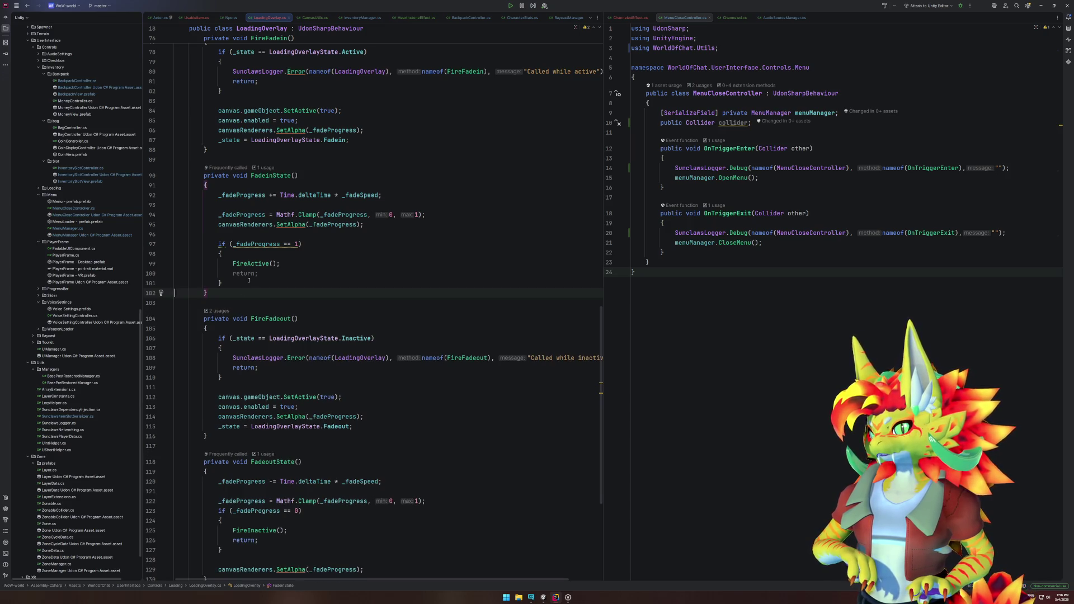
left_click(305, 234)
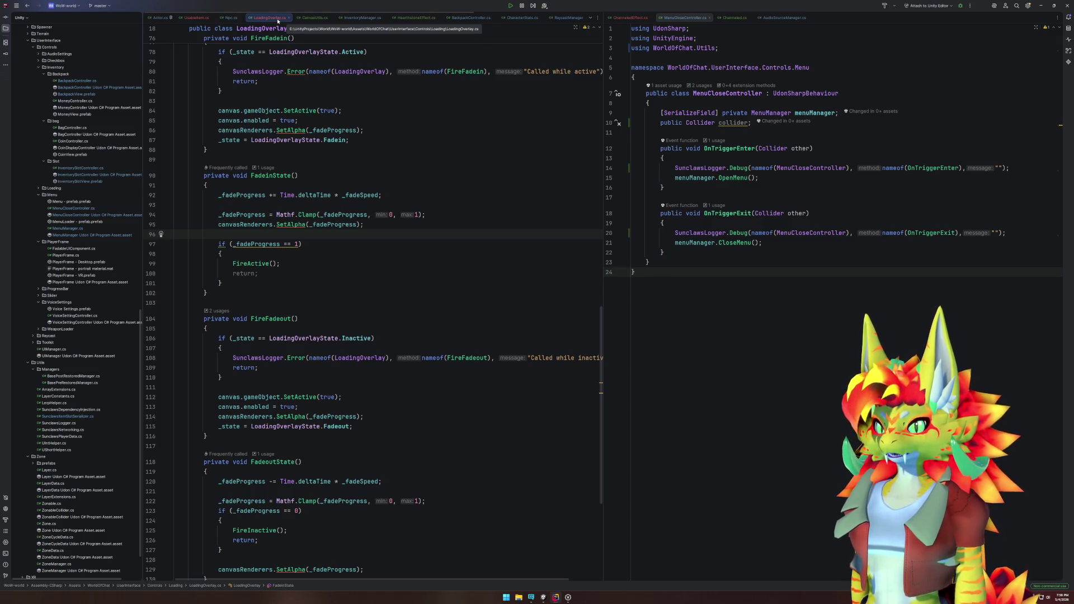
Step: Review MenuCloseController lines 11–22, then Search Everywhere for ActorHit
left_click(753, 132)
left_click_drag(753, 132, 787, 250)
left_click(786, 250)
left_click(442, 293)
key("shift")
key("shift")
type("ActorHit")
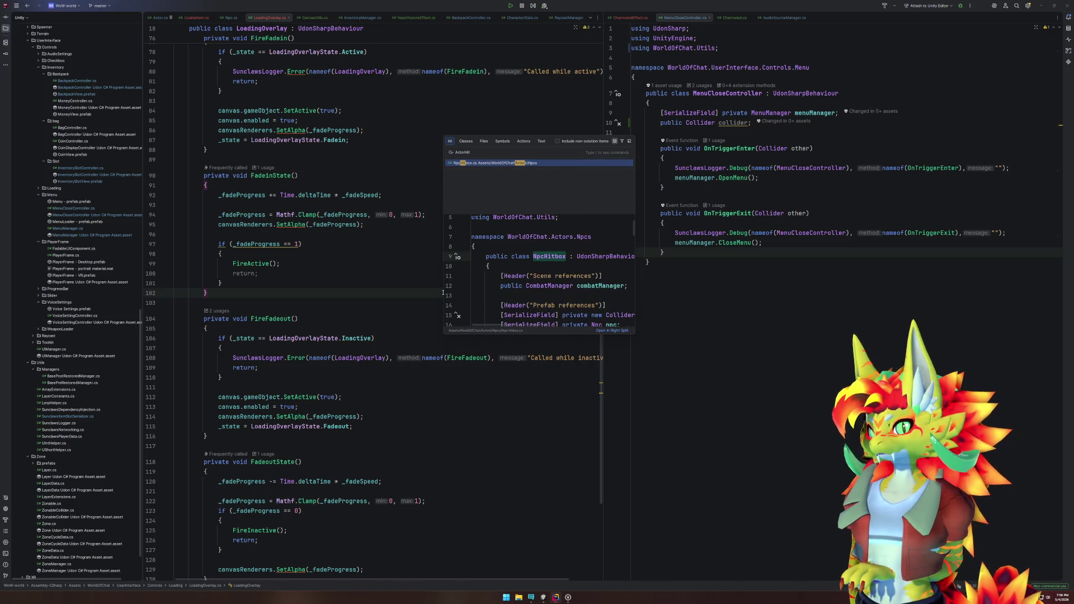
Step: Open NpcHitbox.cs and inspect OnTriggerEnter, the collider field and the HitboxLayer assignment in Start
key("Return")
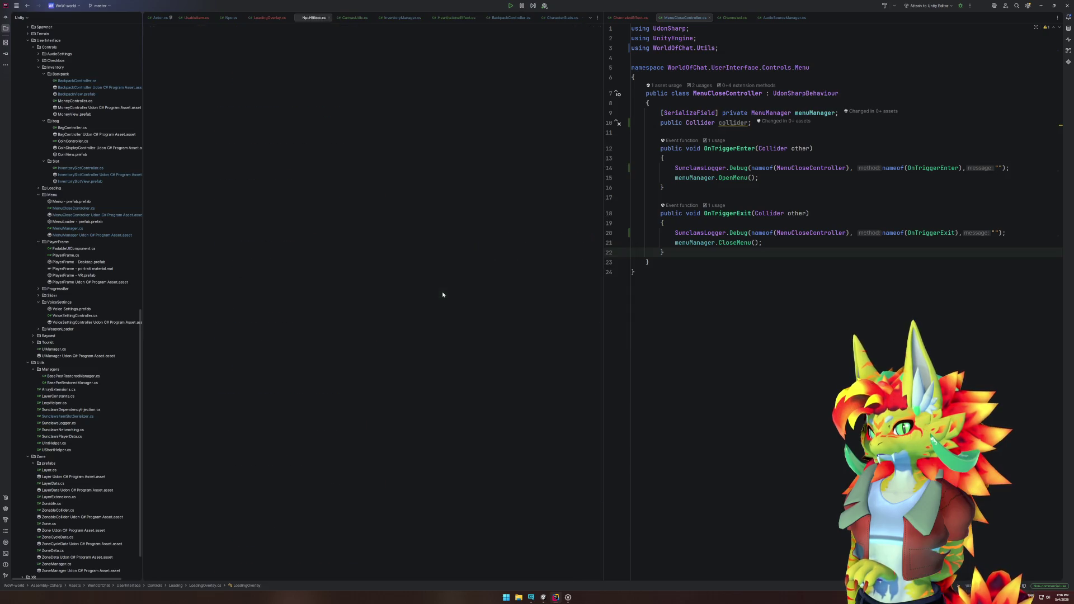
double_click(271, 224)
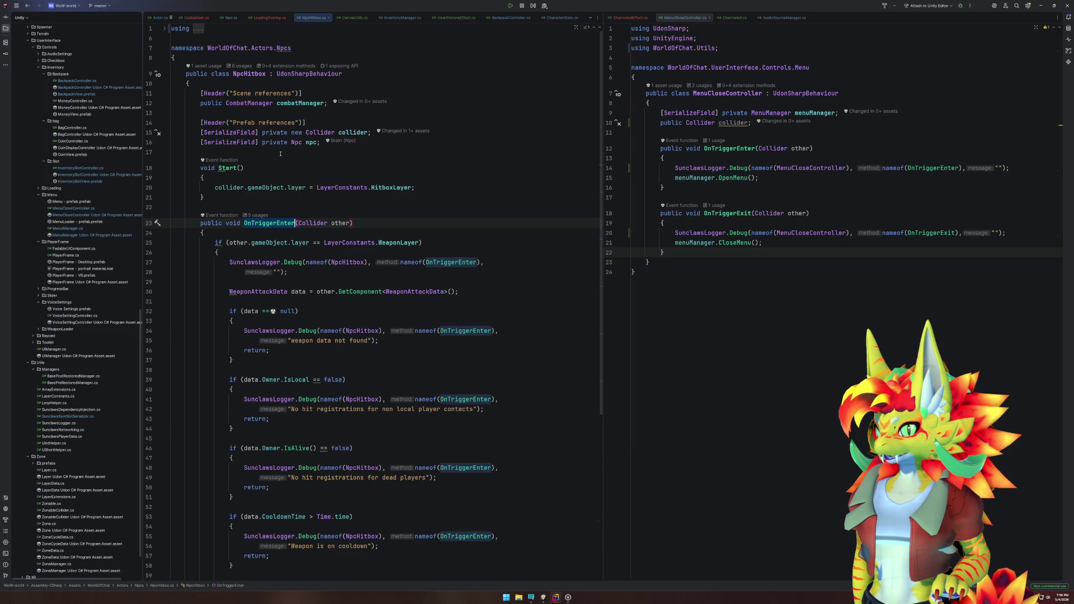
left_click(366, 133)
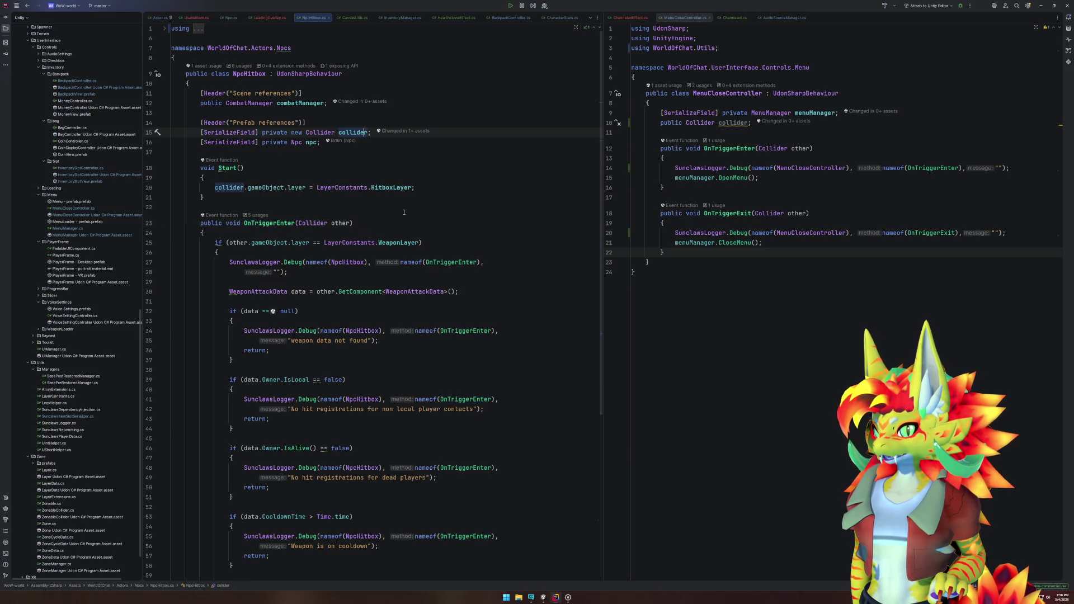
left_click(390, 188)
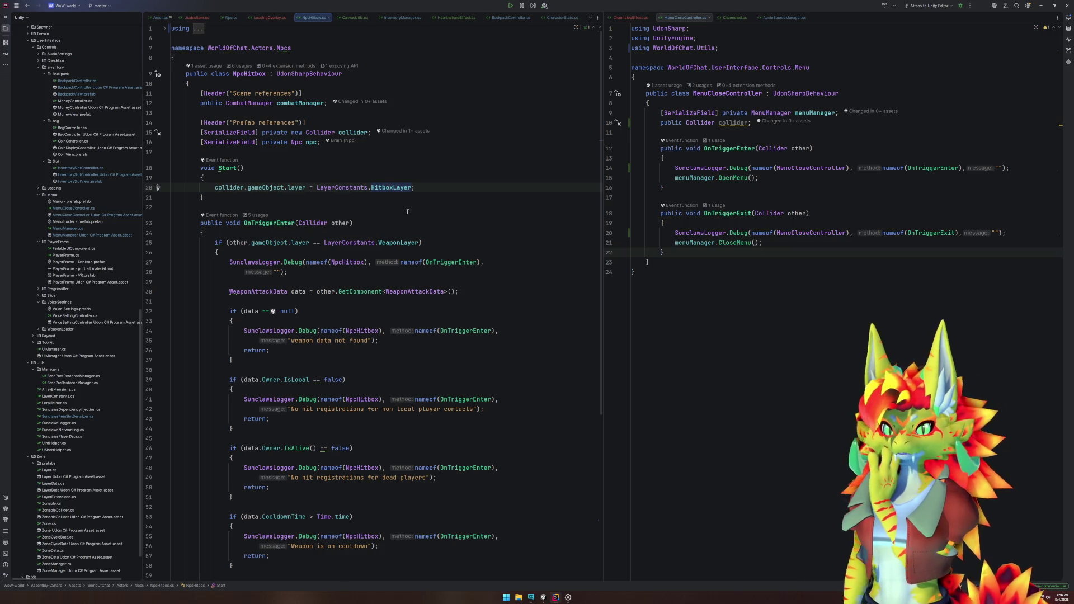
left_click(407, 211)
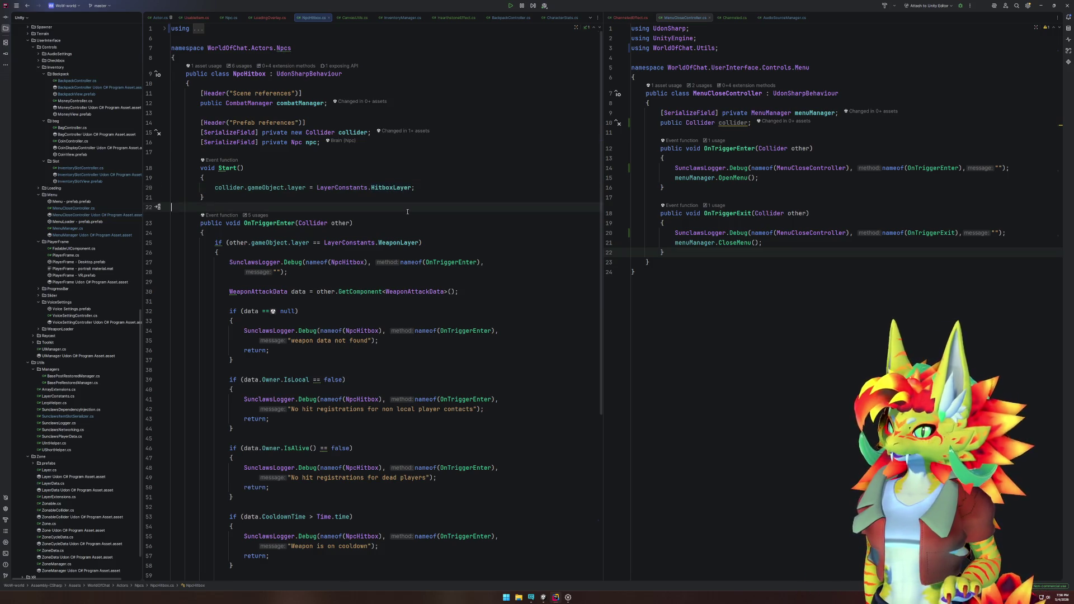
Step: Open Zonable.cs via a 'zon' search and skim it, then start a play-mode test in Unity
key("shift")
key("shift")
type("zon")
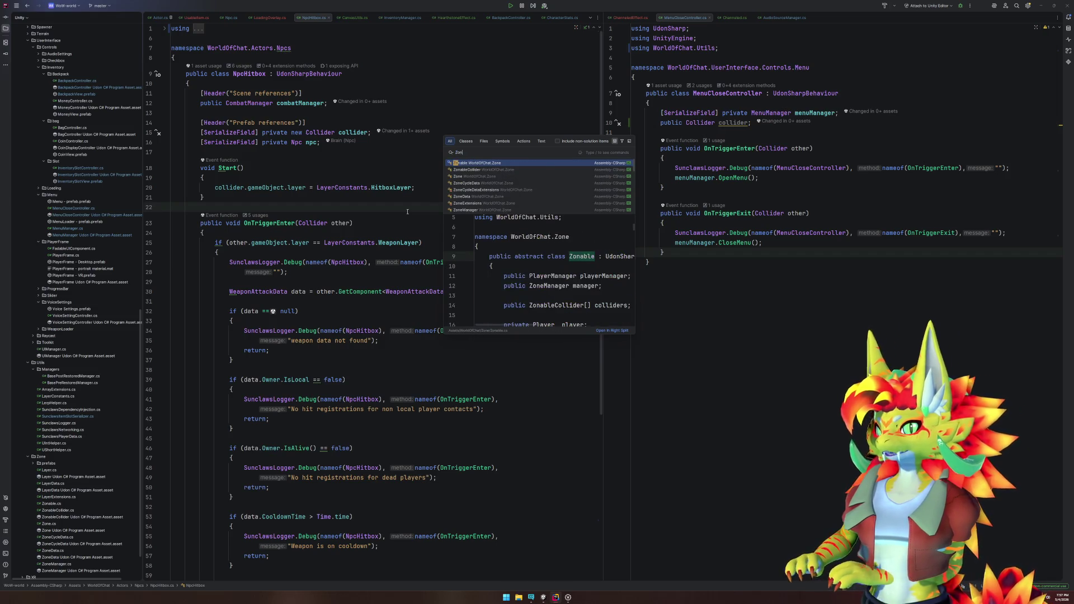
key("Return")
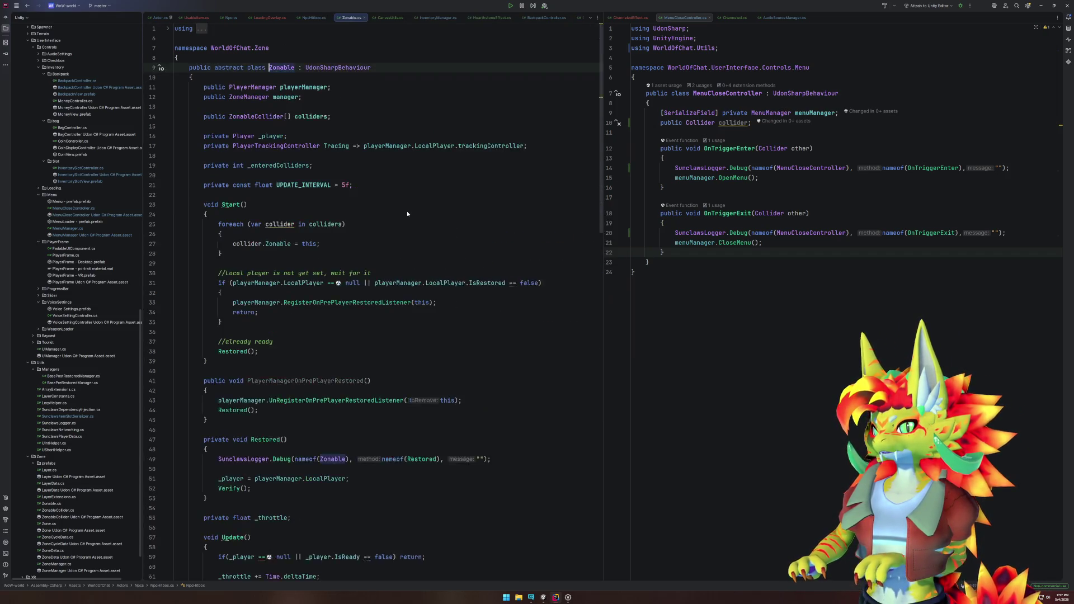
scroll(407, 221, "down", 5)
scroll(407, 221, "down", 7)
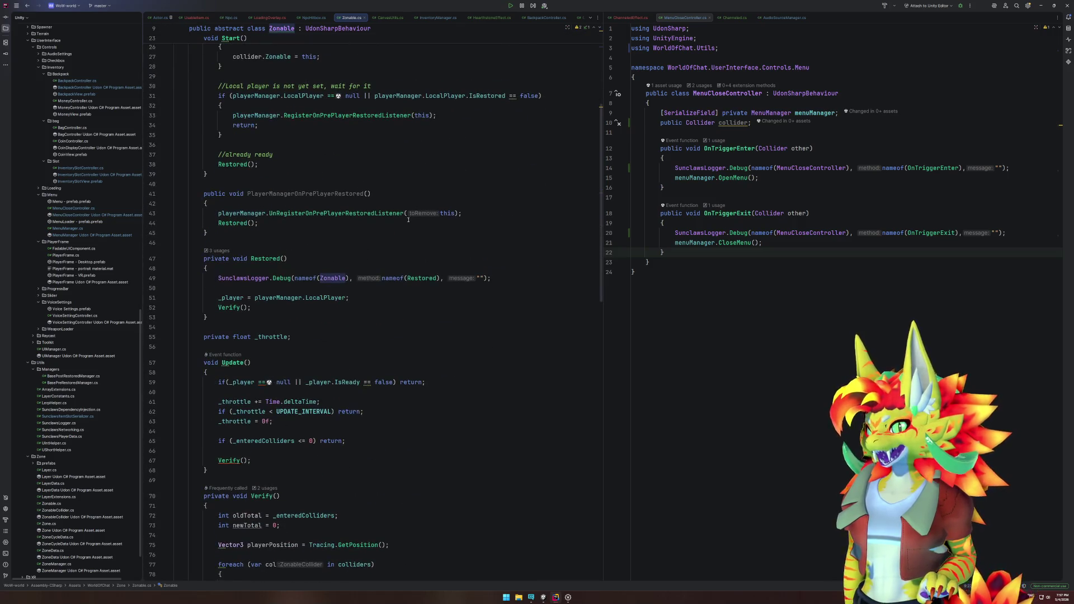
left_click(552, 599)
left_click(528, 16)
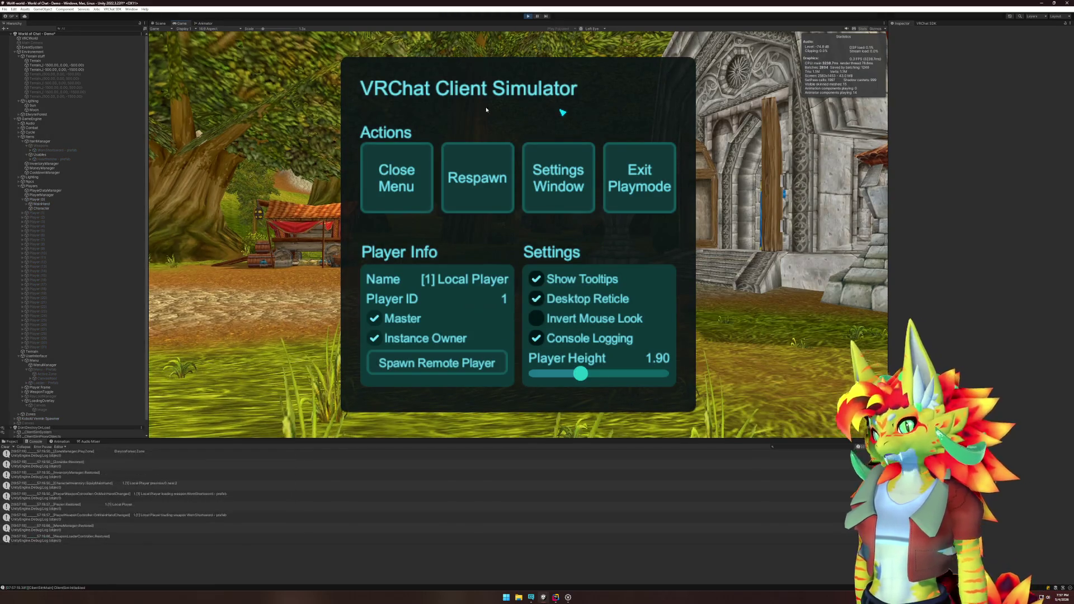
Step: Walk the player from the stone hall through the doorway onto the village grass, then stop play mode
key("Escape")
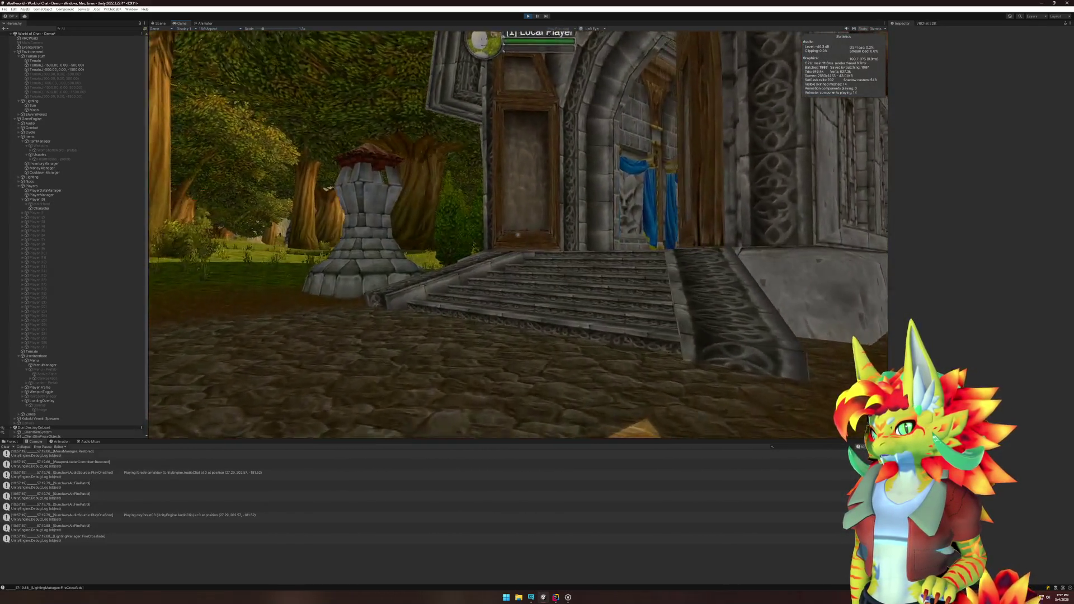
key("w")
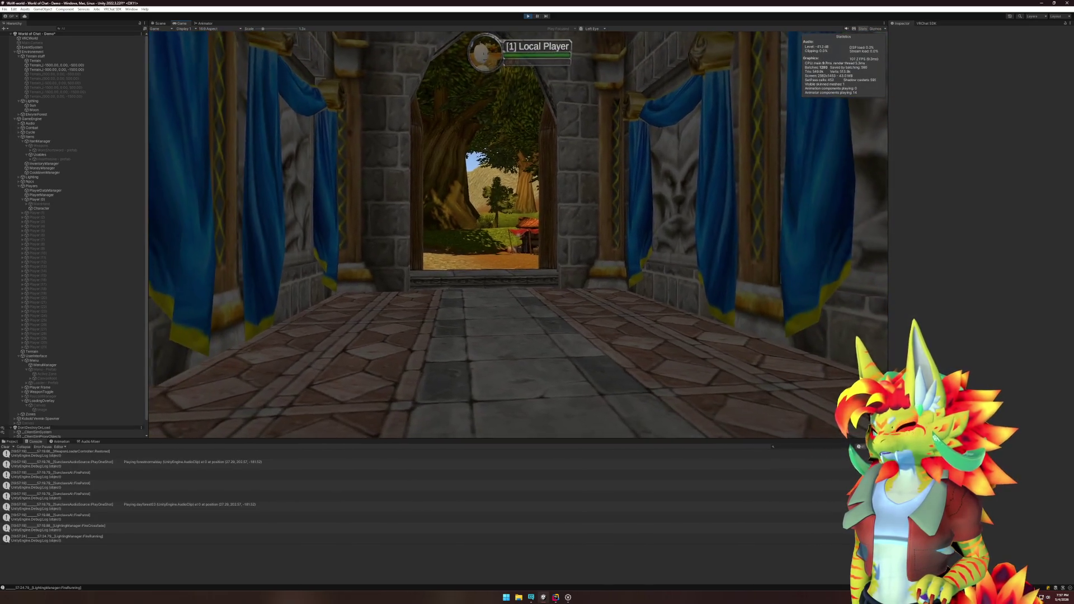
key("w")
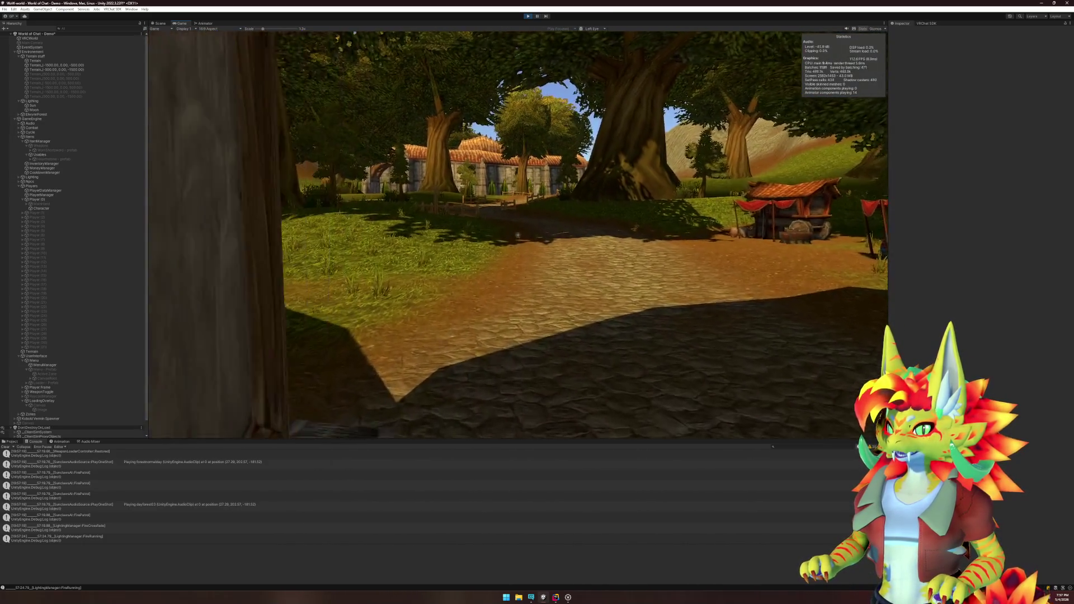
key("a")
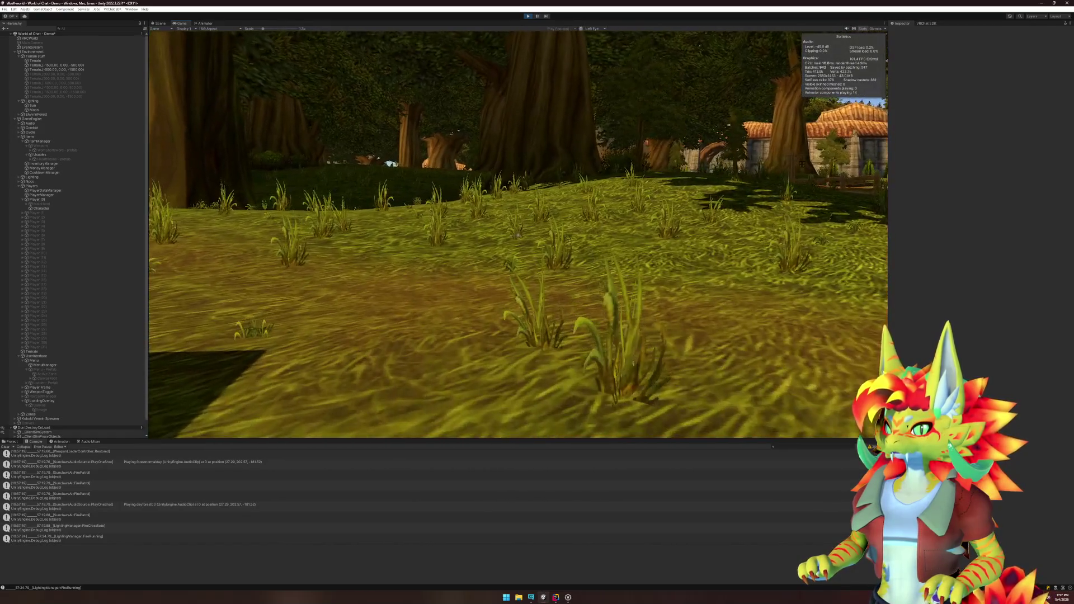
key("super")
key("Escape")
left_click(159, 23)
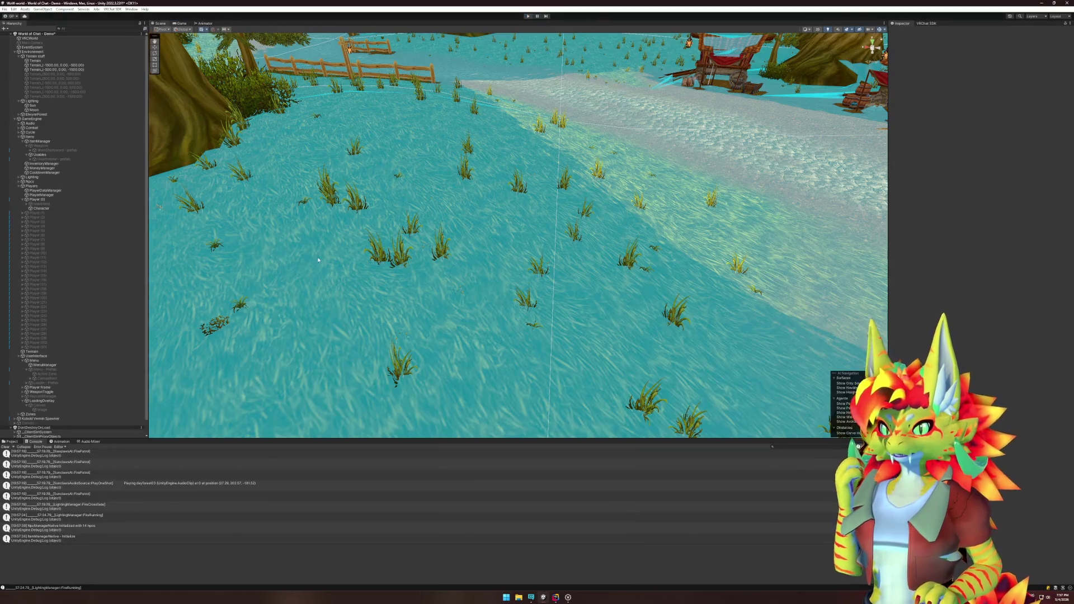
Step: Open the Player (1) prefab asset in isolation
right_click(33, 215)
left_click(34, 215)
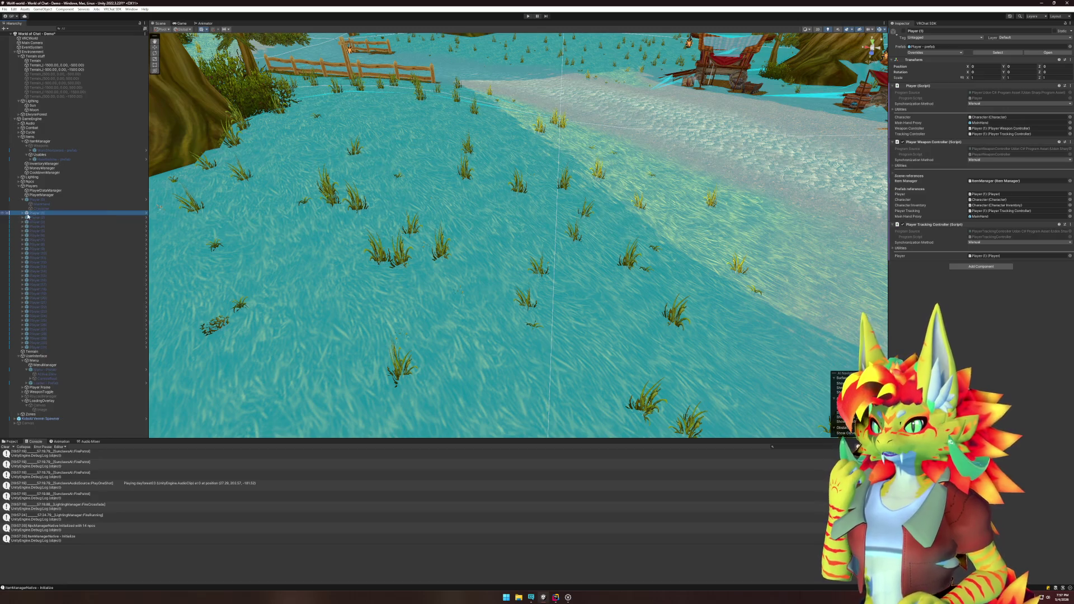
right_click(34, 213)
mouse_move(89, 289)
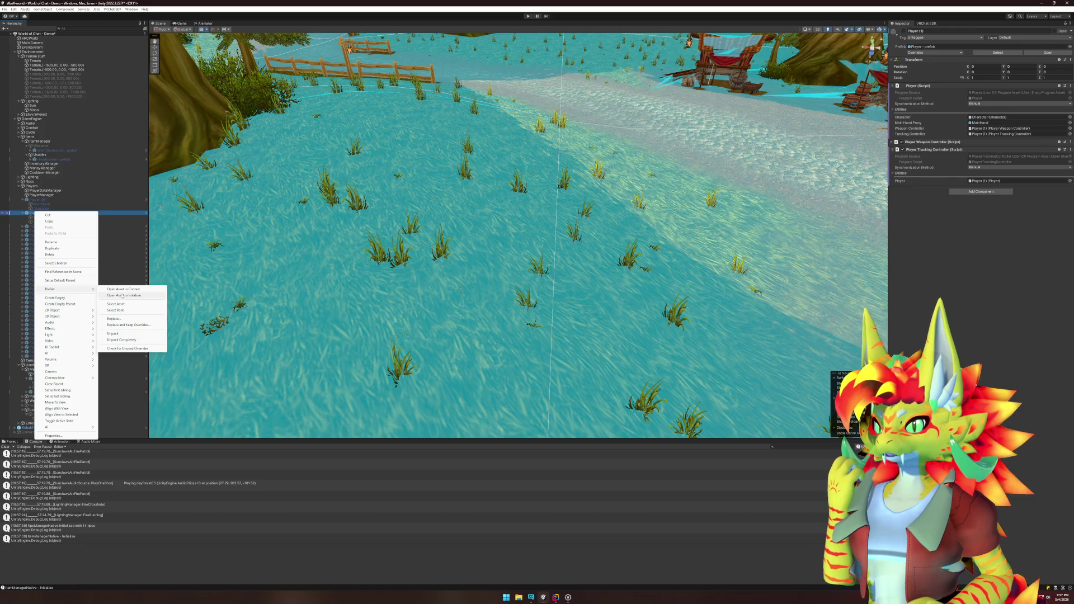
left_click(123, 296)
Step: Create an empty child GameObject under the prefab's Character object
left_click(34, 45)
left_click(48, 50)
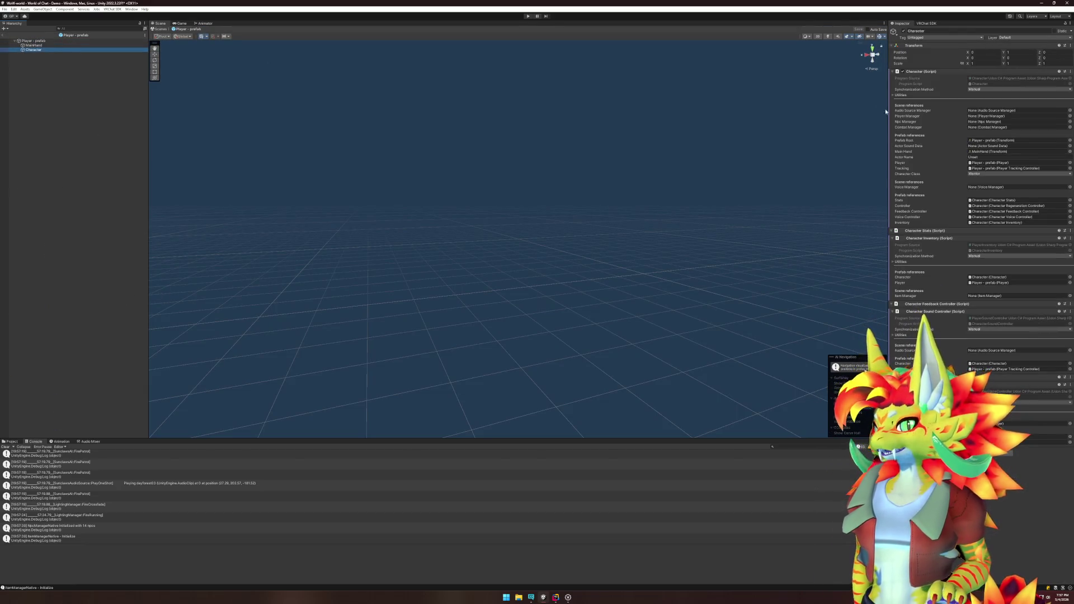
right_click(39, 50)
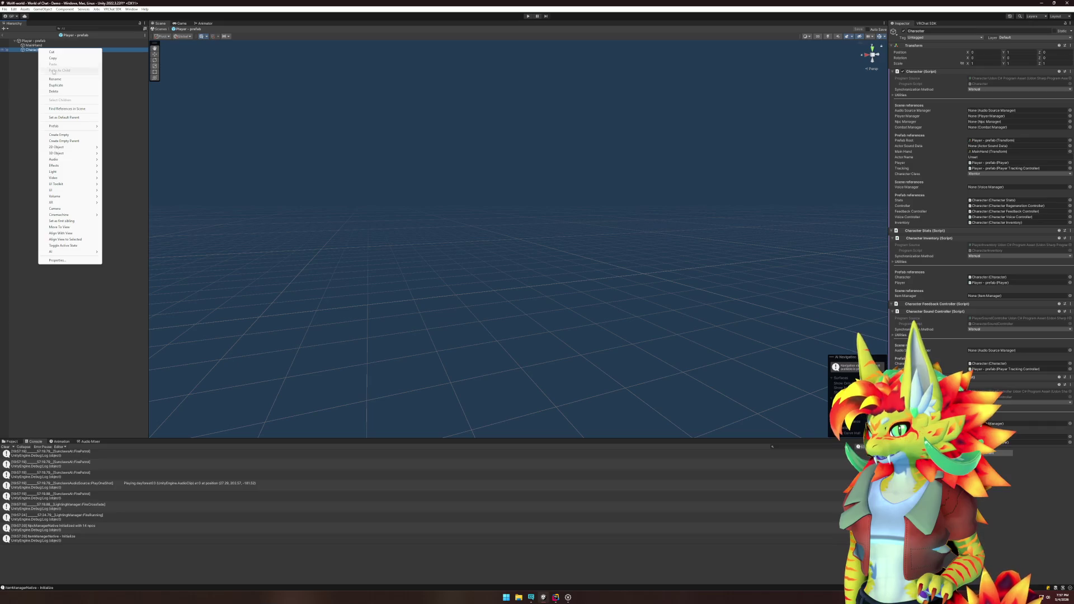
left_click(100, 133)
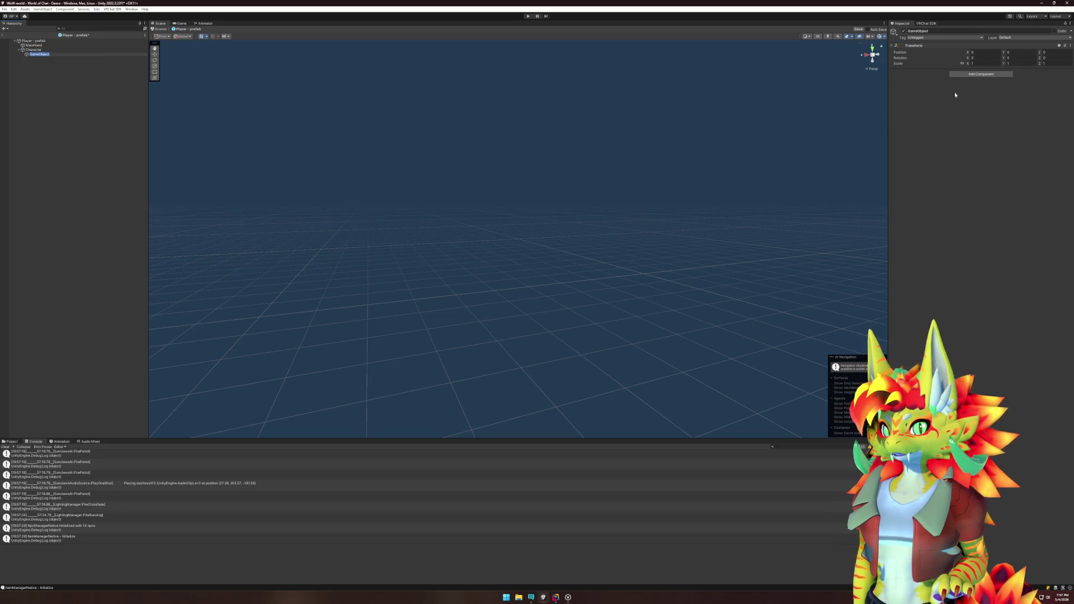
left_click(980, 74)
Step: Add a Capsule Collider with radius 0.25 and height 1.75 to the new GameObject
type("cap")
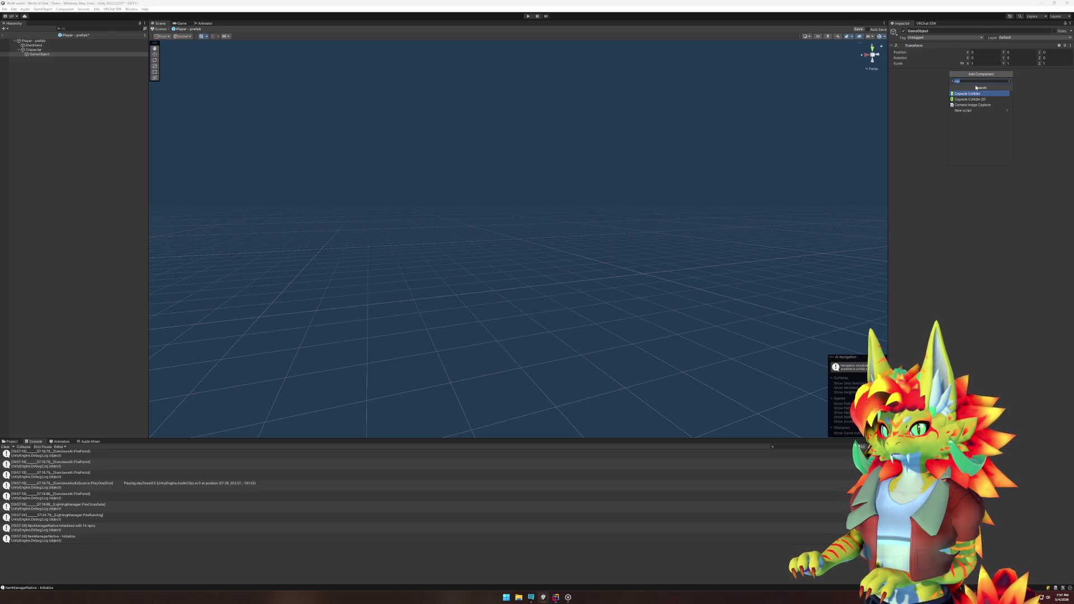
key("Return")
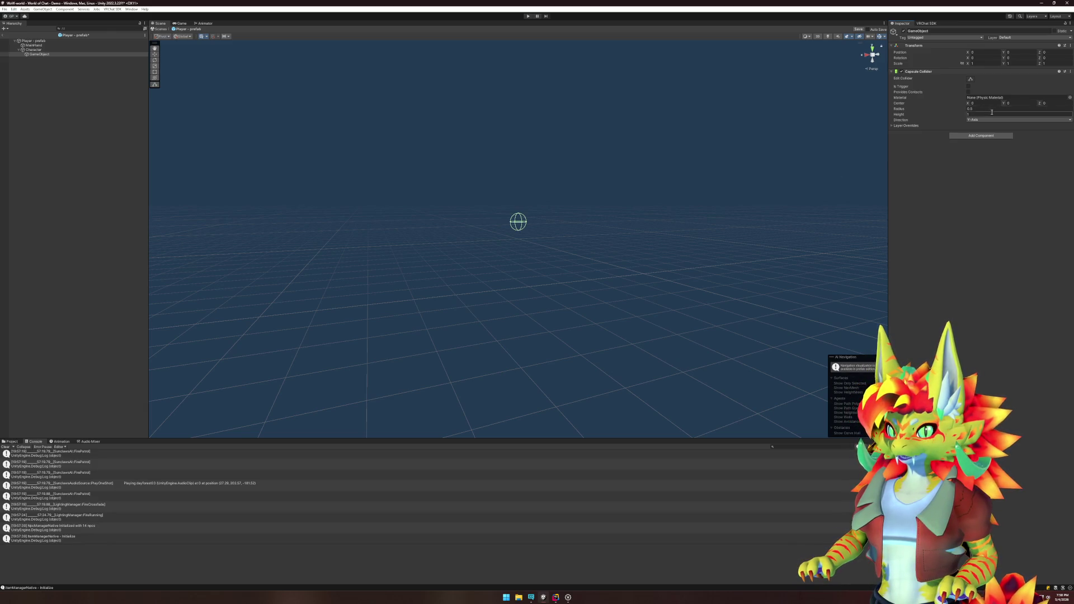
type("2")
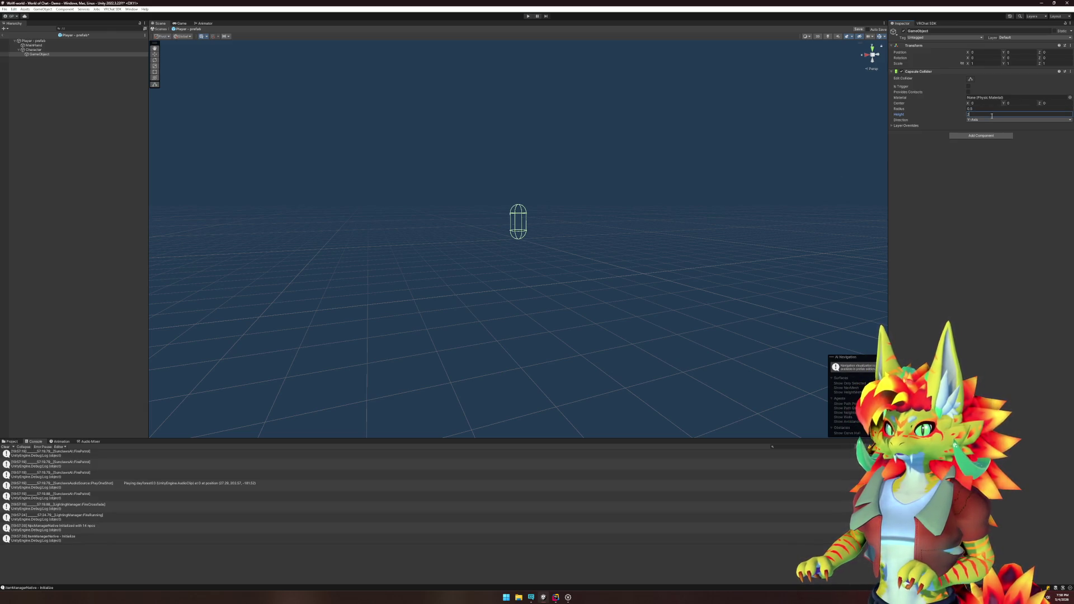
left_click(982, 110)
type("0.25")
mouse_move(503, 193)
left_mouse_down()
mouse_move(396, 235)
mouse_move(486, 242)
left_mouse_up()
left_click(979, 114)
type("1.75")
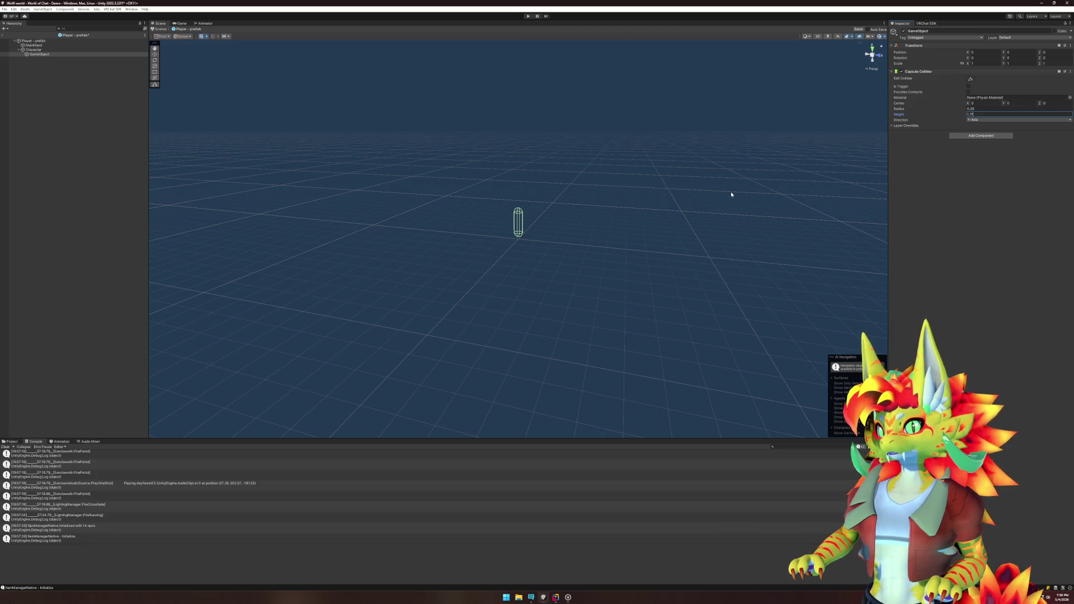
key("Return")
mouse_move(309, 258)
left_mouse_down()
mouse_move(453, 209)
mouse_move(465, 235)
mouse_move(532, 274)
left_mouse_up()
scroll(495, 237, "up", 3)
Step: Rename the GameObject to PlayerDetection
left_click(96, 84)
left_click(61, 54)
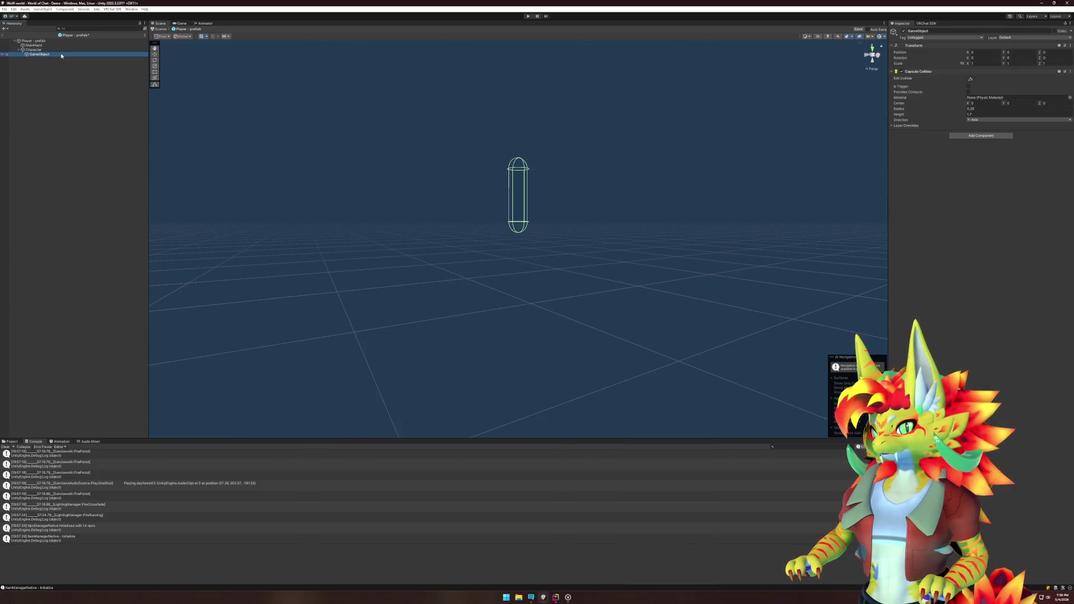
key("F2")
type("co")
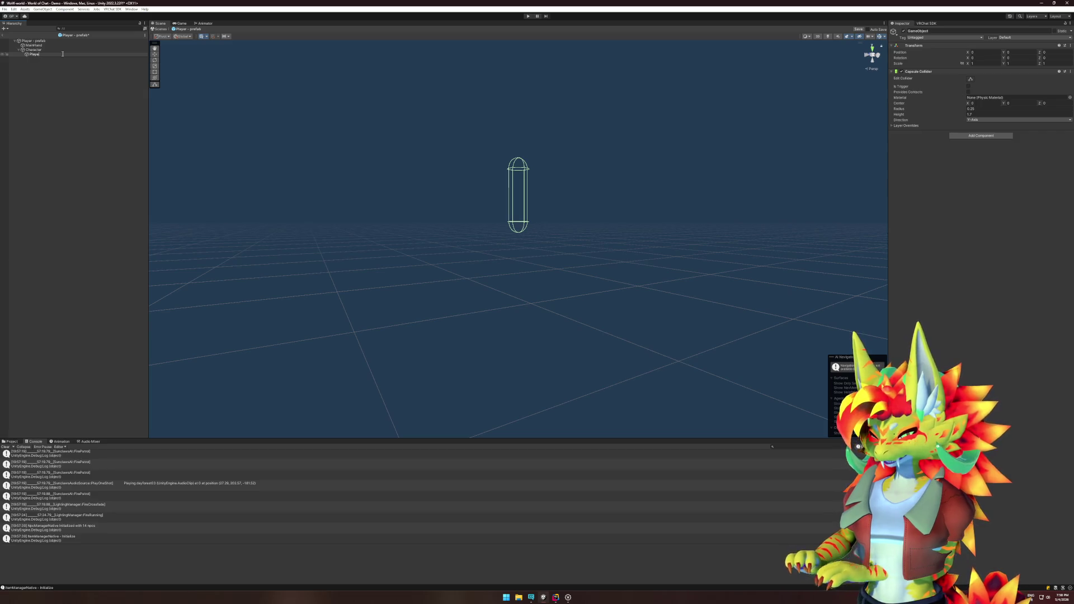
key("Return")
left_click(981, 135)
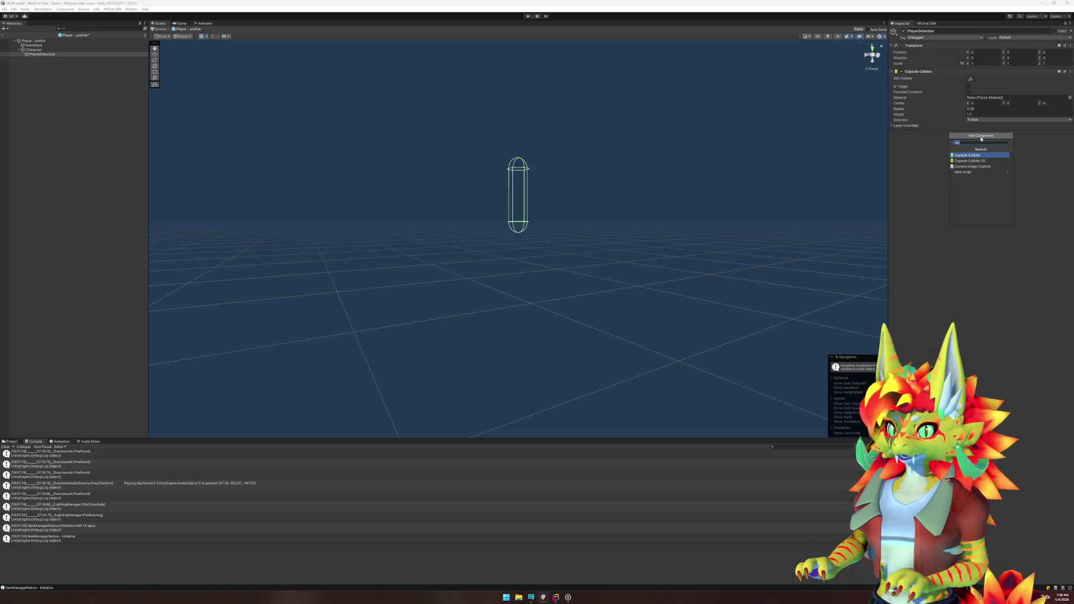
Step: Add a Rigidbody to PlayerDetection with Use Gravity off and Is Kinematic on
type("rig")
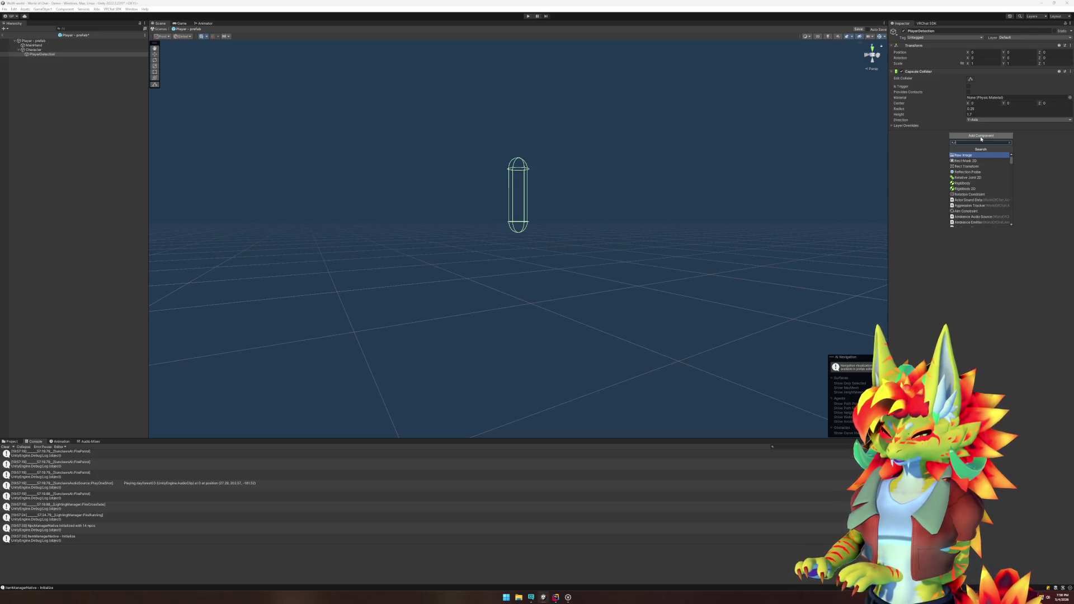
key("Return")
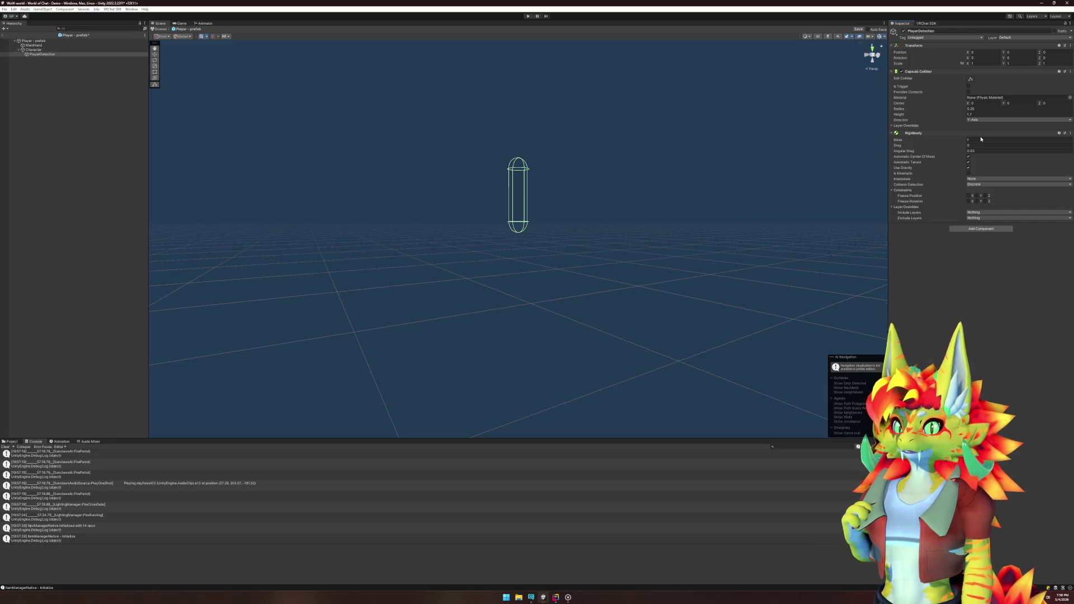
left_click(968, 168)
left_click(968, 173)
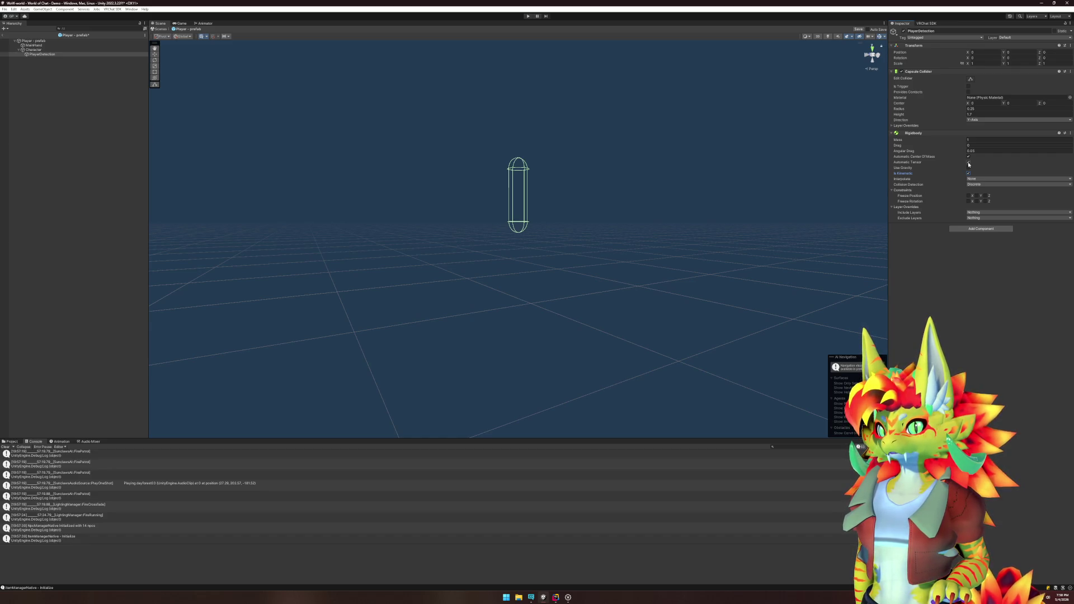
Step: Make the capsule collider a trigger and lower its Center Y slightly
left_click(968, 86)
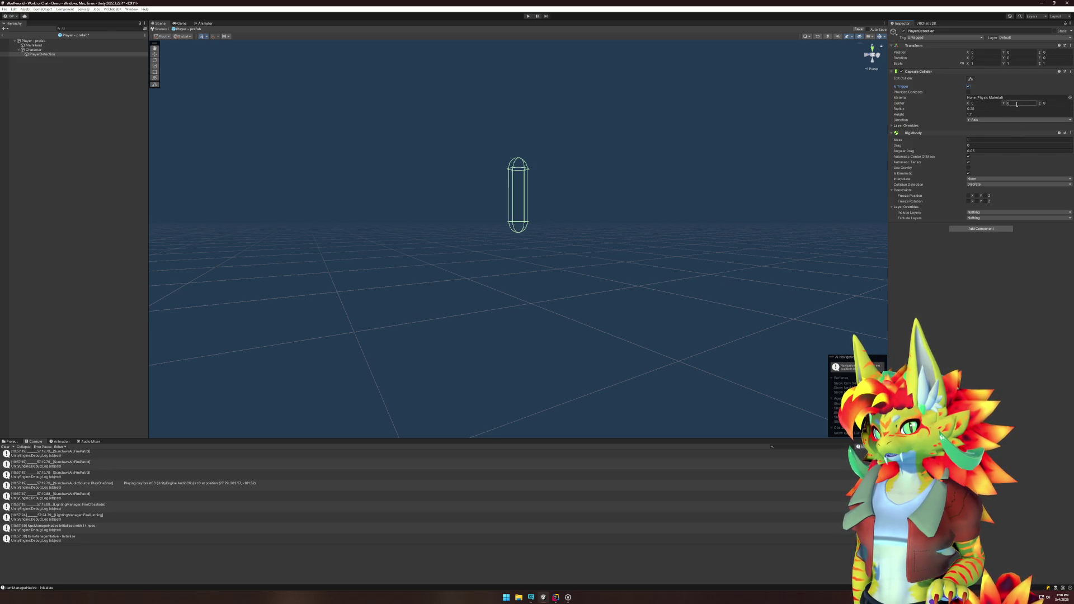
left_click_drag(1005, 105, 1002, 105)
scroll(636, 291, "up", 5)
mouse_move(551, 337)
left_mouse_down()
mouse_move(571, 321)
mouse_move(582, 330)
mouse_move(476, 350)
left_mouse_up()
scroll(563, 312, "down", 5)
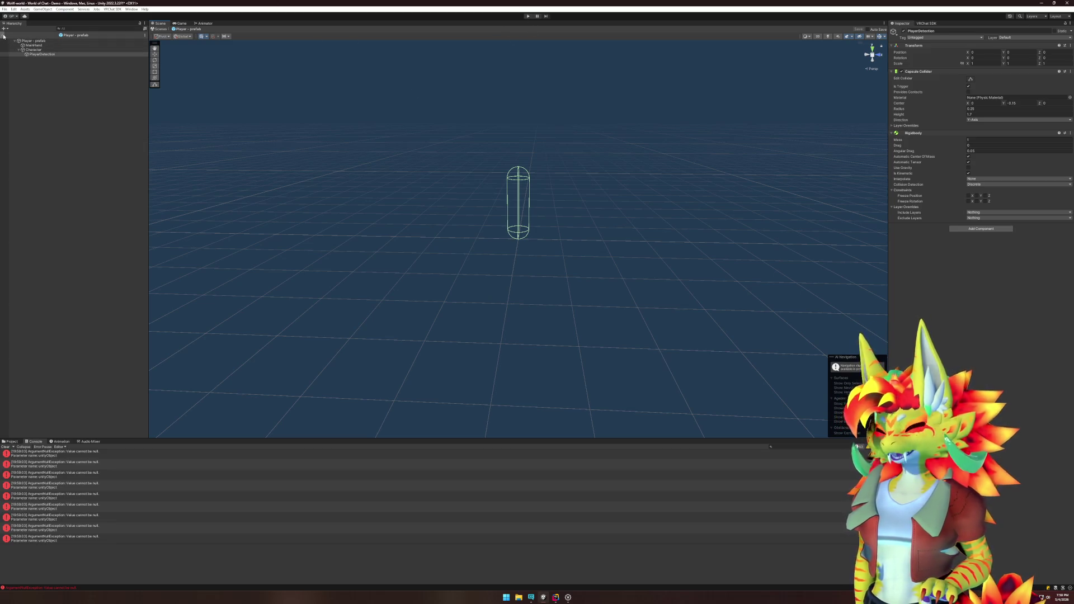
left_click(84, 49)
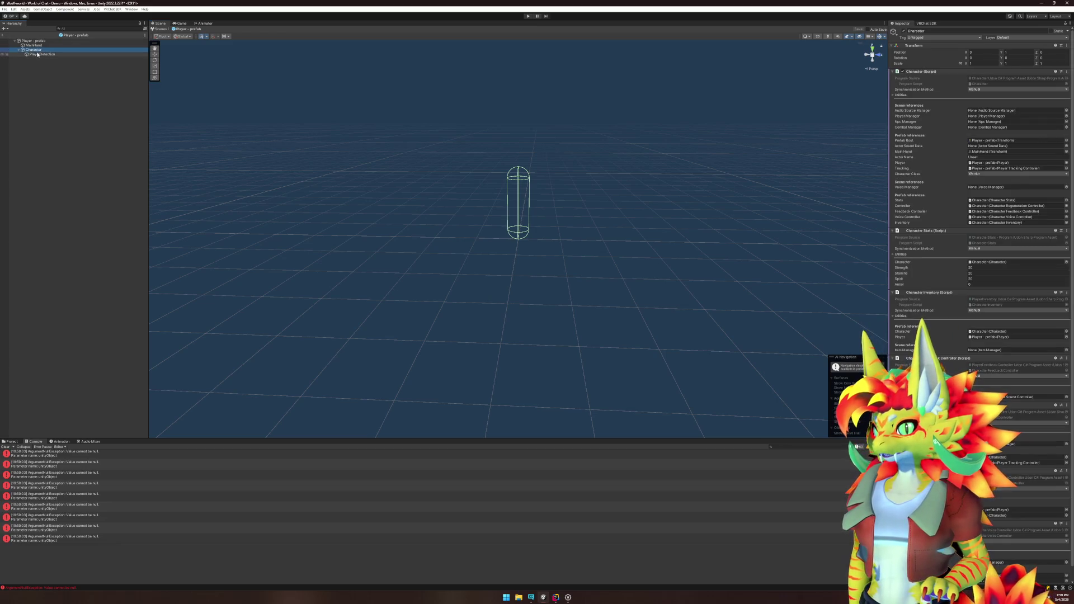
Step: Open Character.cs, uncomment the rigidbodyGo field and rename it to playerDetectionGo
right_click(926, 72)
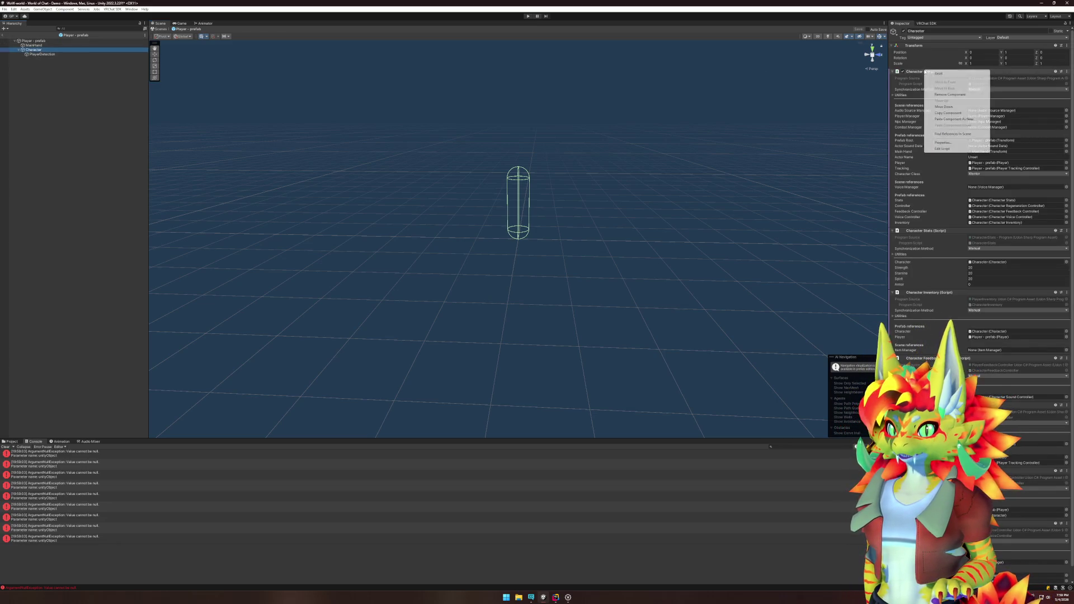
left_click(950, 150)
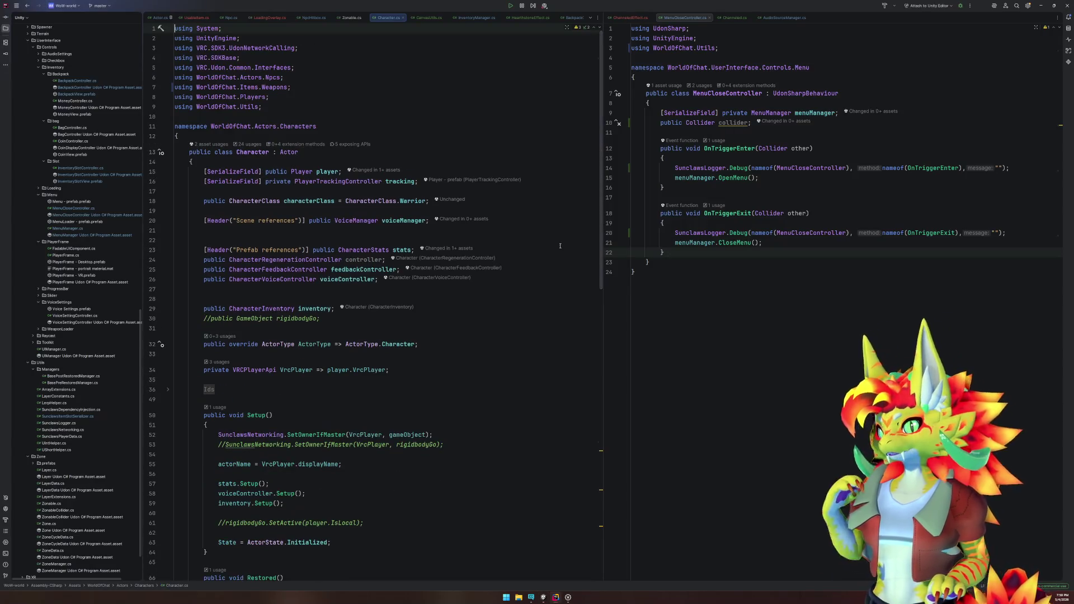
left_click(204, 318)
key("Delete")
key("Delete")
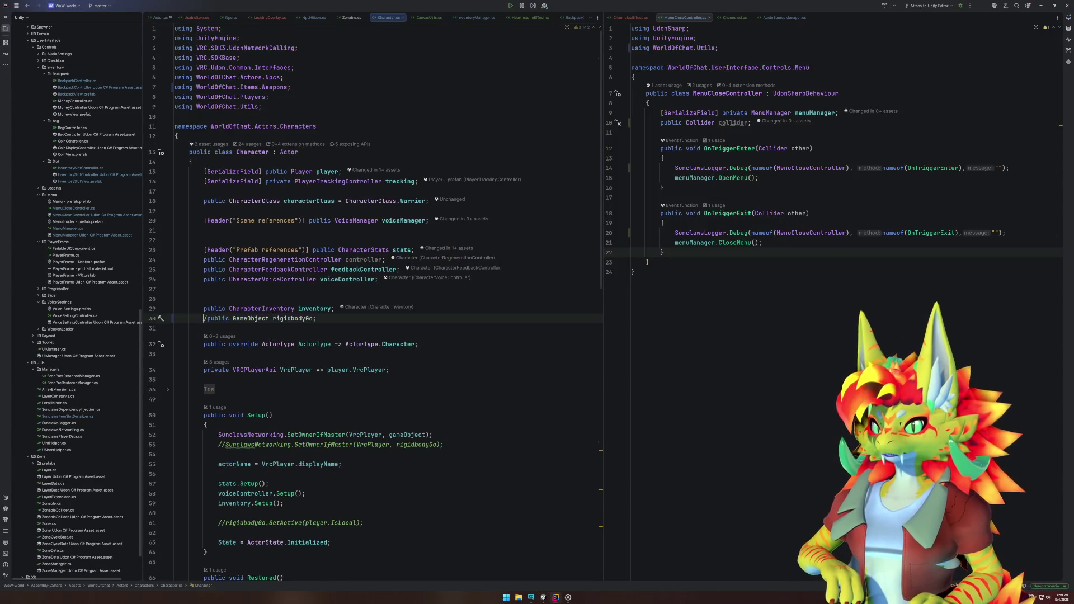
key("shift+F6")
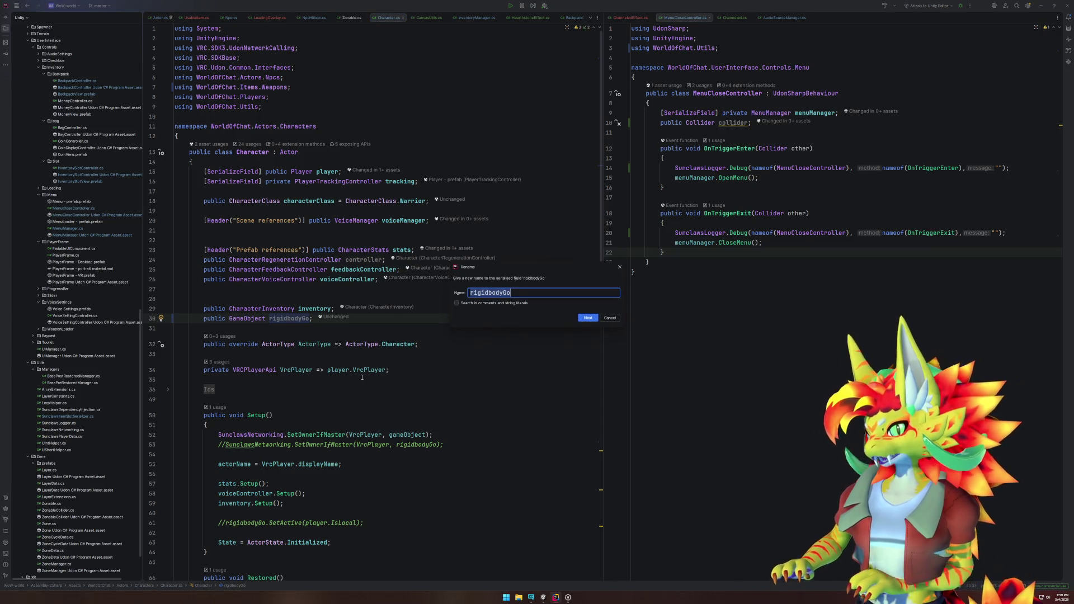
type("playerDetectionG")
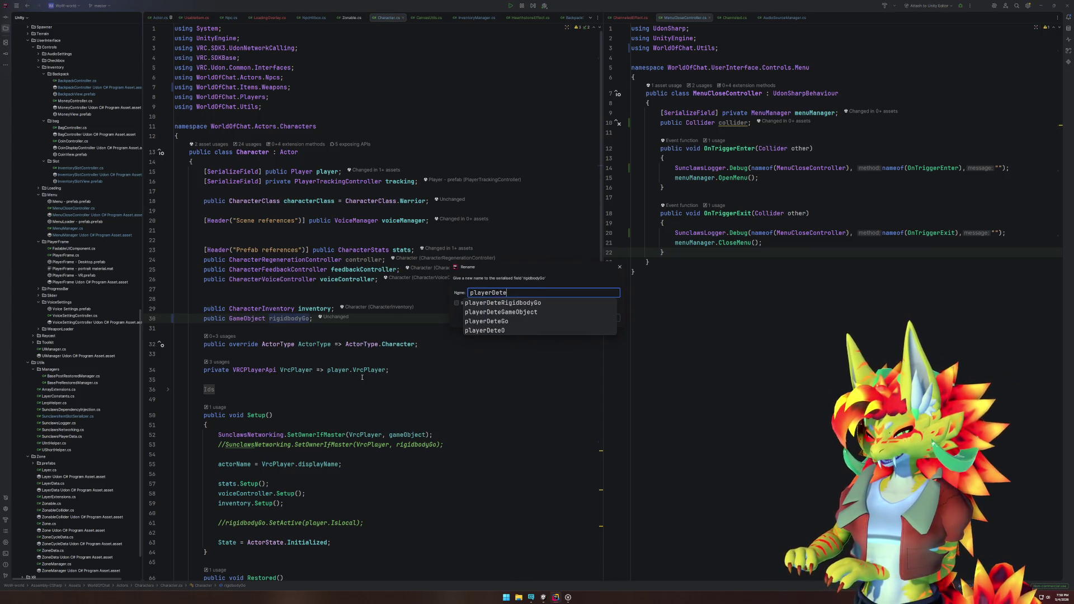
type("o")
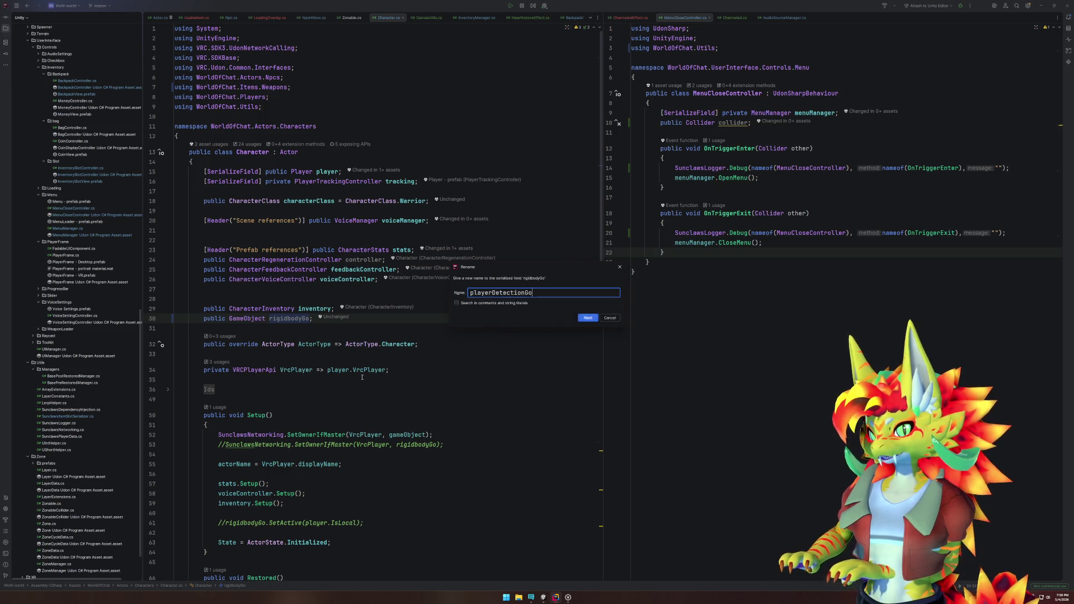
key("Return")
scroll(231, 272, "down", 9)
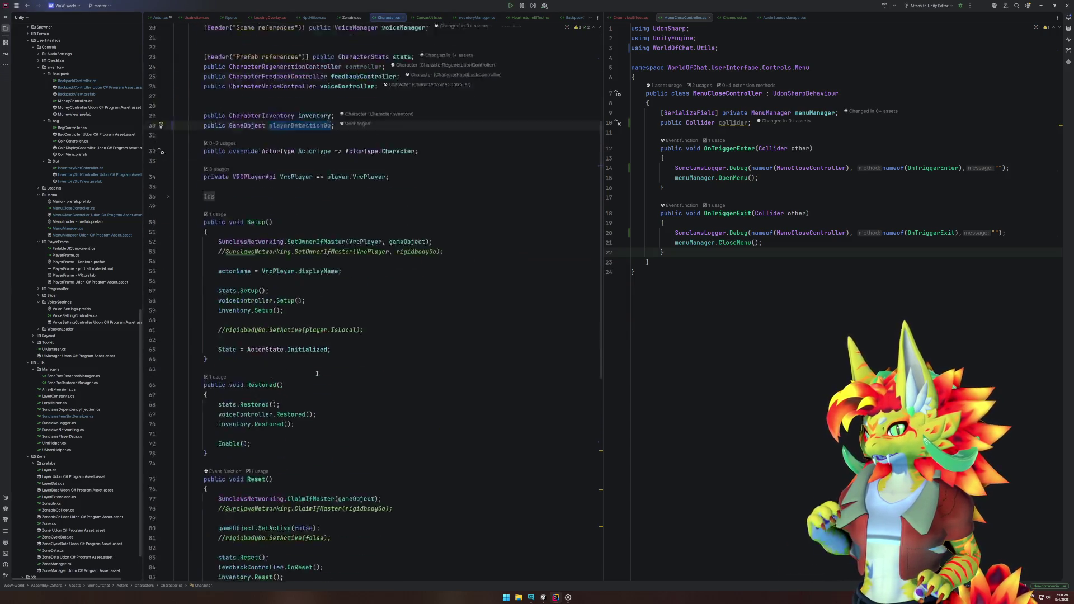
Step: Uncomment the SetActive lines in Setup and Reset, updating them to playerDetectionGo
left_click(219, 259)
key("ctrl+slash")
double_click(238, 259)
type("playerDetectionGo")
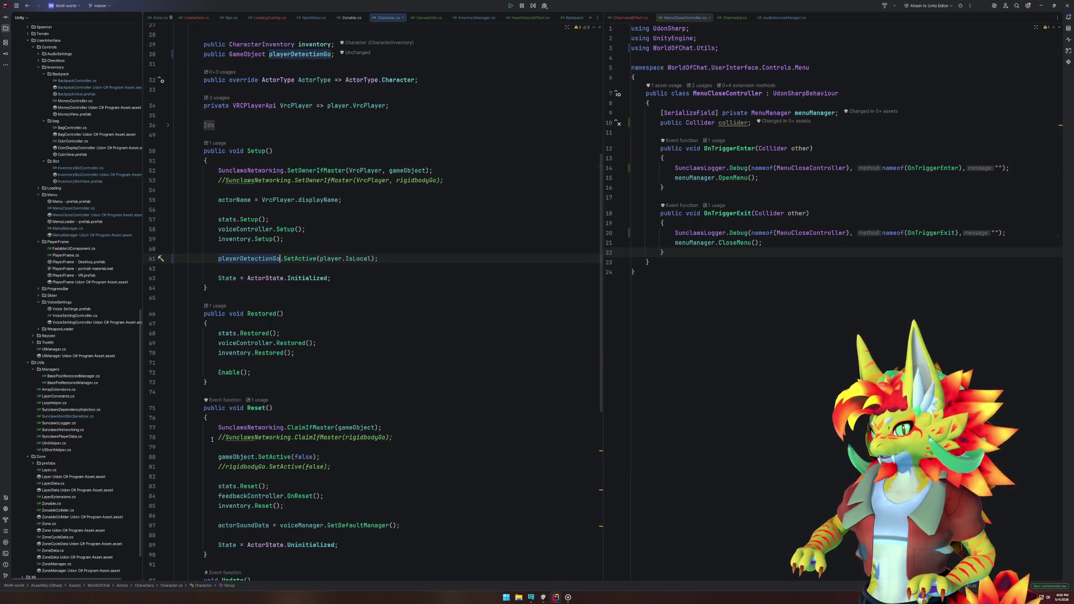
left_click(217, 466)
key("ctrl+slash")
double_click(240, 466)
type("playerDetectionGo")
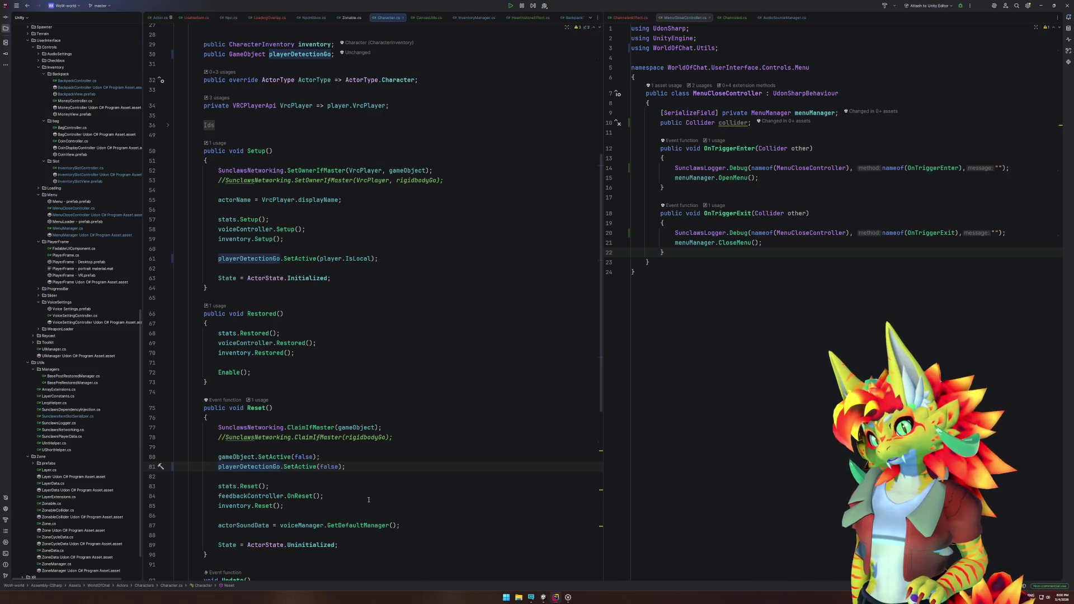
Step: Uncomment the SetOwnerIfMaster and ClaimIfMaster lines, replacing rigidbodyGo with playerDetectionGo
left_click(221, 180)
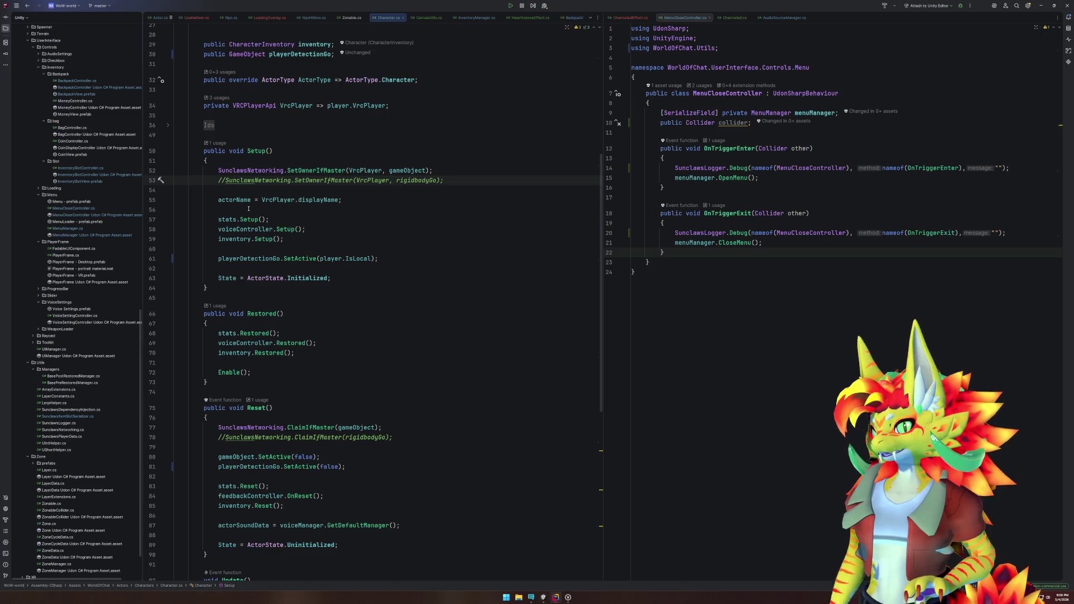
key("ctrl+slash")
left_click(221, 437)
key("BackSpace")
double_click(407, 180)
type("playerDetectionGo")
double_click(362, 436)
type("playerDetectionGo")
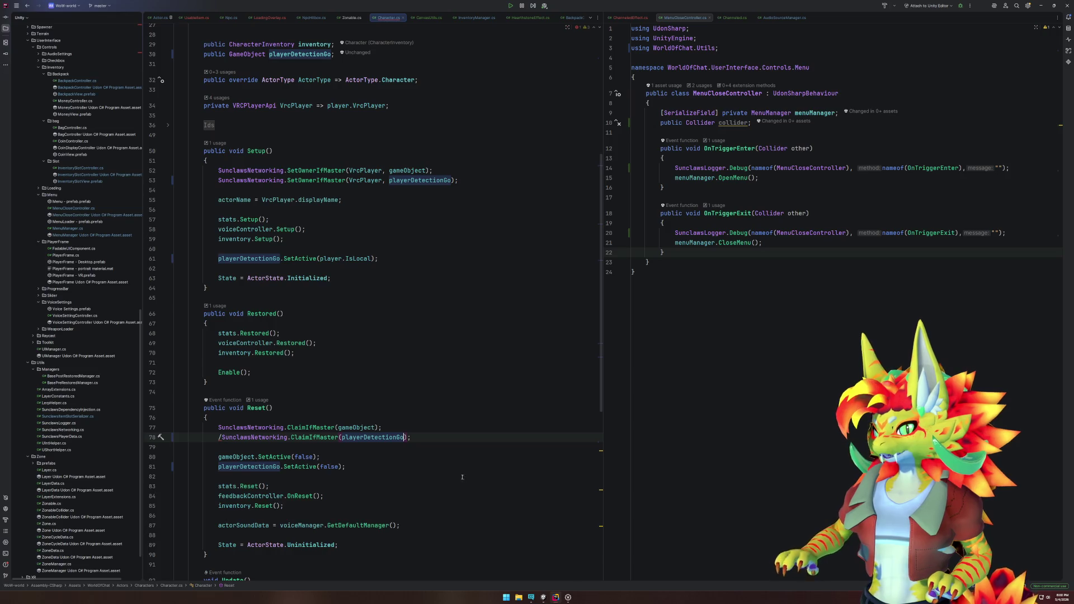
scroll(462, 476, "down", 10)
left_click(555, 599)
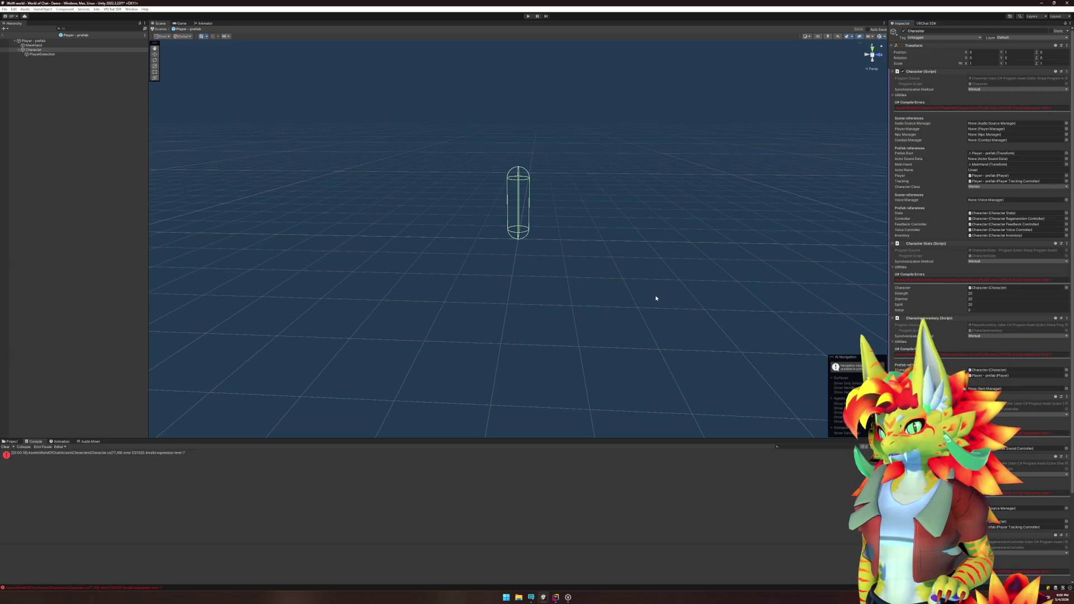
Step: Fix the compile error by deleting the stray slash on line 78 of Character.cs
double_click(161, 453)
left_click(222, 225)
key("BackSpace")
key("alt+Tab")
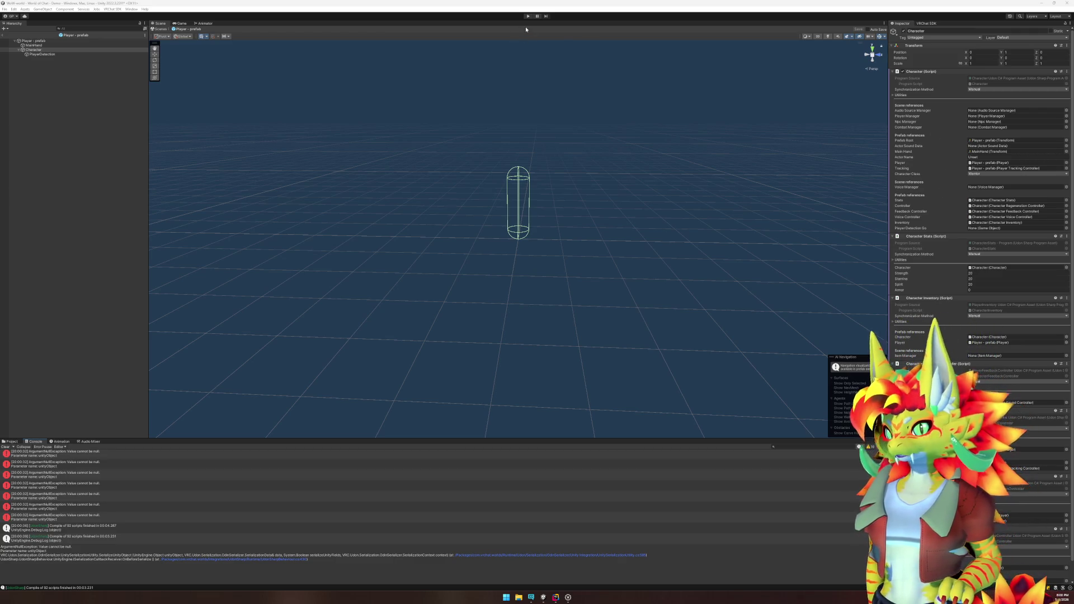
Step: Assign PlayerDetection to Character's Player Detection Go field and deactivate the PlayerDetection object
left_click(42, 42)
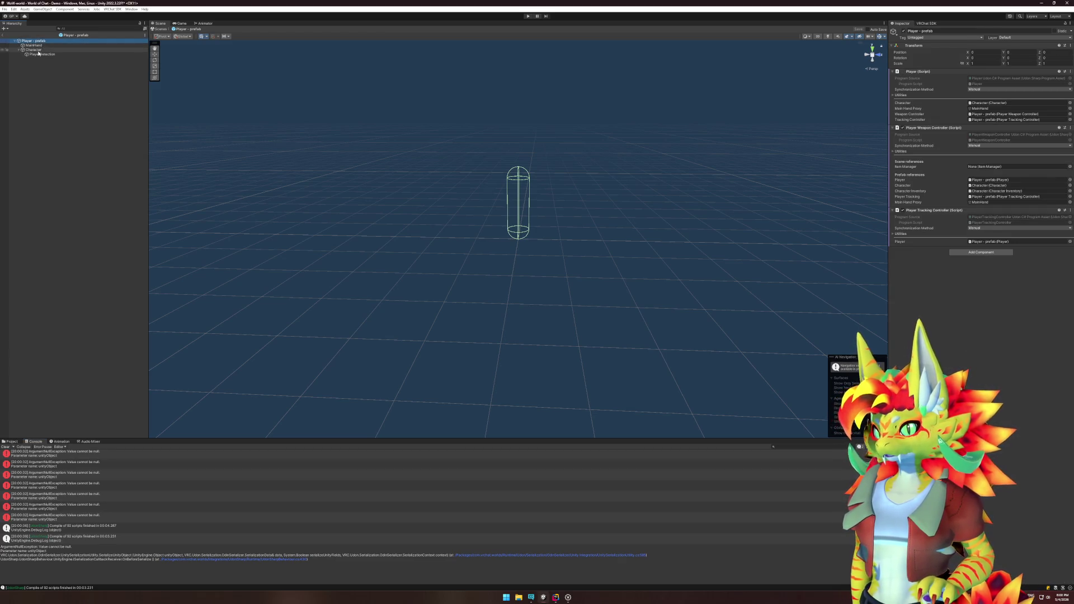
left_click(38, 50)
left_click(1000, 140)
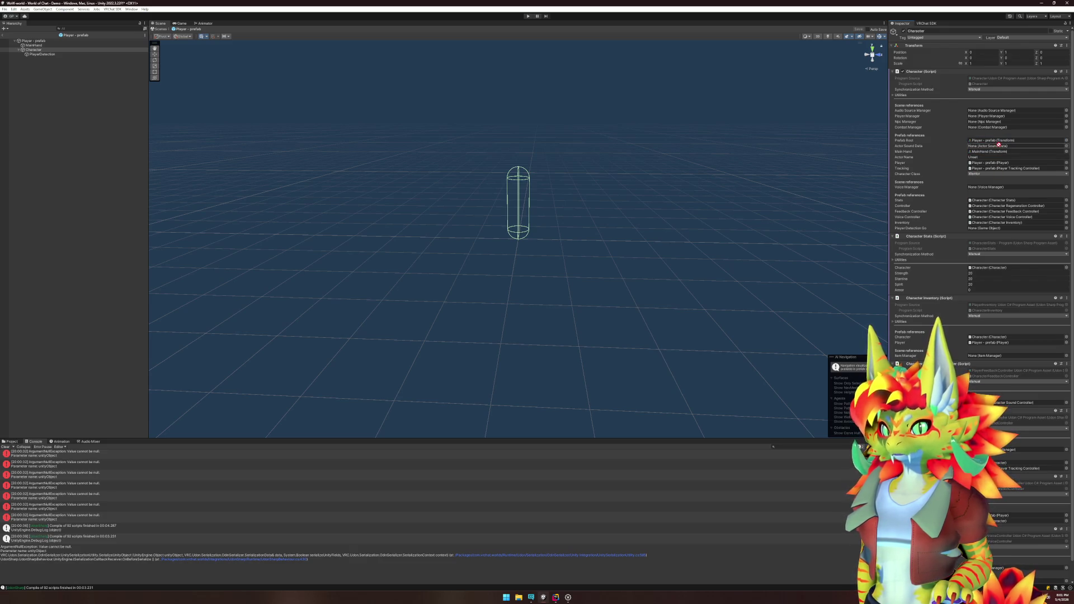
left_click_drag(983, 224, 985, 228)
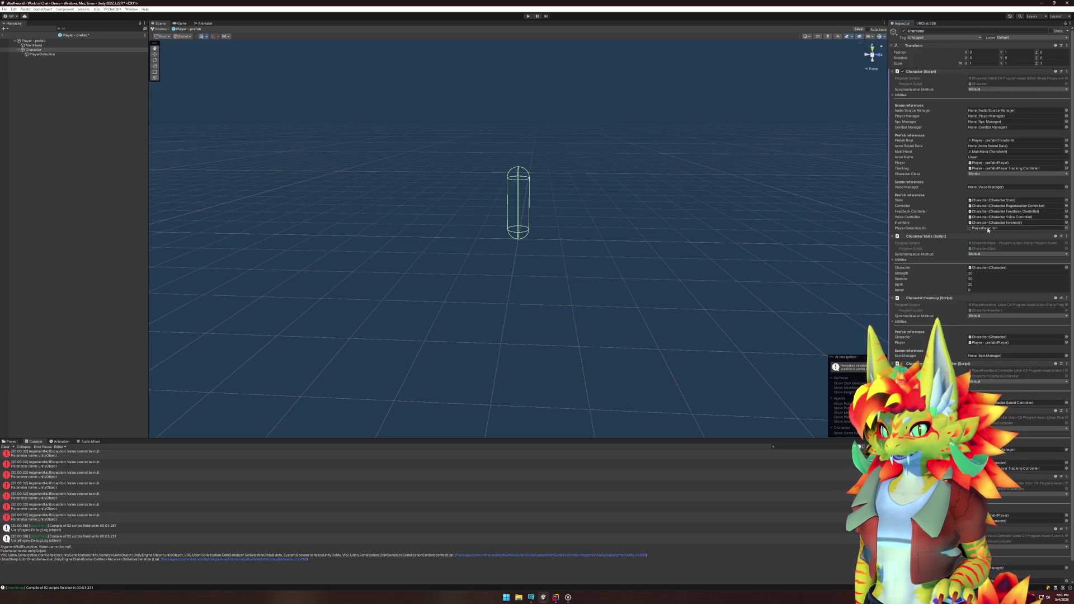
left_click(42, 54)
left_click(903, 32)
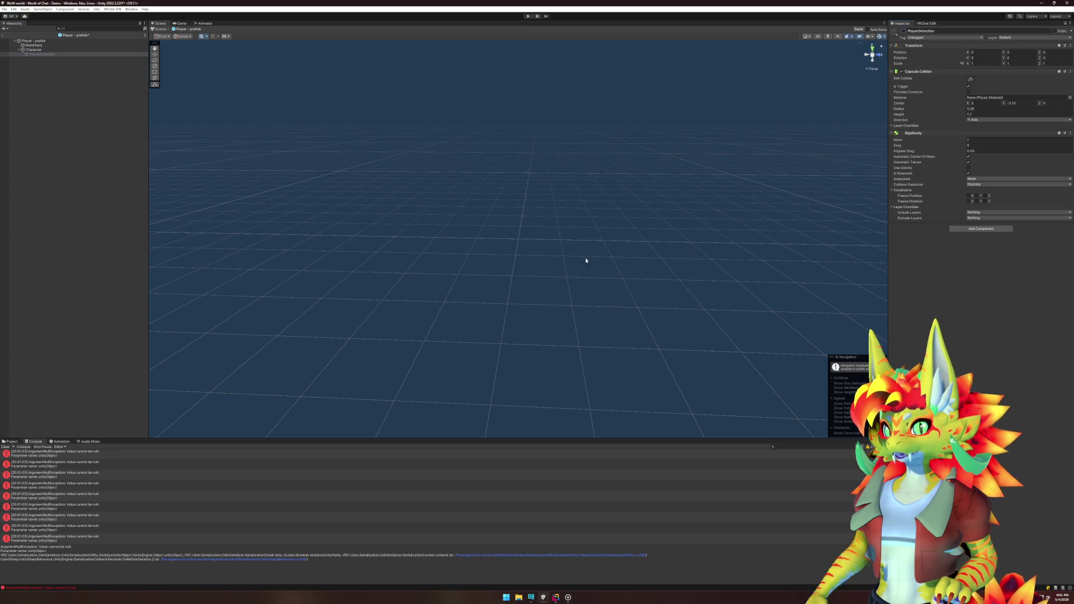
Step: Exit Prefab Mode to the full scene and go to line 78 in Rider
left_click(4, 36)
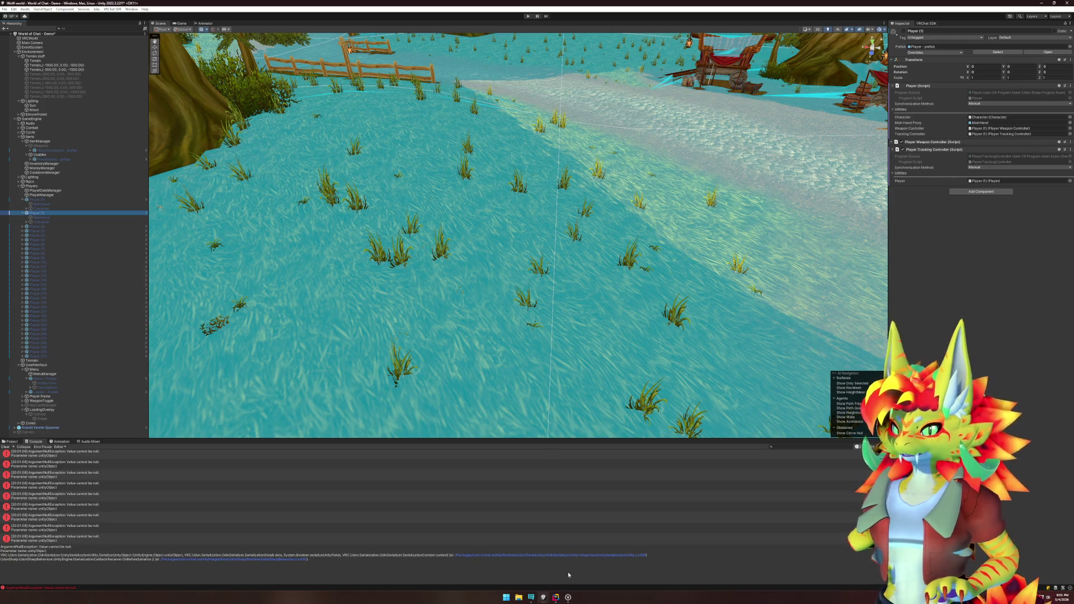
left_click(554, 598)
left_click(402, 223)
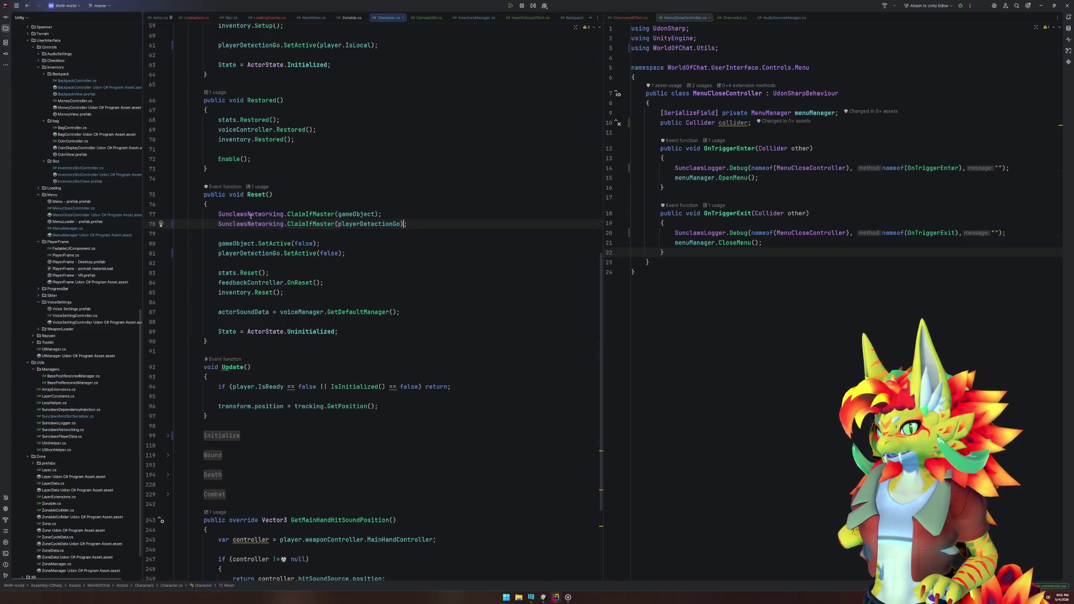
Step: Comment out ClaimIfMaster(playerDetectionGo) on line 78 and SetOwnerIfMaster on line 53
type("//")
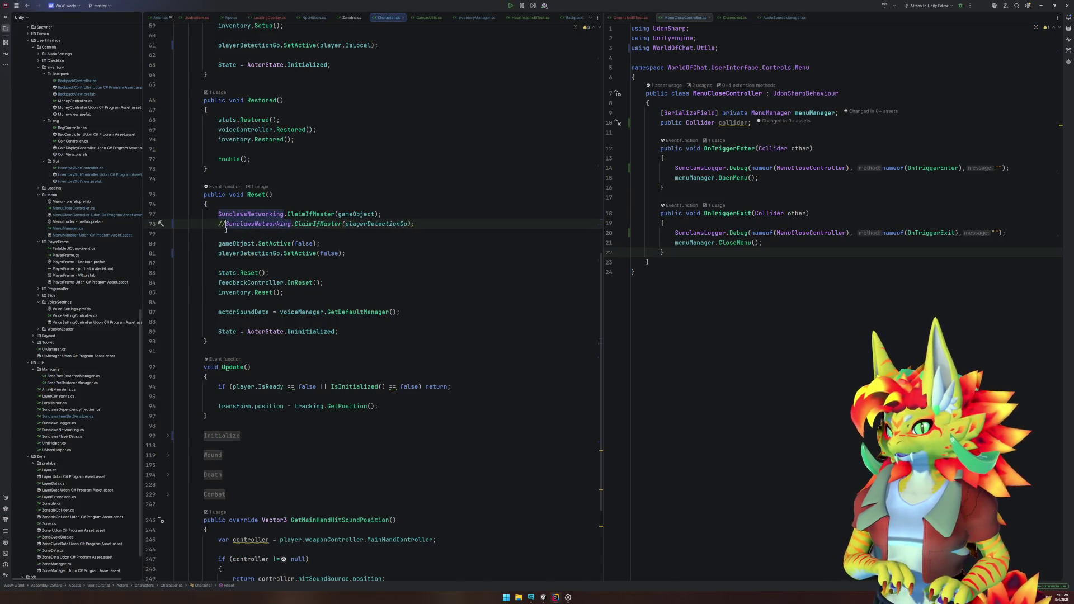
scroll(239, 425, "up", 8)
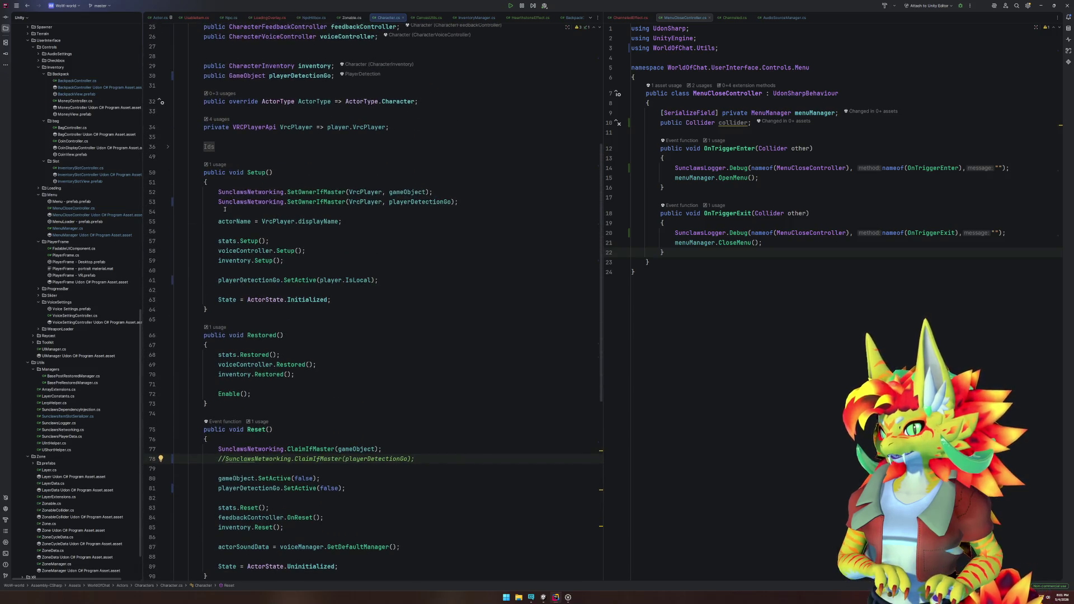
left_click(219, 201)
type("//")
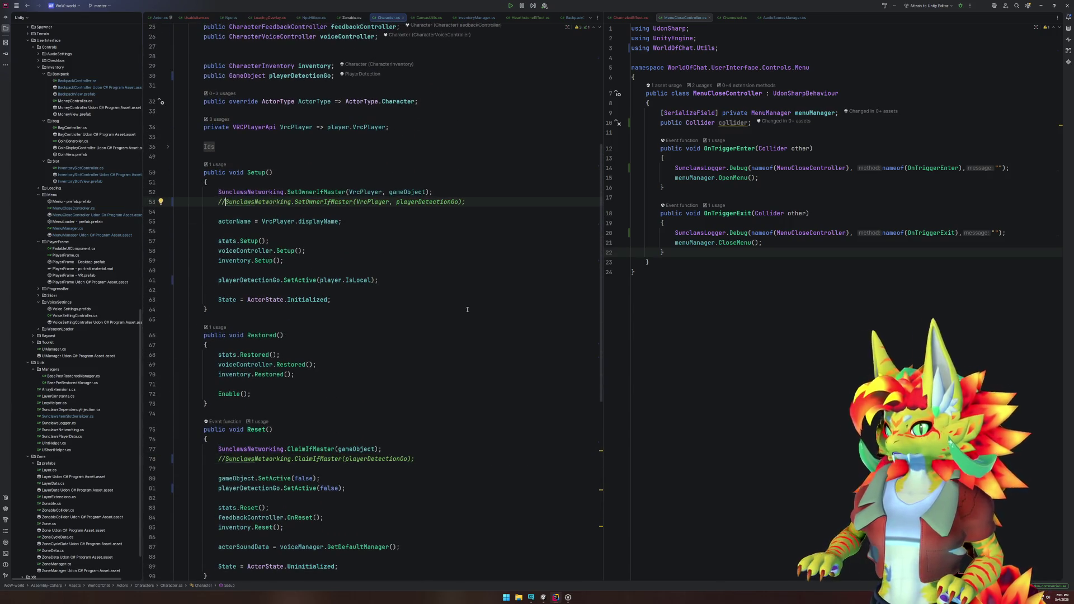
key("alt+Tab")
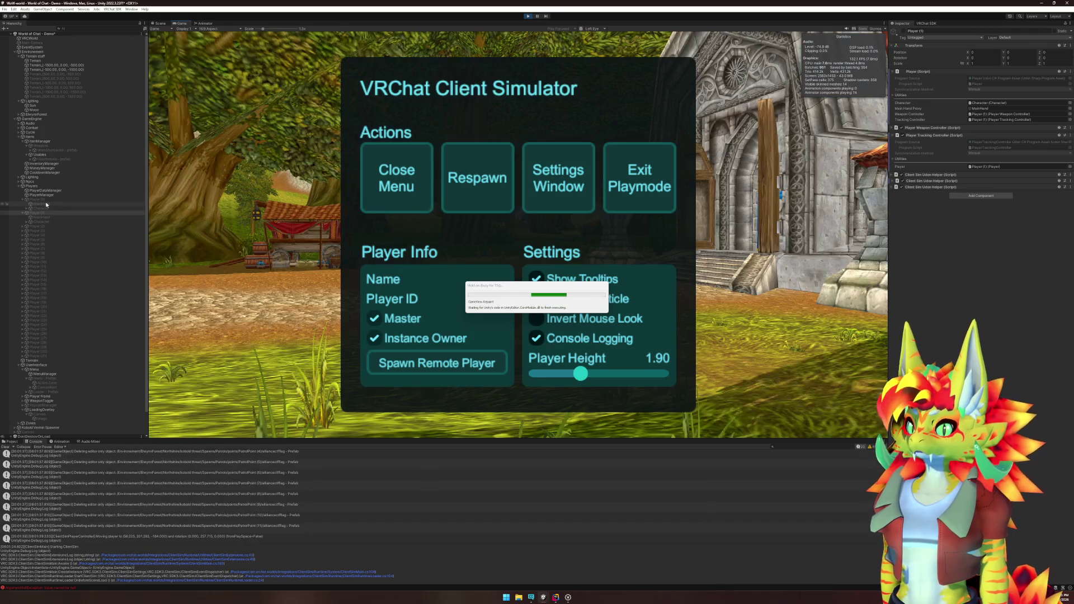
Step: Close the Client Simulator menu, walk past the settings and backpack panels, and exit play mode
left_click(397, 177)
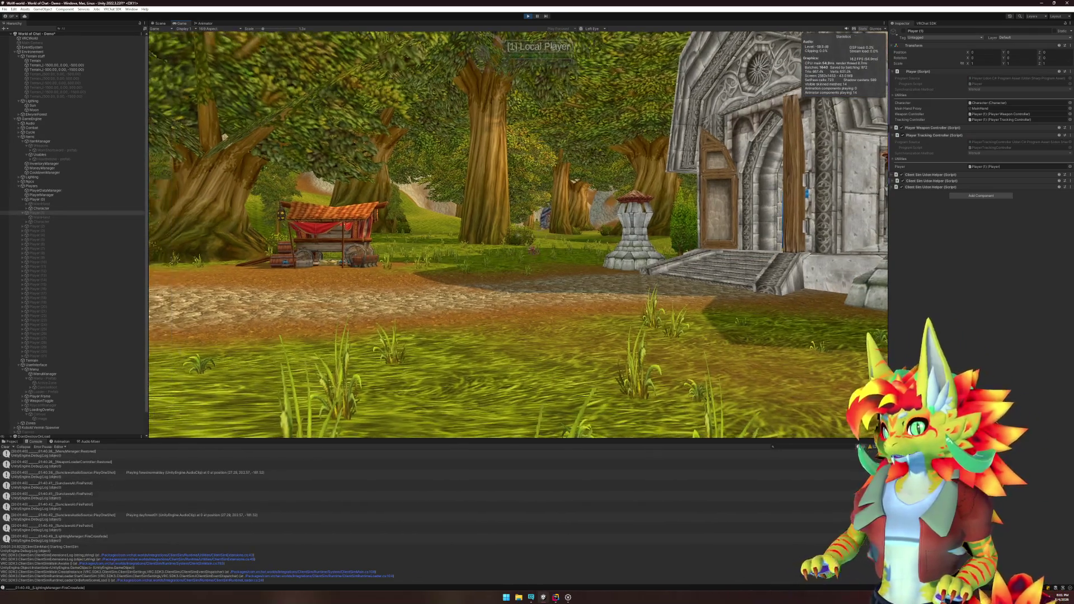
key("s")
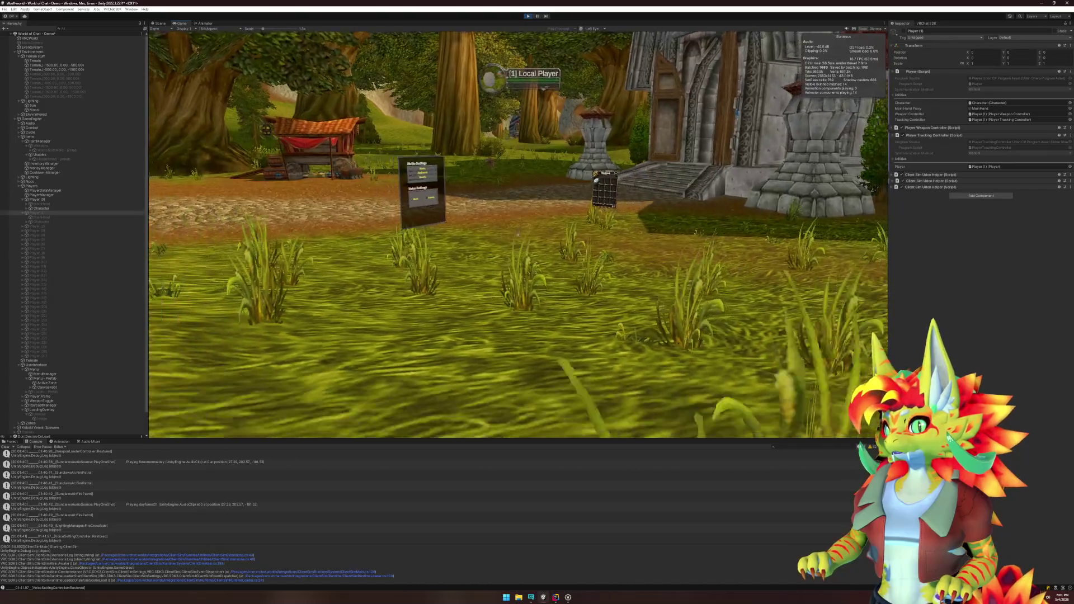
key("w")
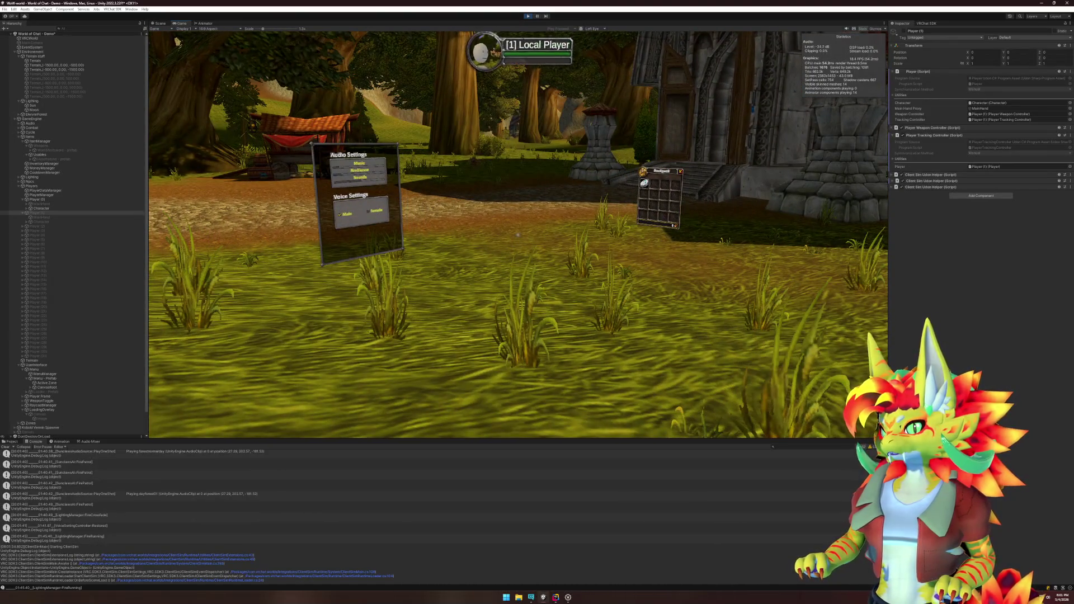
key("w")
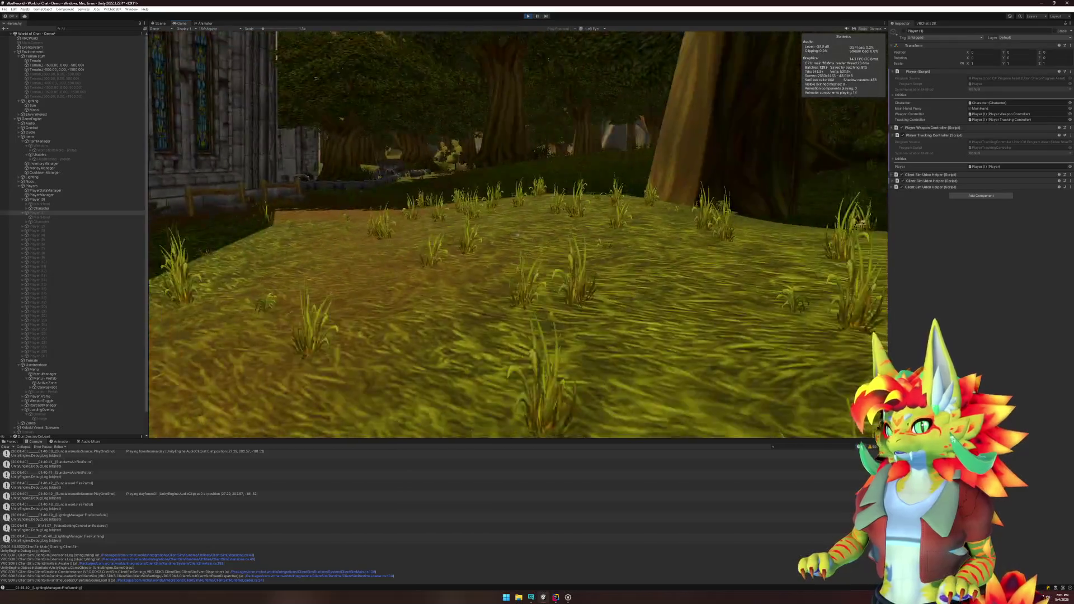
key("super")
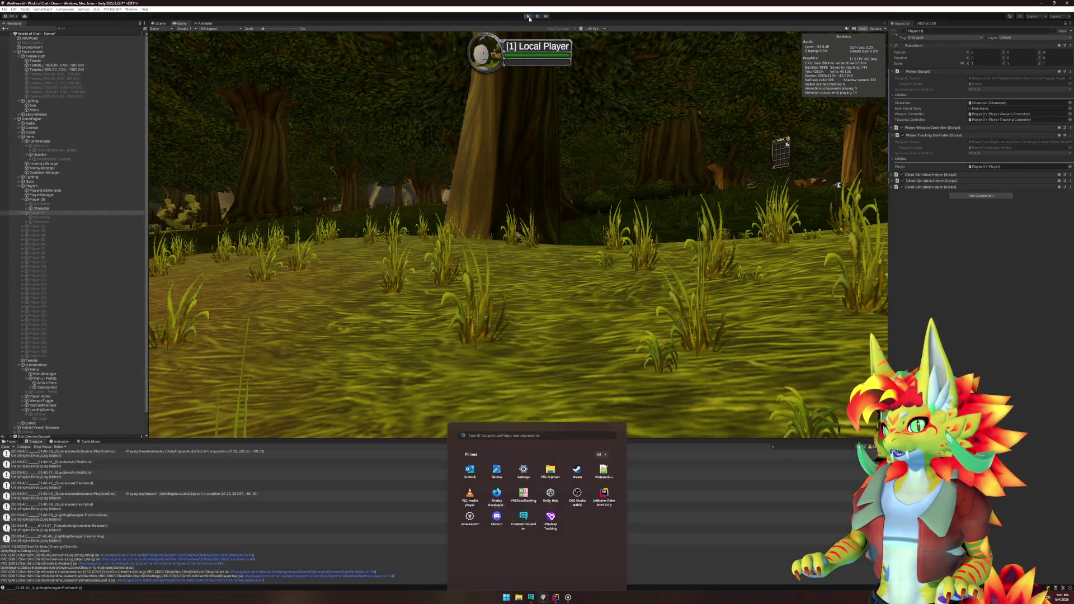
left_click(295, 213)
double_click(65, 212)
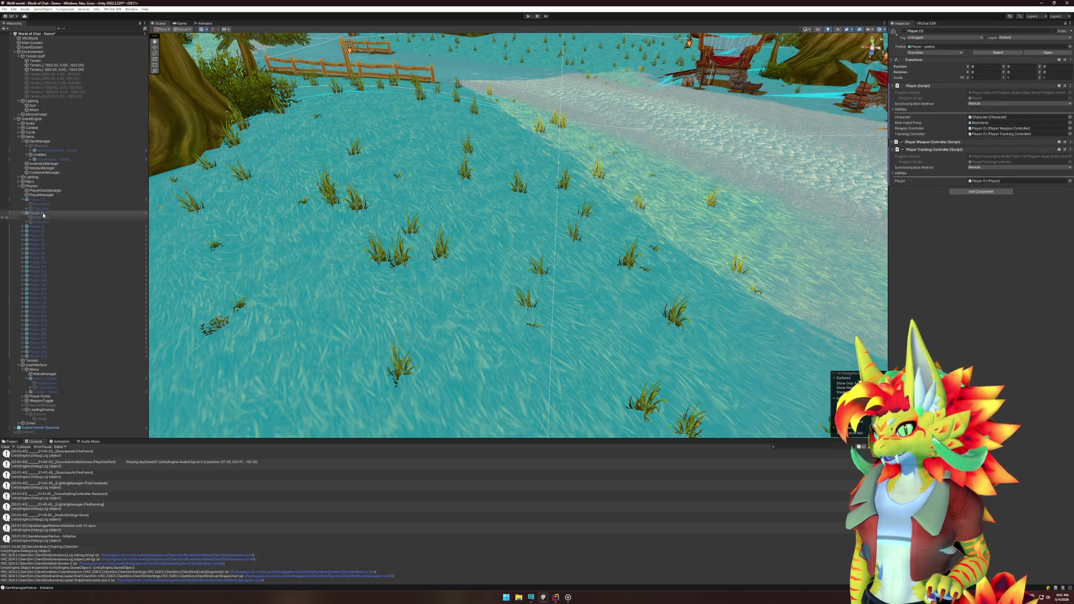
Step: Open the Player prefab in context, set PlayerDetection's layer to PlayerLocal, and enter play mode
right_click(45, 213)
mouse_move(79, 289)
left_click(140, 294)
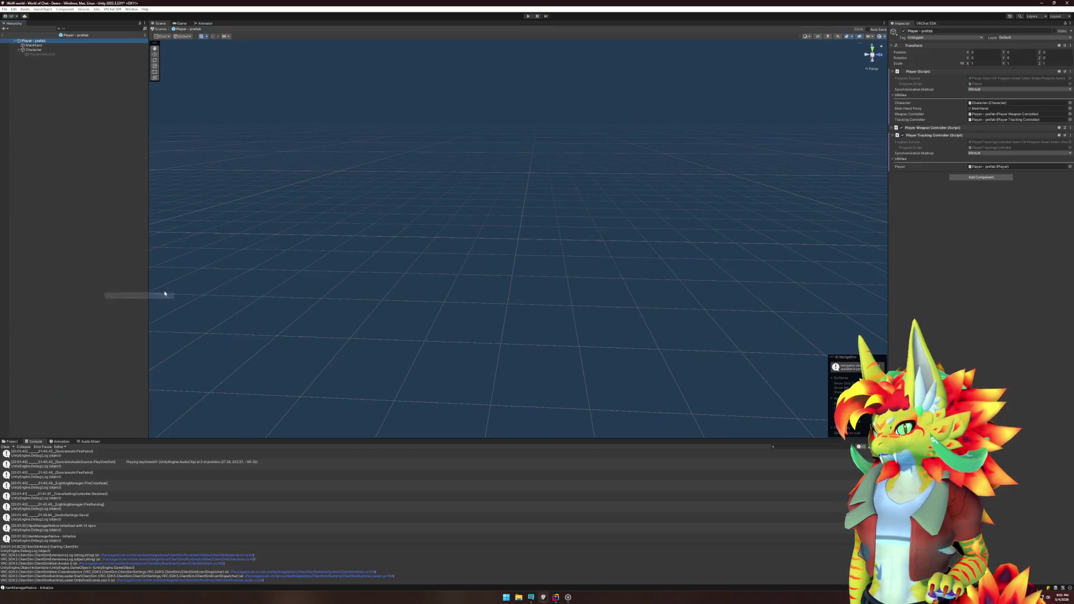
left_click(42, 54)
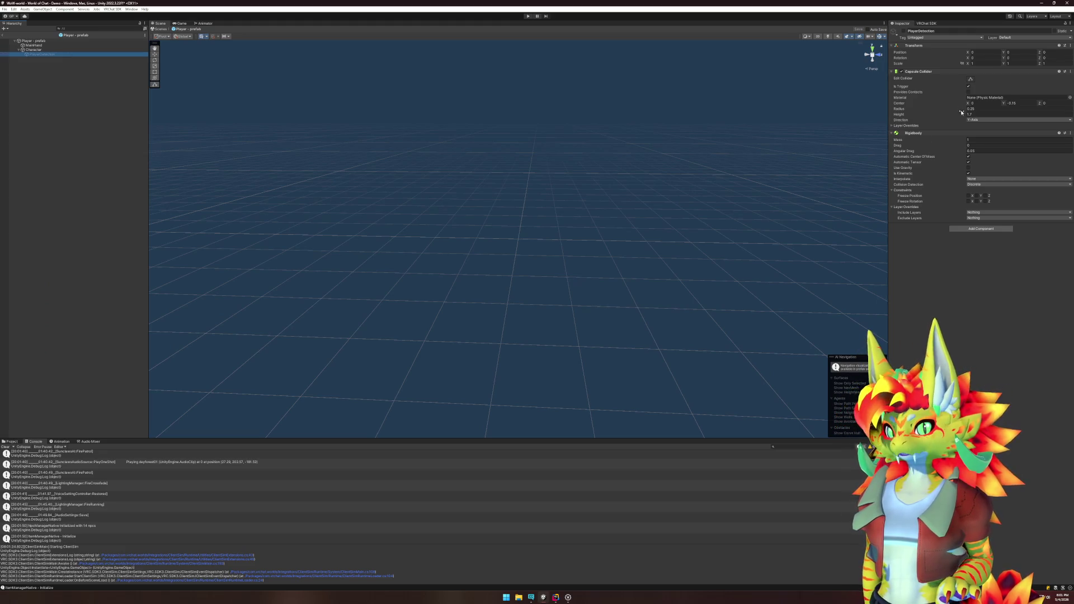
left_click(1009, 38)
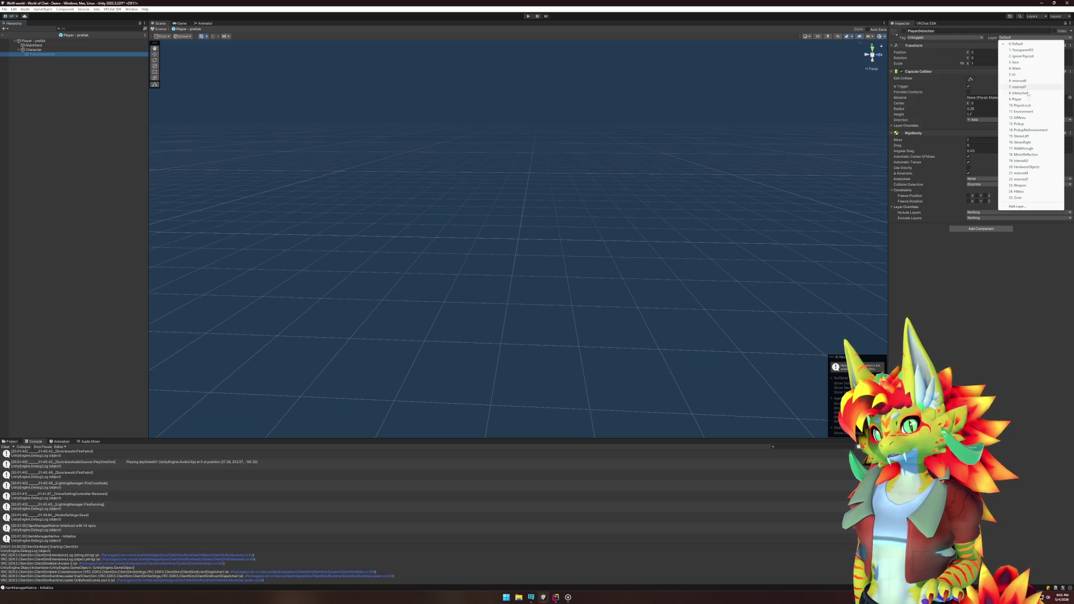
left_click(1023, 105)
left_click(529, 18)
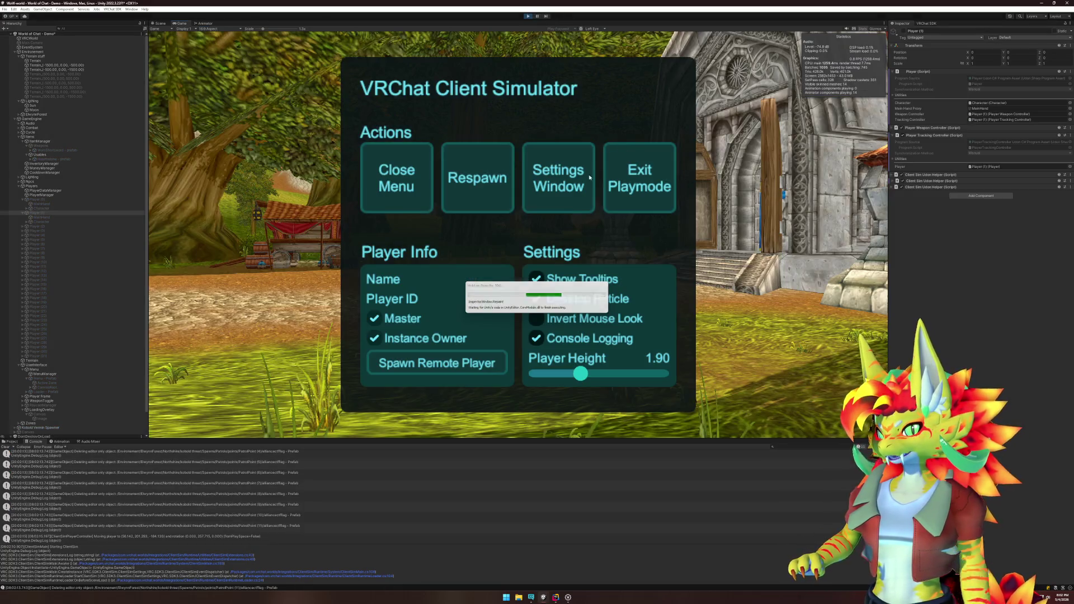
Step: Close the simulator menu and walk out of and back into the menu trigger twice, watching the backpack open and close
left_click(414, 188)
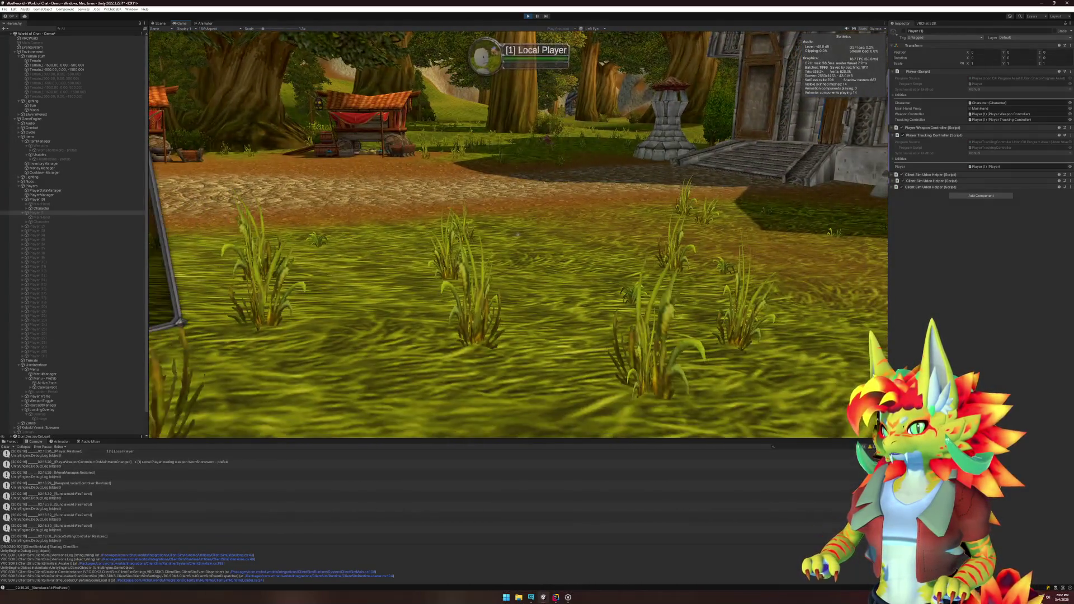
key("s")
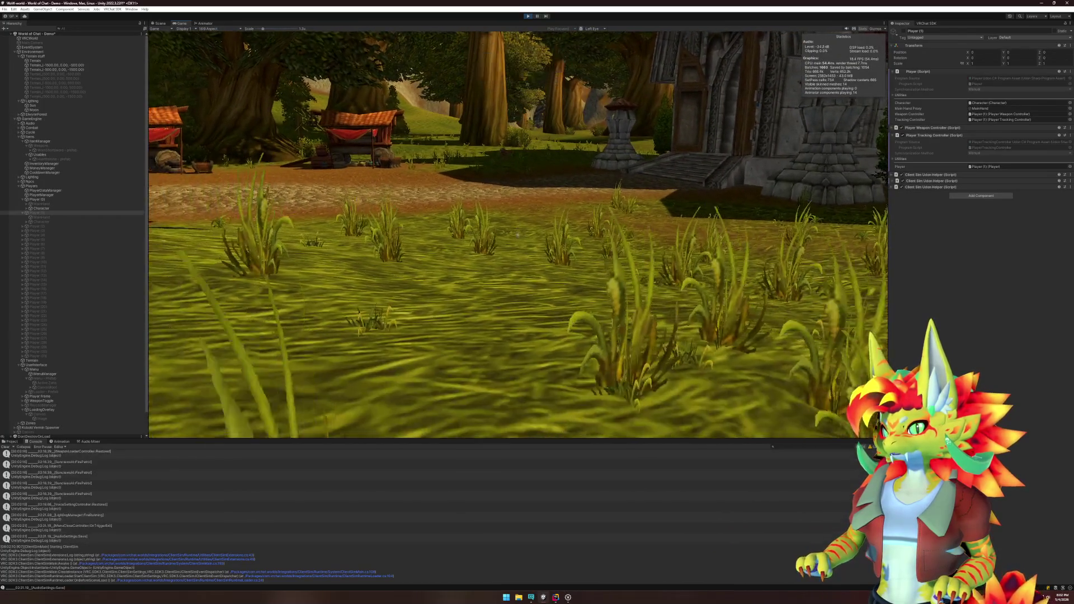
key("w")
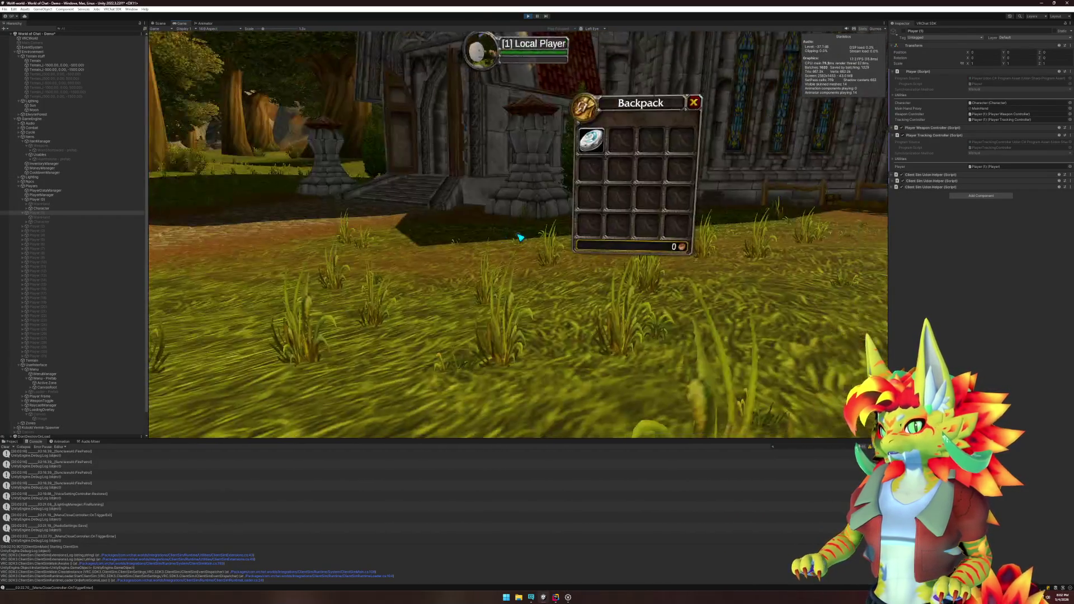
key("s")
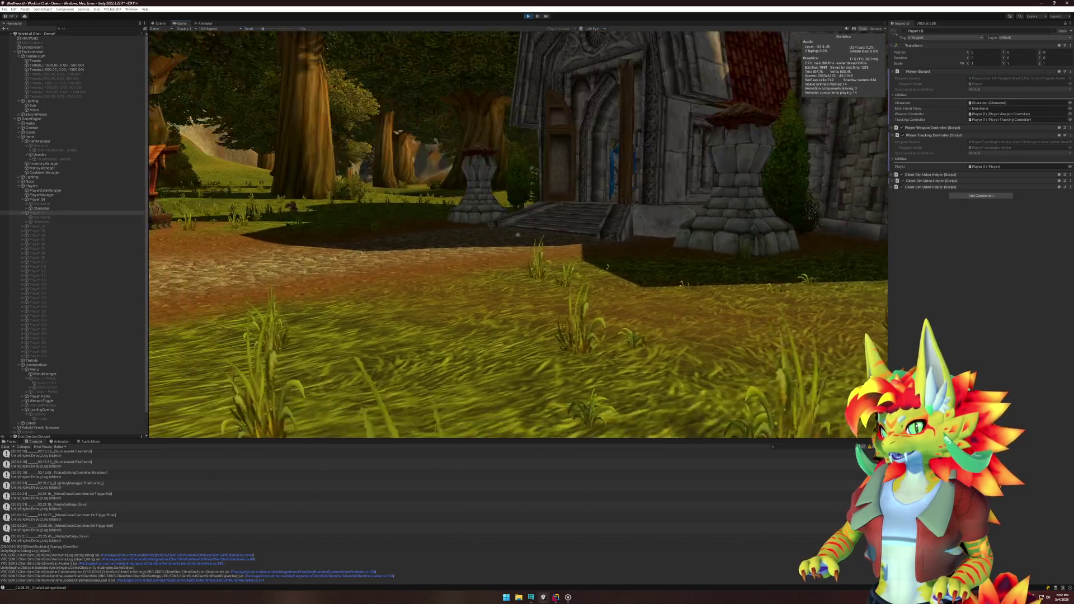
key("w")
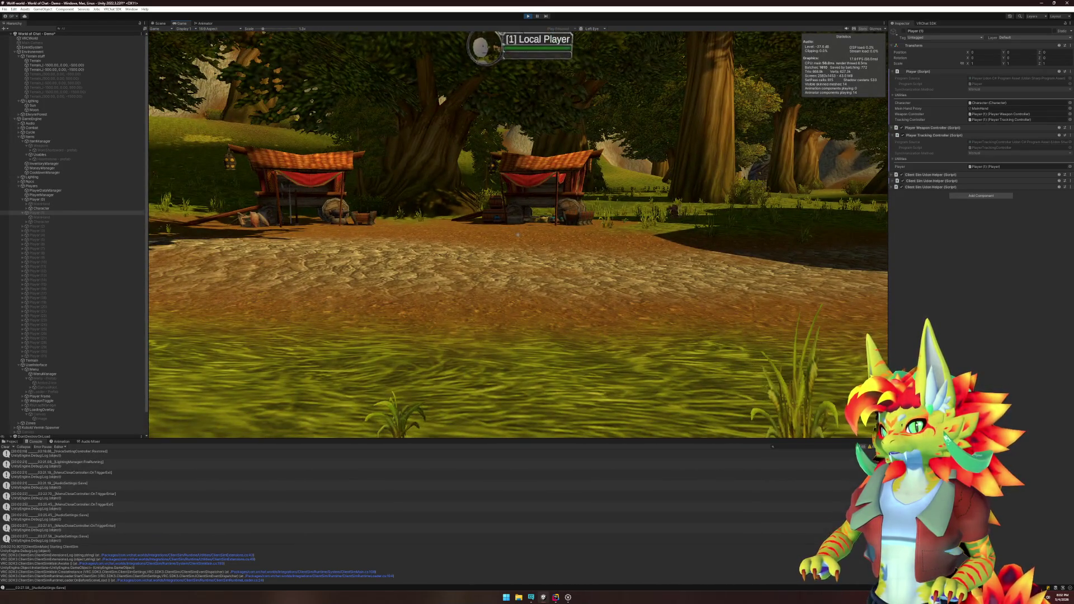
Step: Walk on toward the market tents, then bring back the Client Simulator menu and the Window menu
key("w")
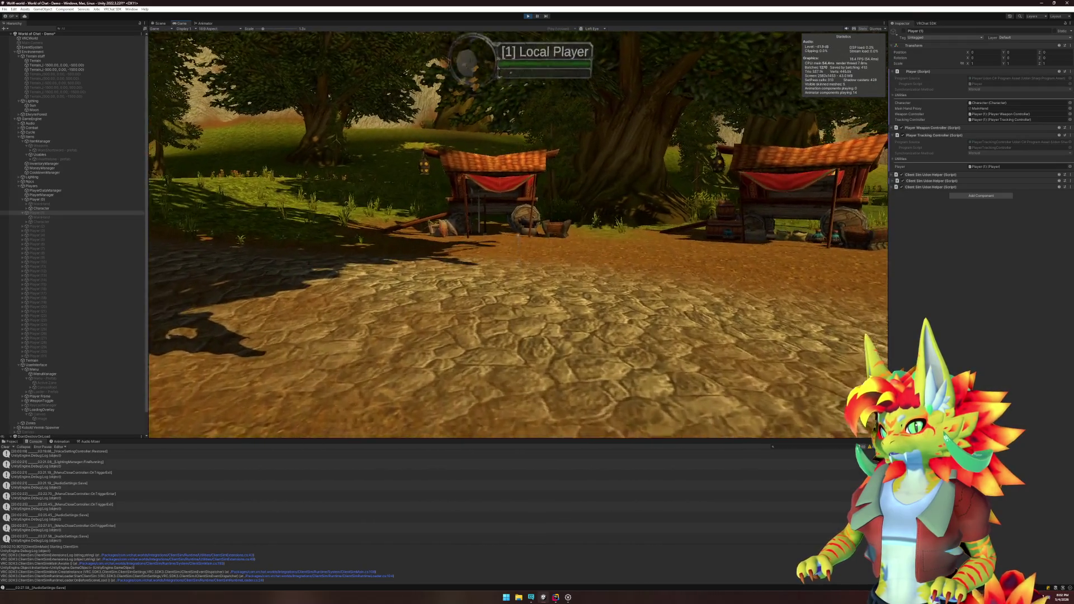
key("Escape")
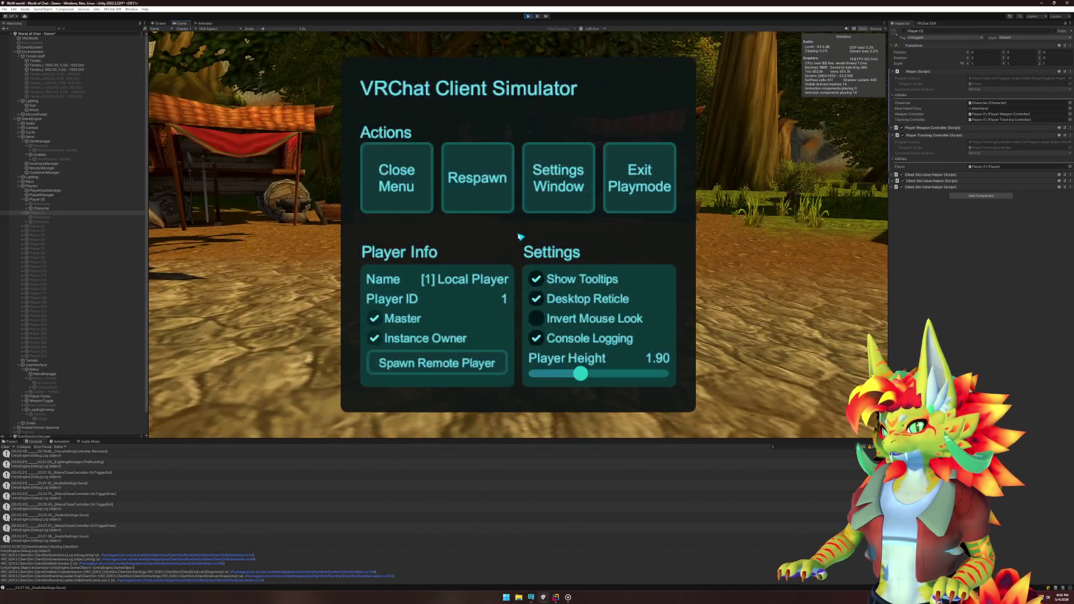
left_click(132, 9)
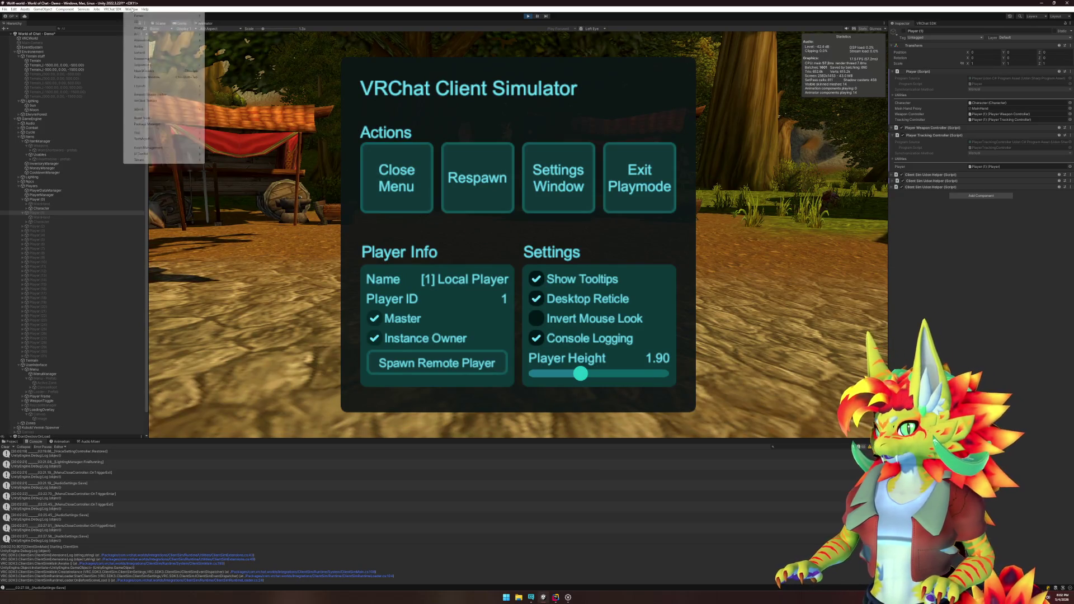
Step: Open the Profiler, show its physics statistics and pause on a profiled frame
mouse_move(145, 40)
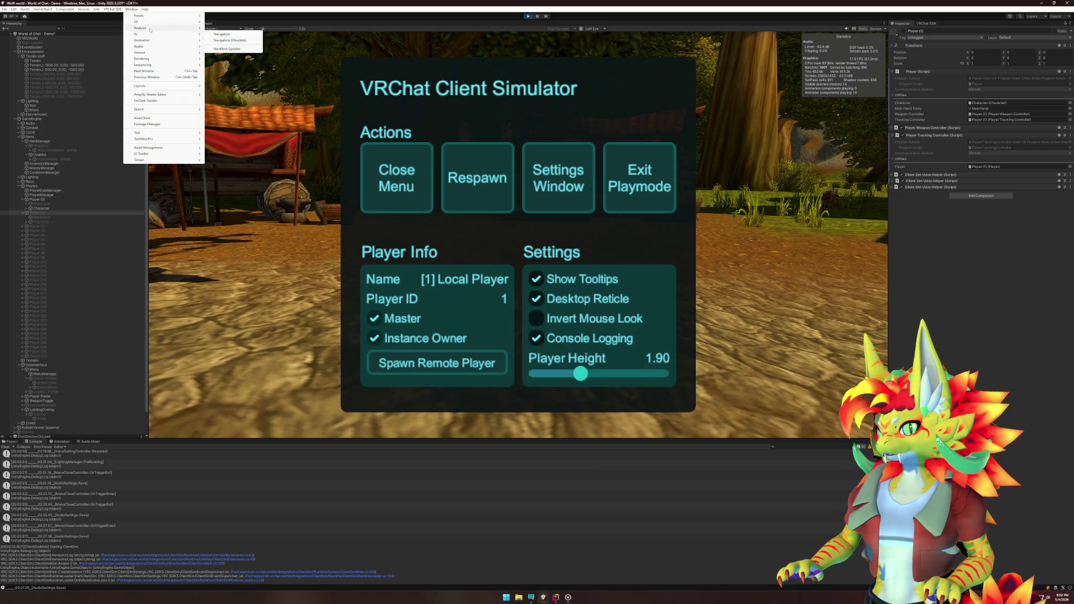
left_click(219, 28)
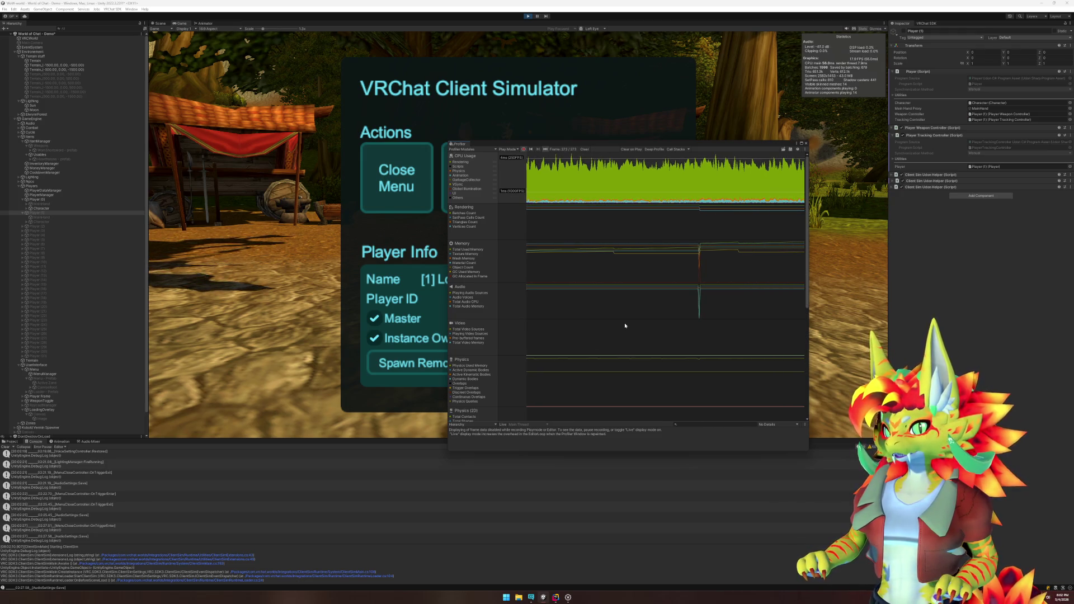
scroll(618, 322, "down", 5)
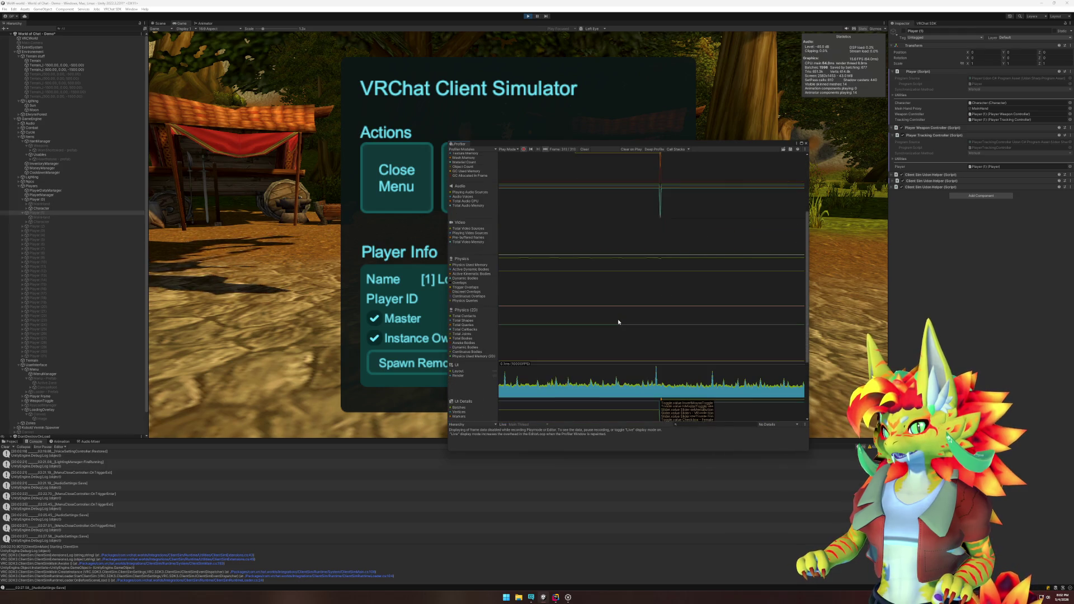
left_click(690, 267)
left_click(716, 255)
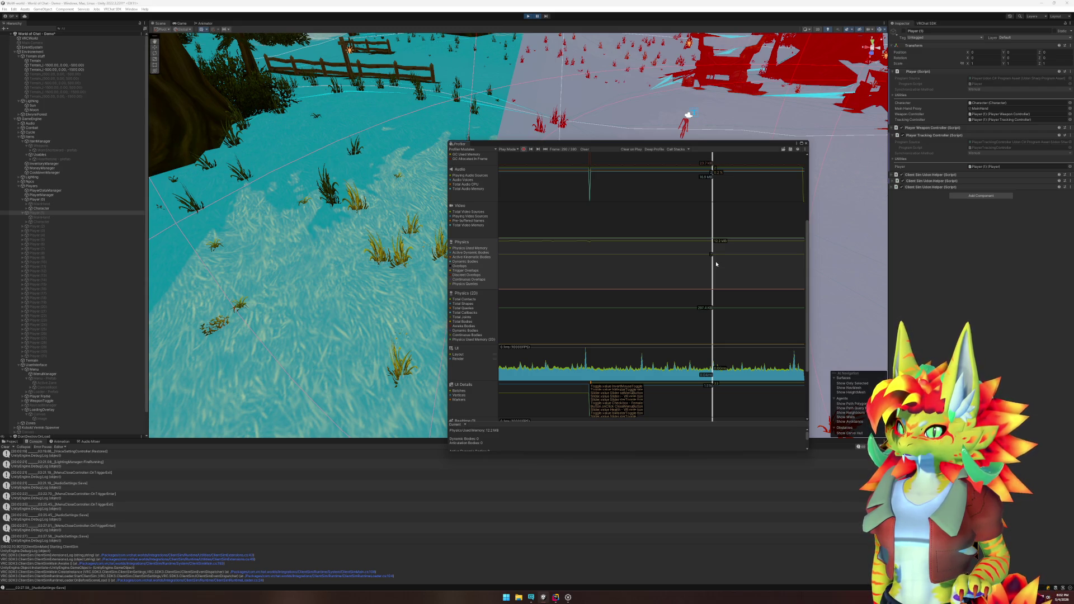
Step: Inspect the Physics (2D) and UI canvas module details, then close the Profiler
scroll(699, 299, "down", 3)
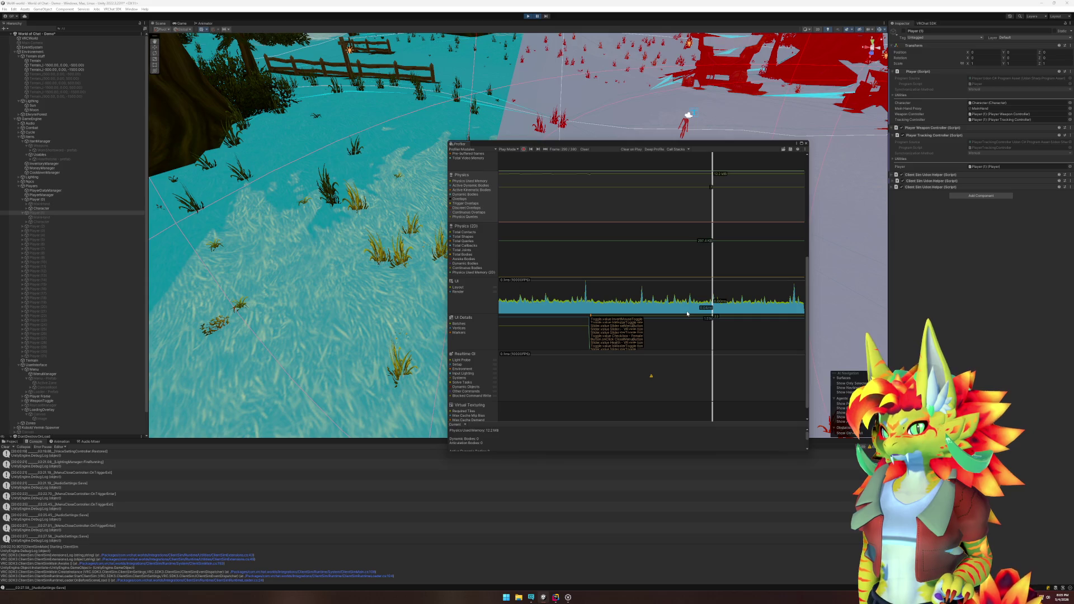
scroll(686, 313, "down", 1)
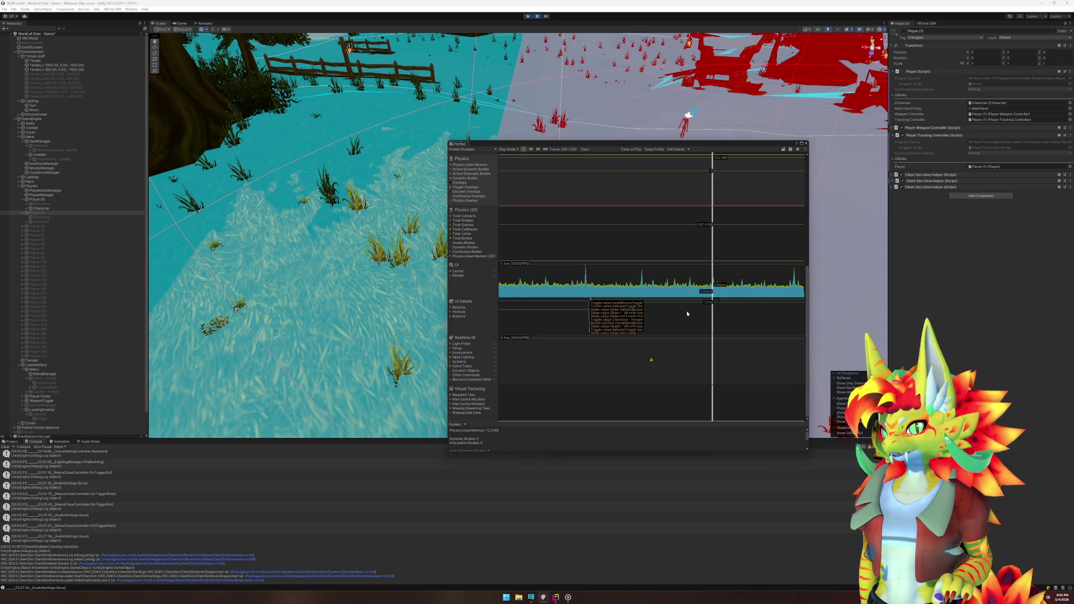
scroll(686, 312, "up", 1)
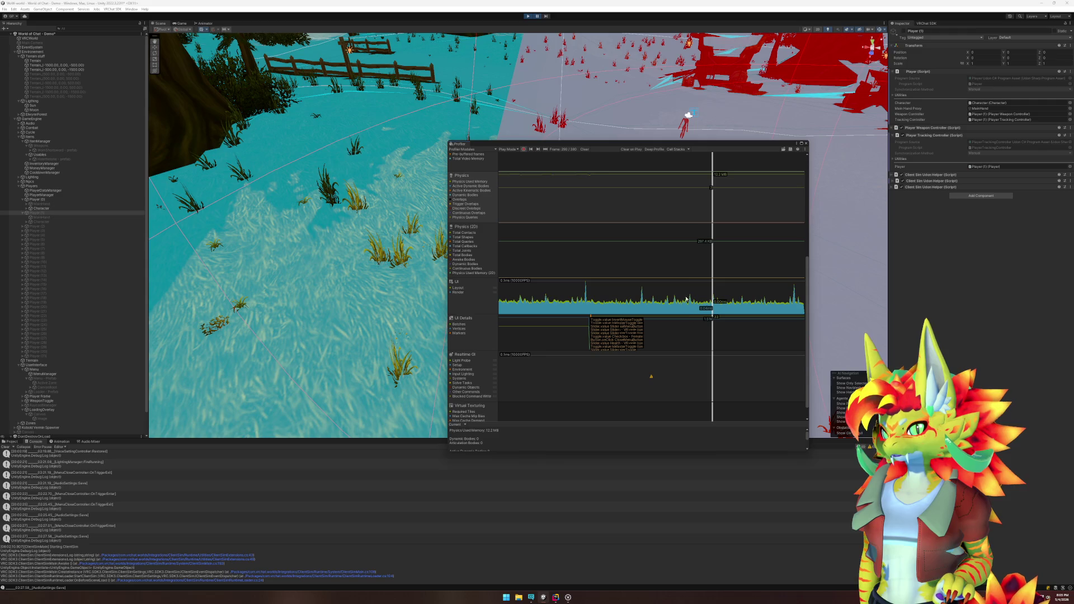
left_click(699, 249)
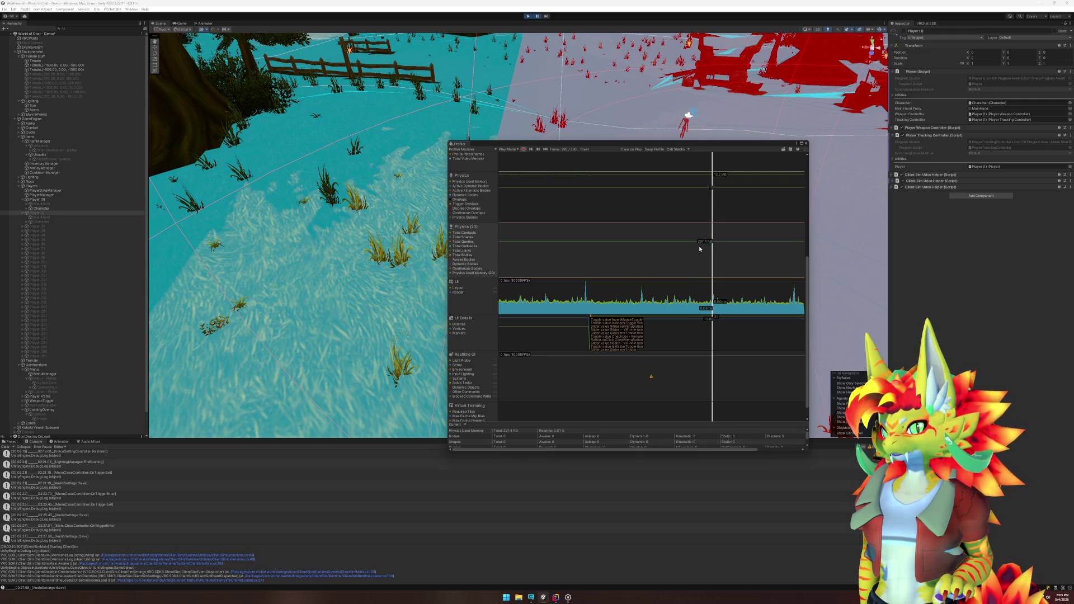
left_click(659, 347)
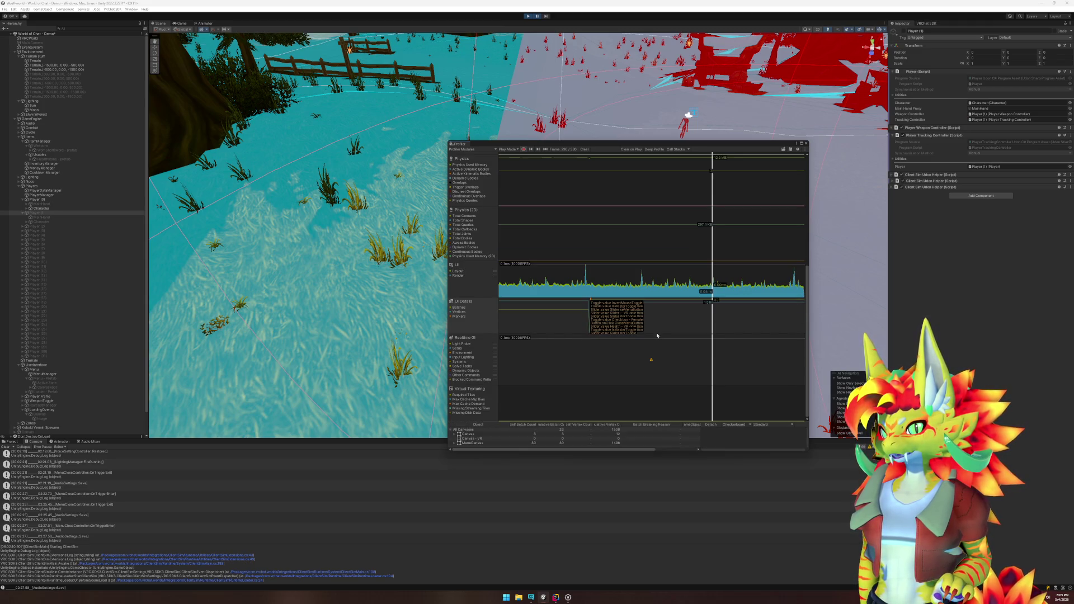
scroll(657, 335, "up", 10)
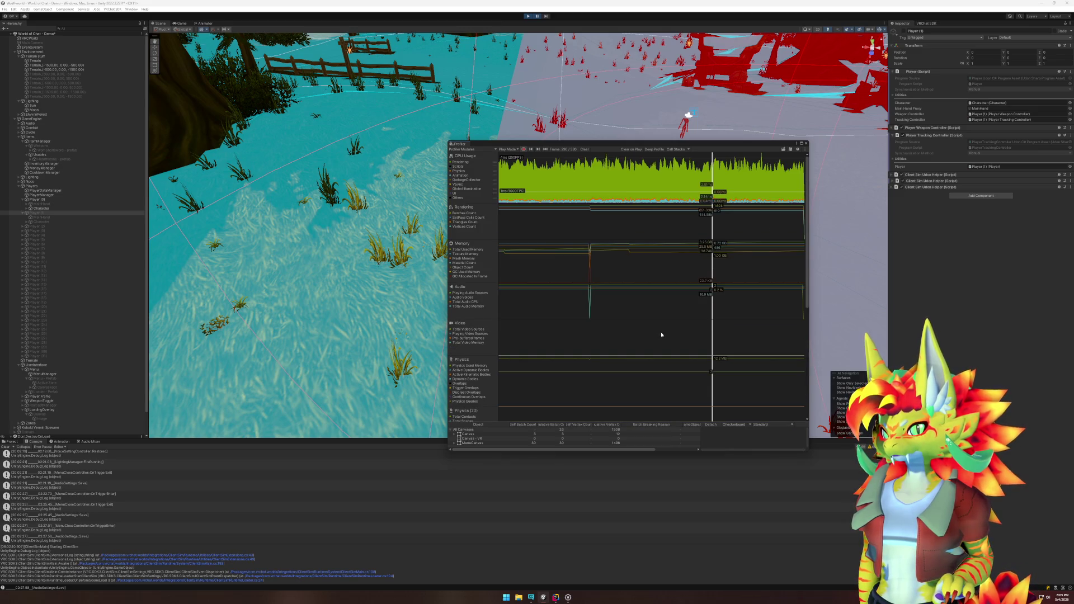
left_click(806, 143)
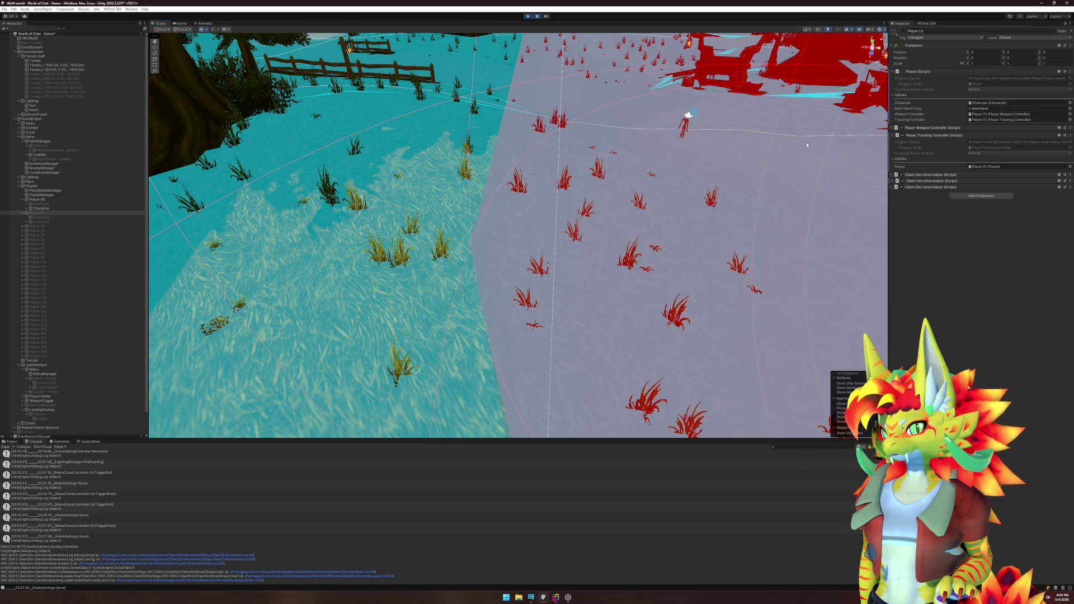
Step: Resume play mode, respawn the test player and walk around the tents
left_click(537, 17)
left_click(453, 175)
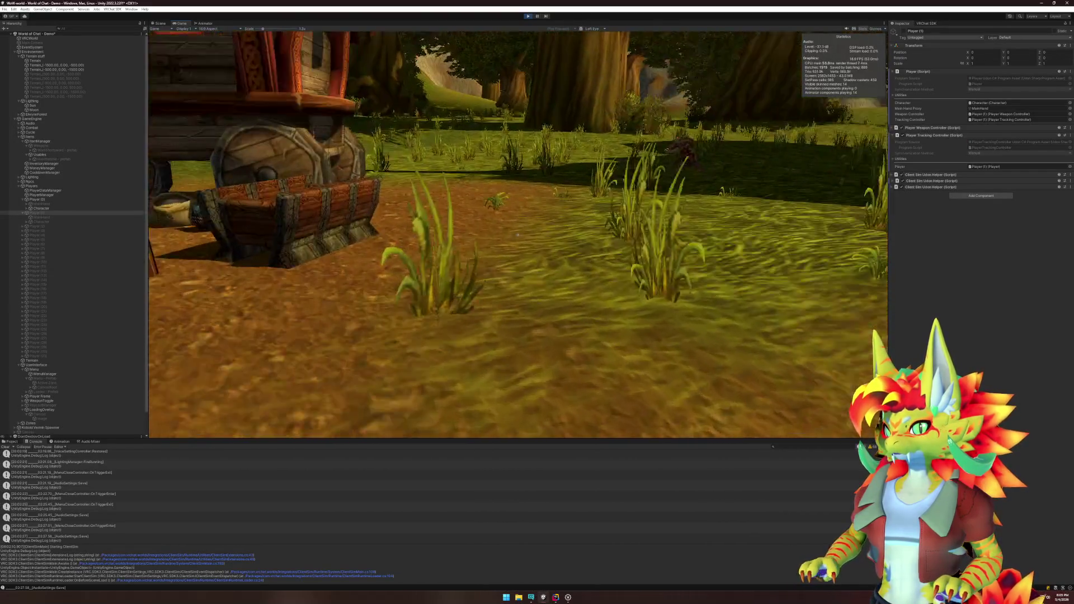
key("b")
key("s")
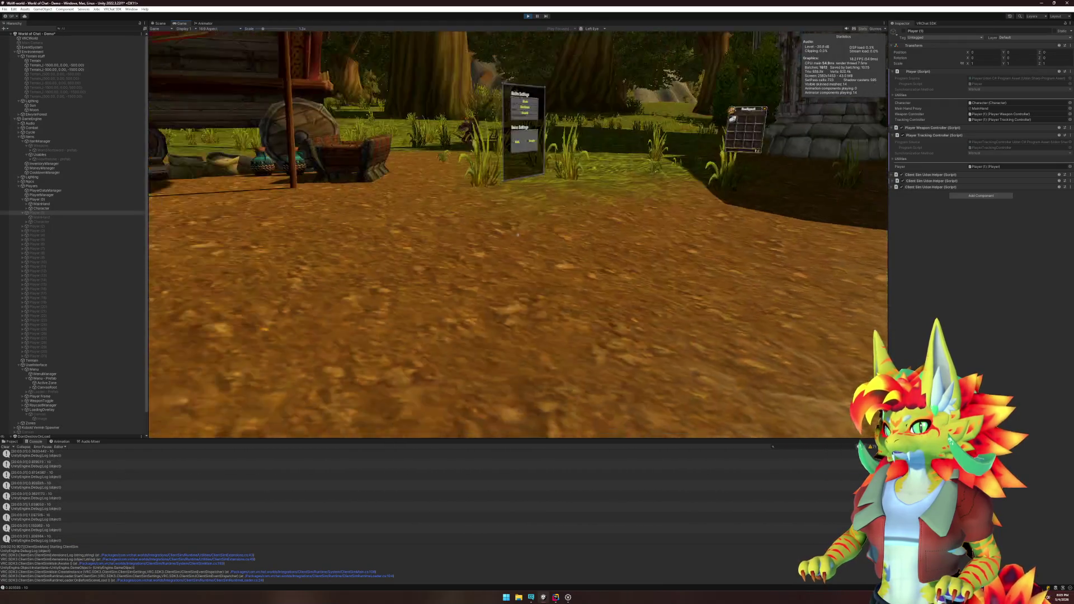
key("b")
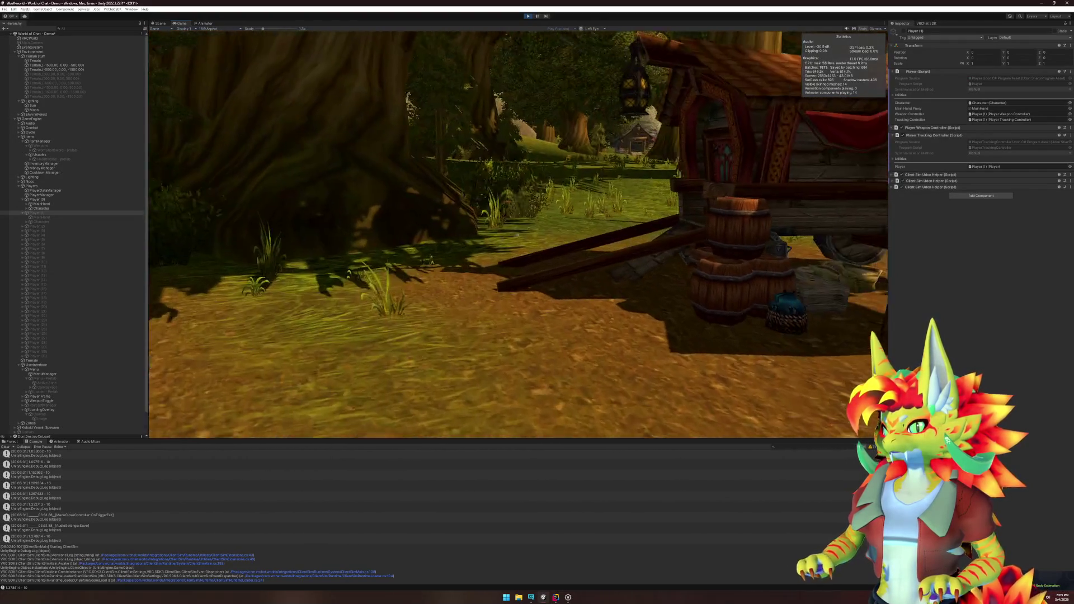
Step: Open and close the backpack inventory again, then stop the play-mode test
key("b")
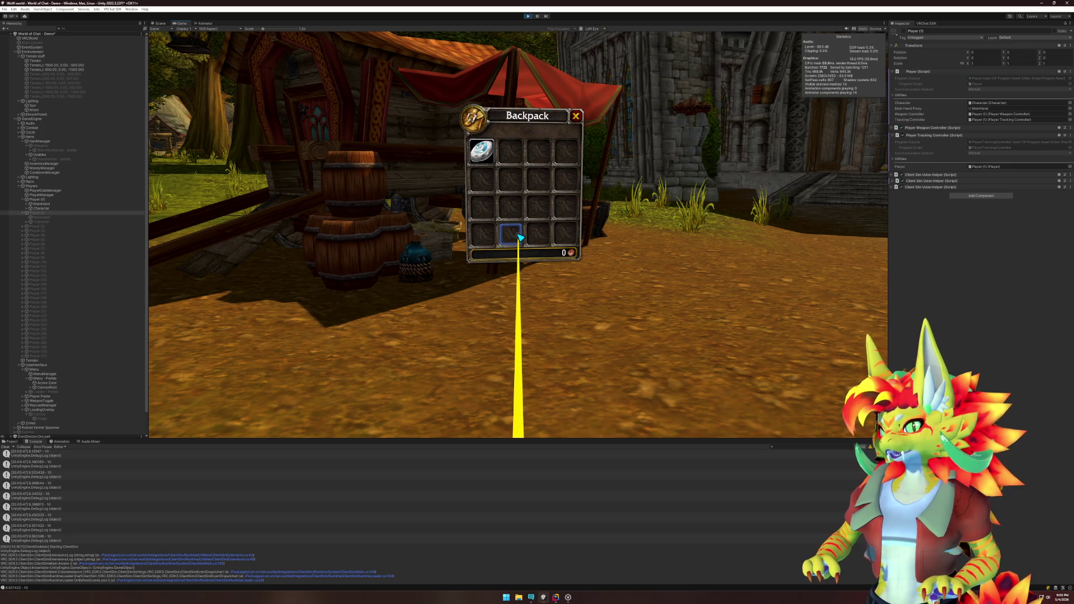
key("b")
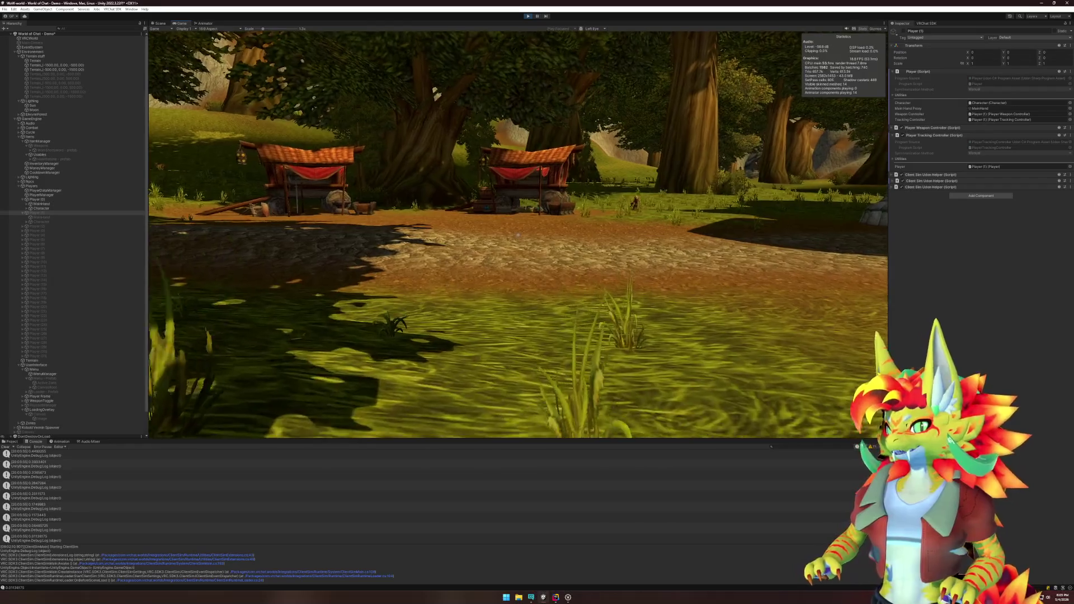
key("super")
left_click(532, 17)
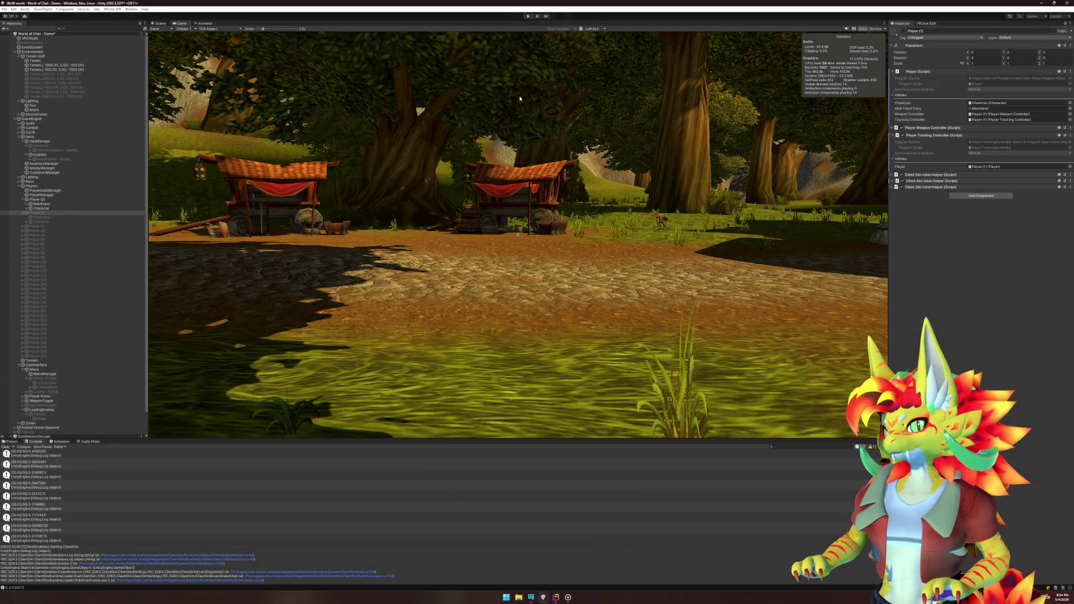
mouse_move(555, 598)
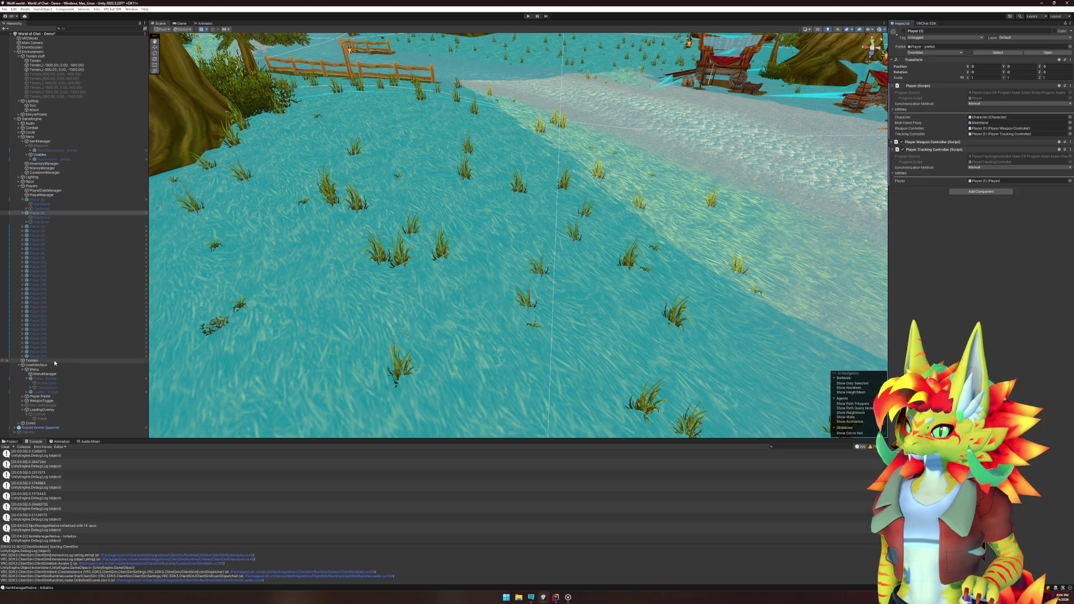
left_click(45, 222)
key("Left")
key("Left")
key("Down")
key("Right")
key("Down")
key("Down")
key("Right")
key("Down")
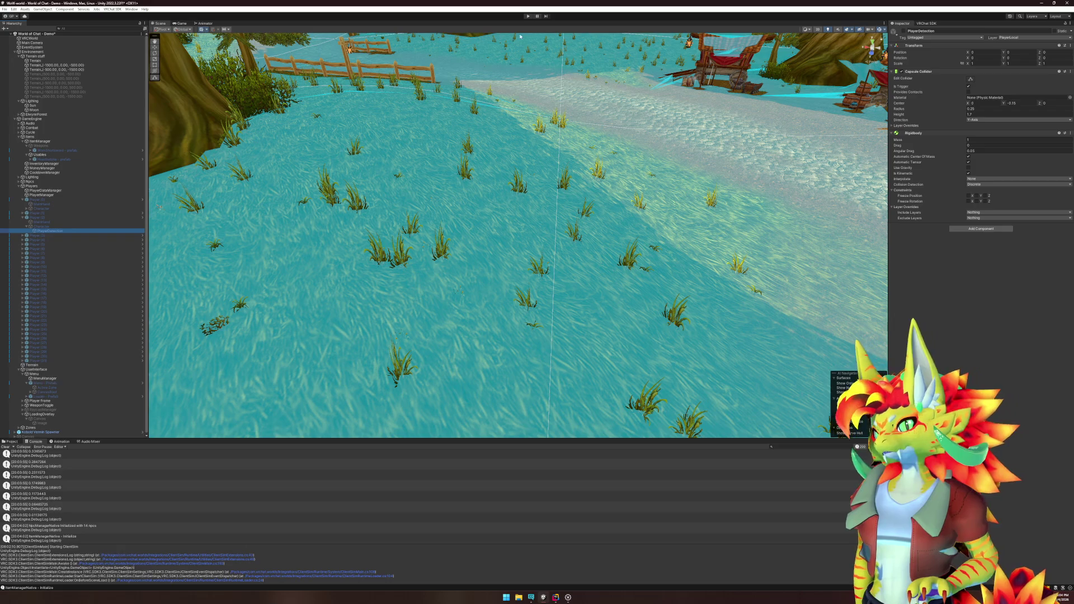
left_click(70, 213)
left_click(72, 208)
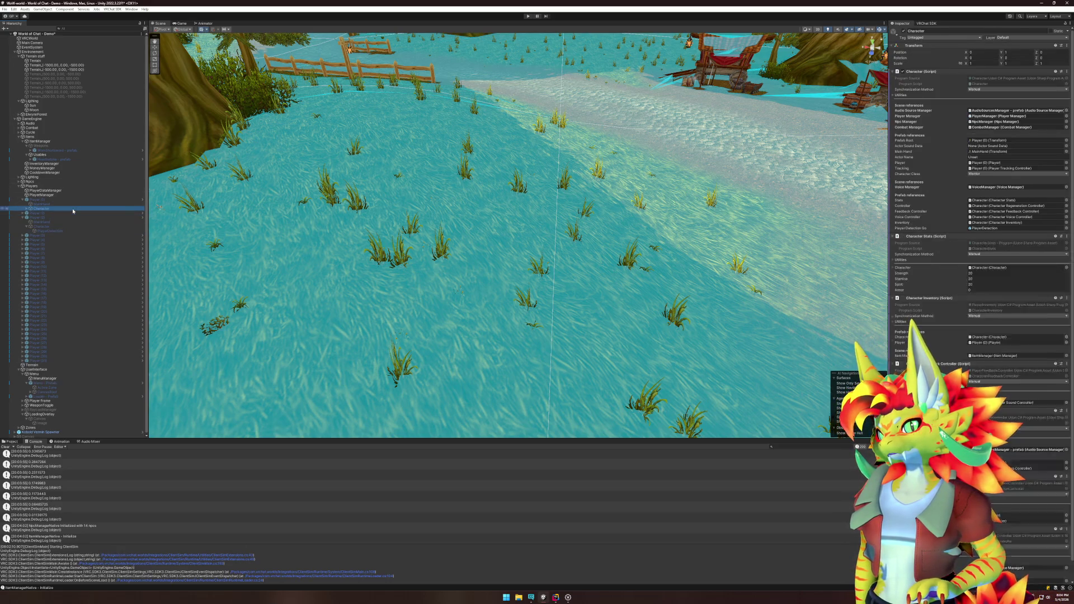
left_click(4, 9)
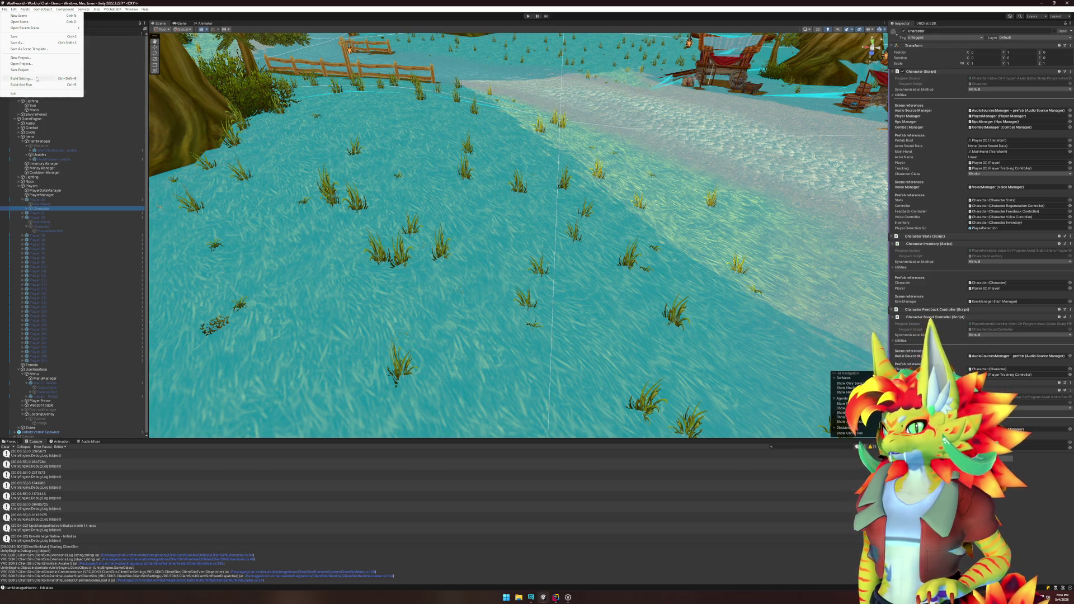
mouse_move(14, 9)
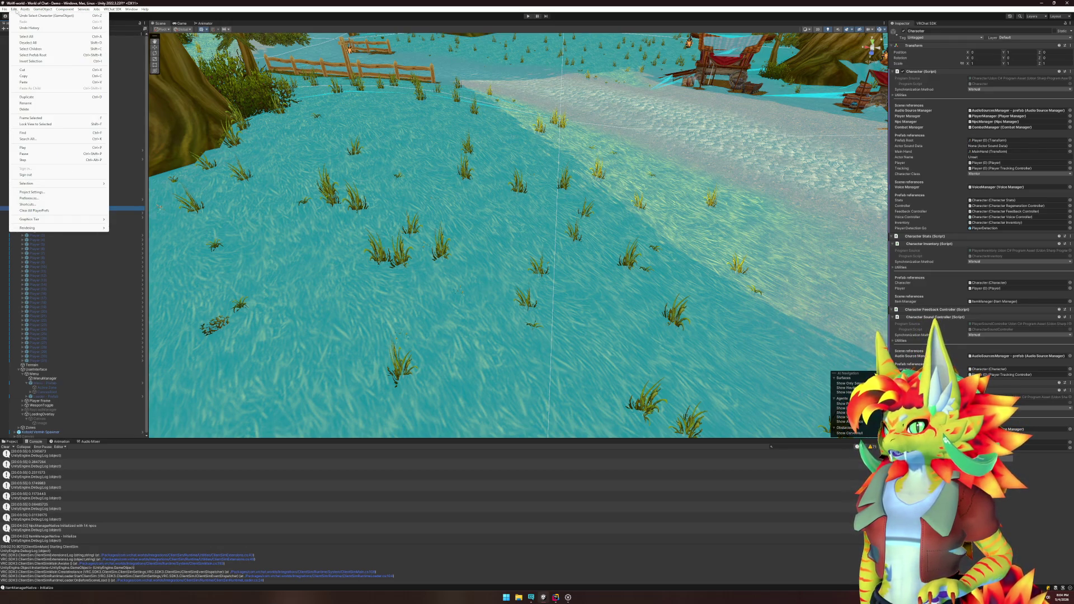
left_click(32, 192)
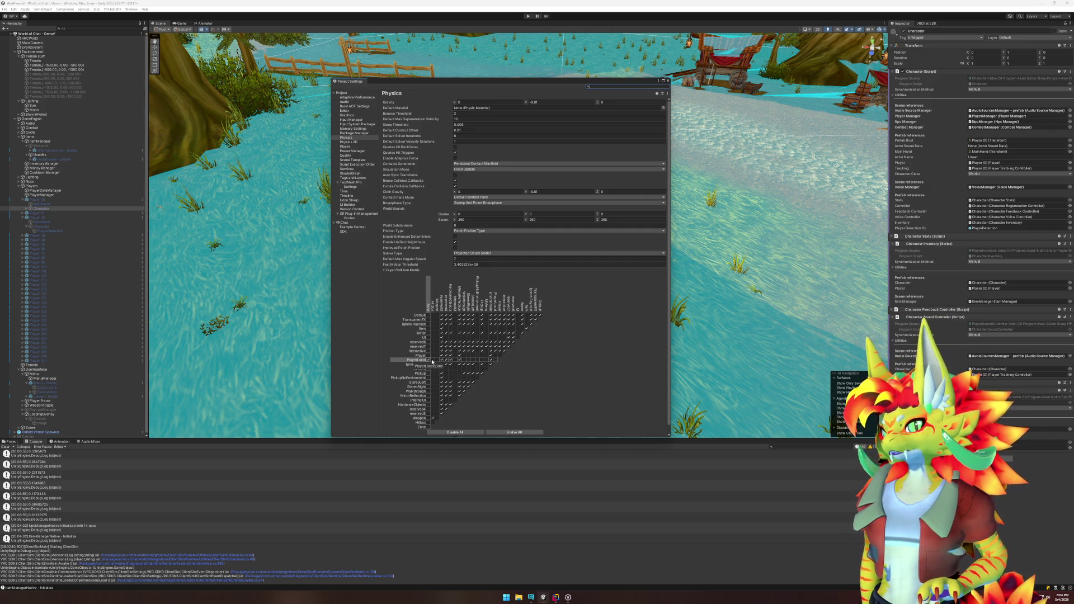
left_click(667, 81)
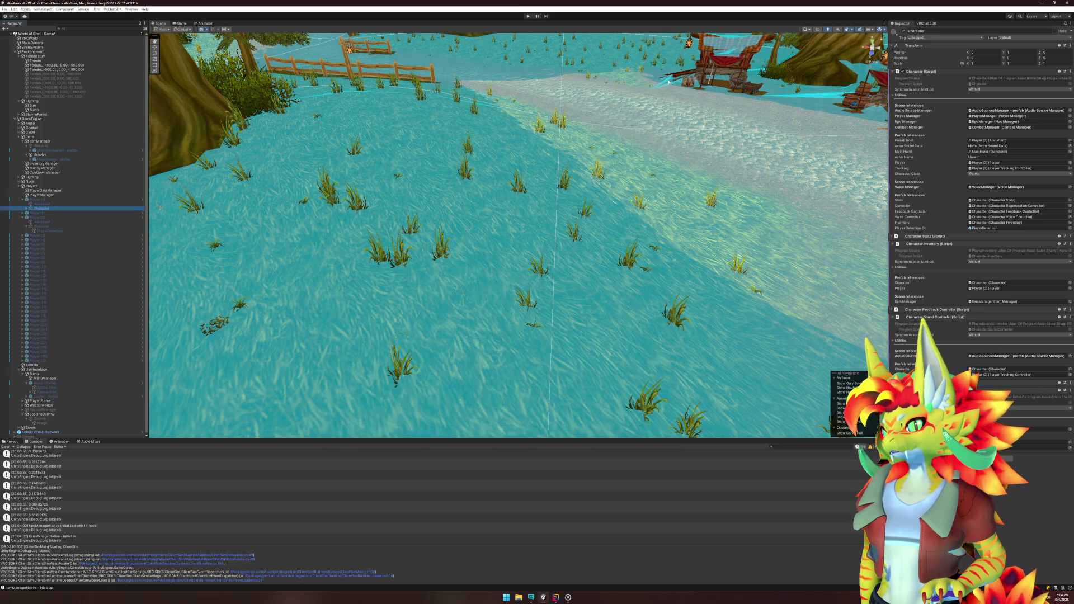
Step: In Rider, change the OnTriggerEnter log call from SunclawsLogger.Debug to SunclawsLogger.Verbose
left_click(556, 597)
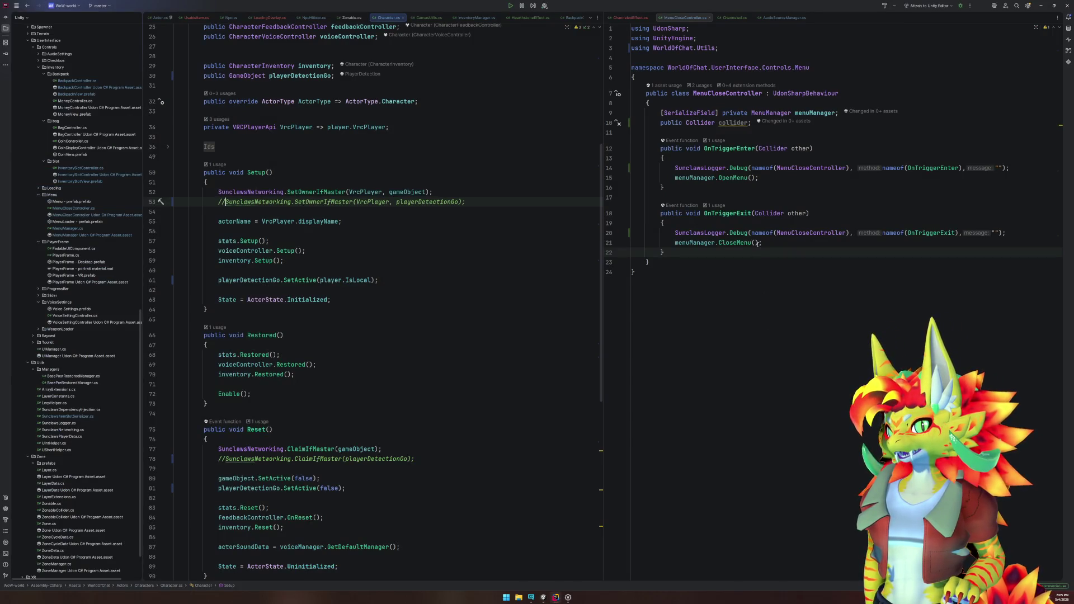
left_click(794, 169)
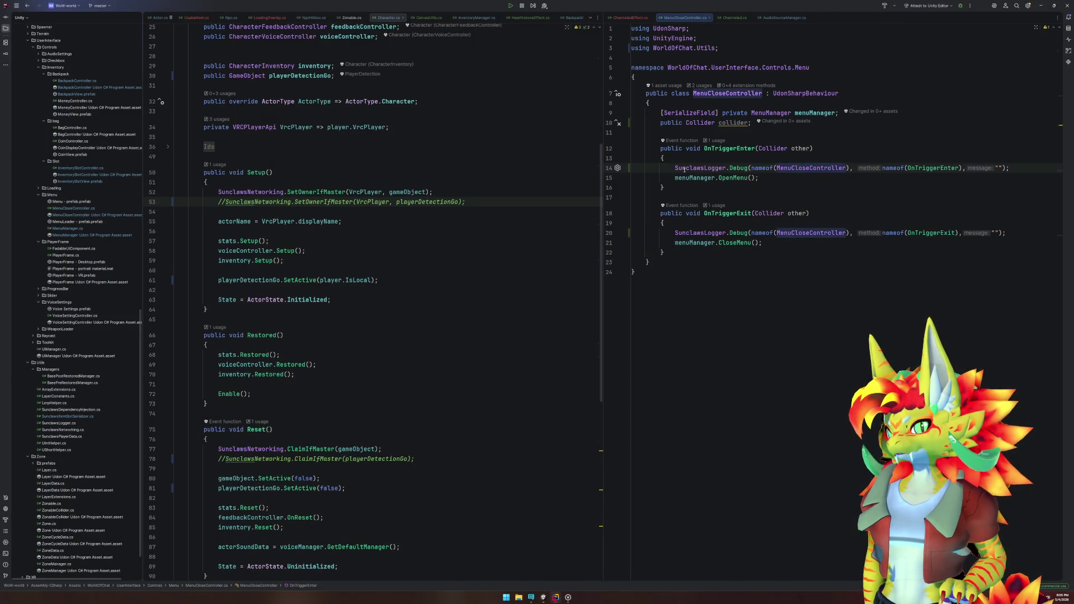
left_click(677, 233)
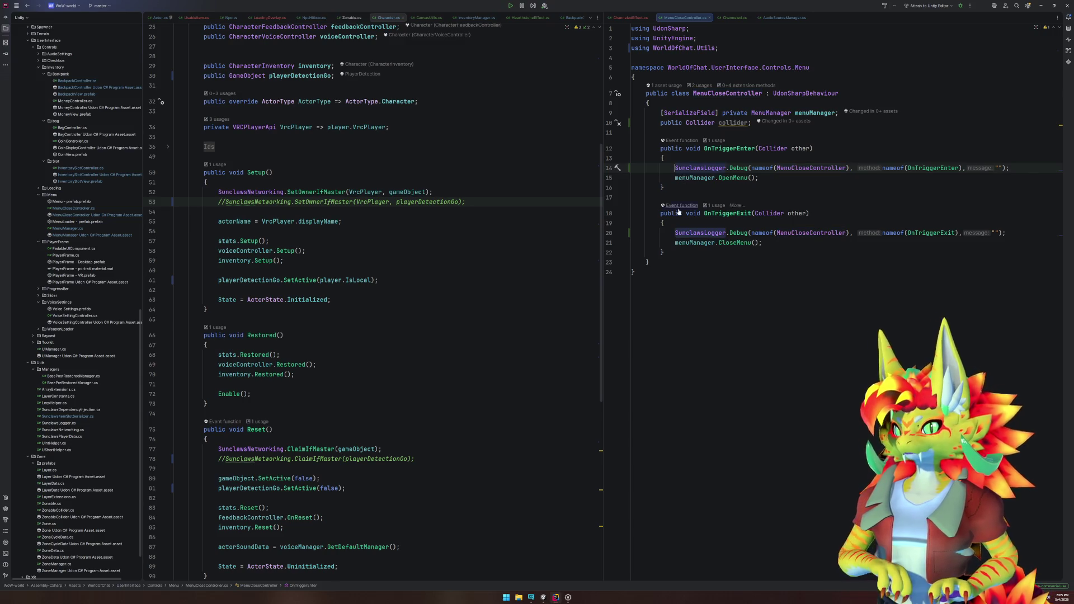
key("ctrl+slash")
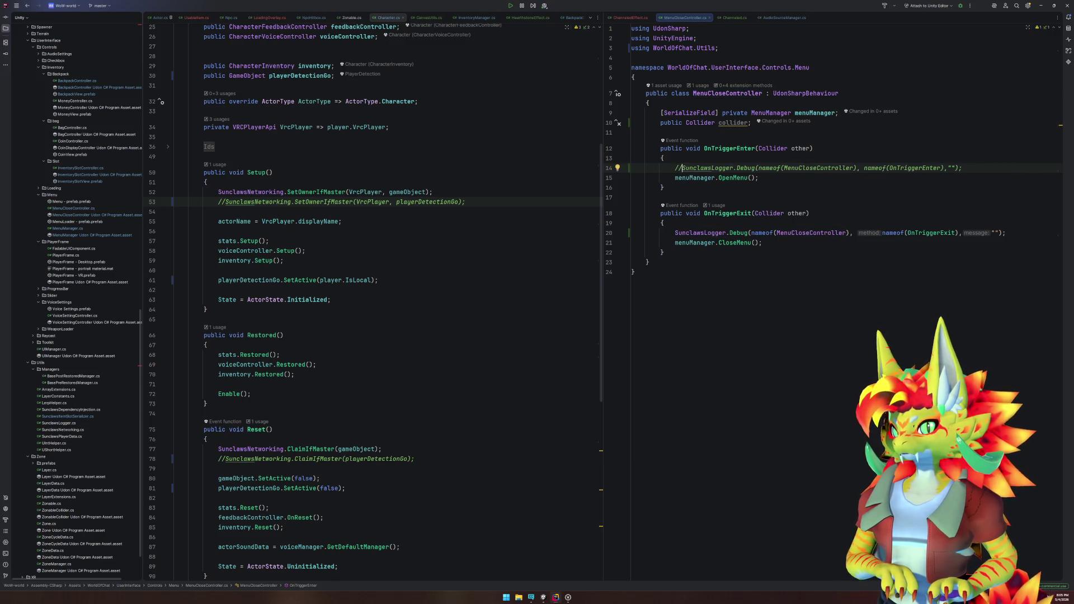
key("ctrl+slash")
key("ctrl+Right")
key("ctrl+Right")
key("ctrl+shift+Right")
type("Ver")
key("Return")
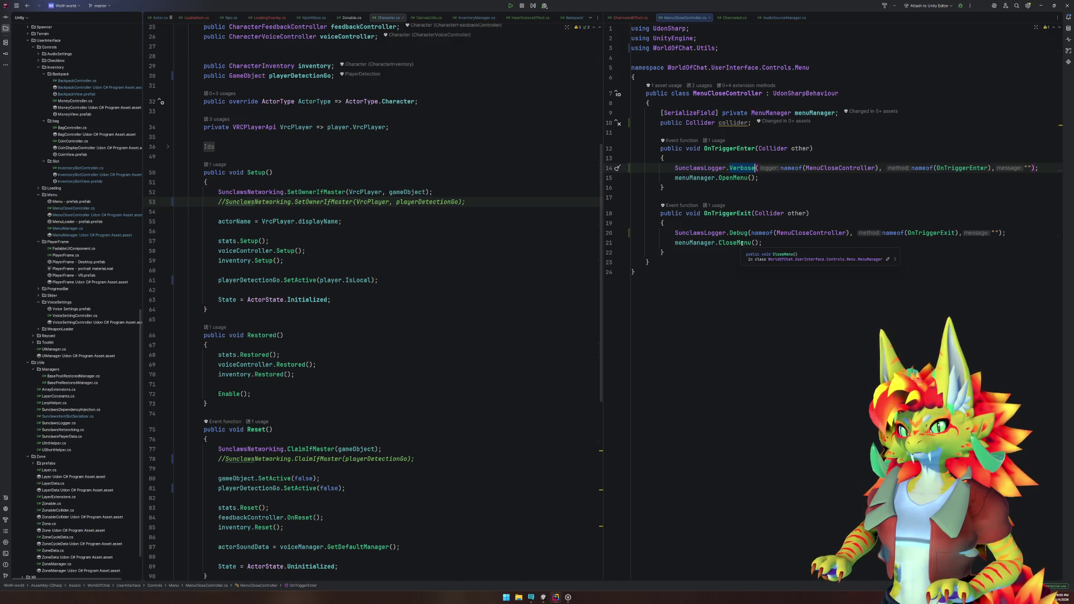
Step: Change the OnTriggerExit log call to Verbose and delete the 'public Collider collider;' line
double_click(738, 232)
type("Verbose")
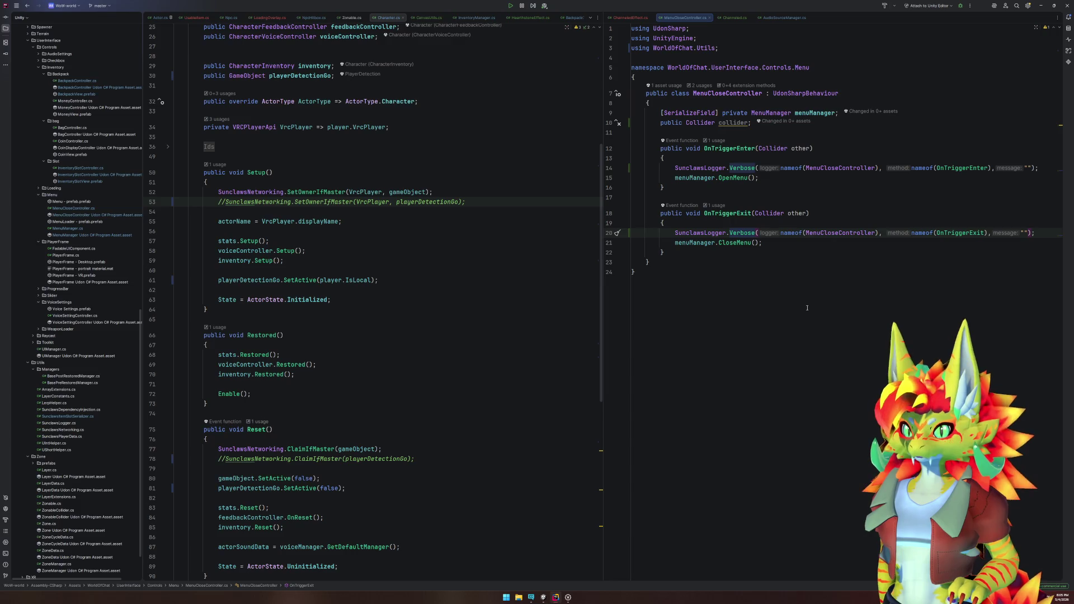
left_click(752, 123)
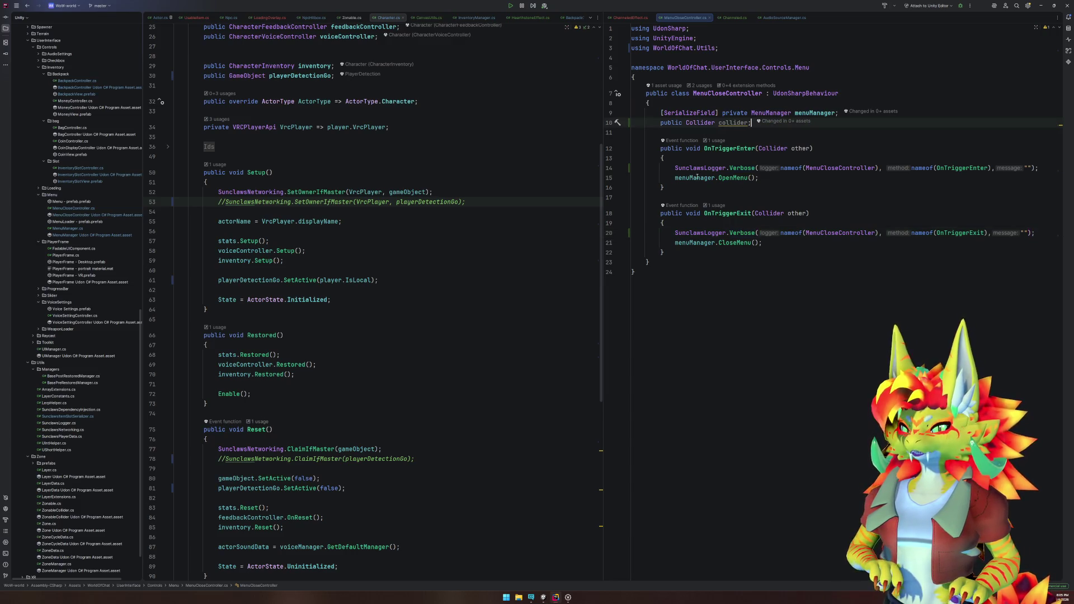
key("ctrl+y")
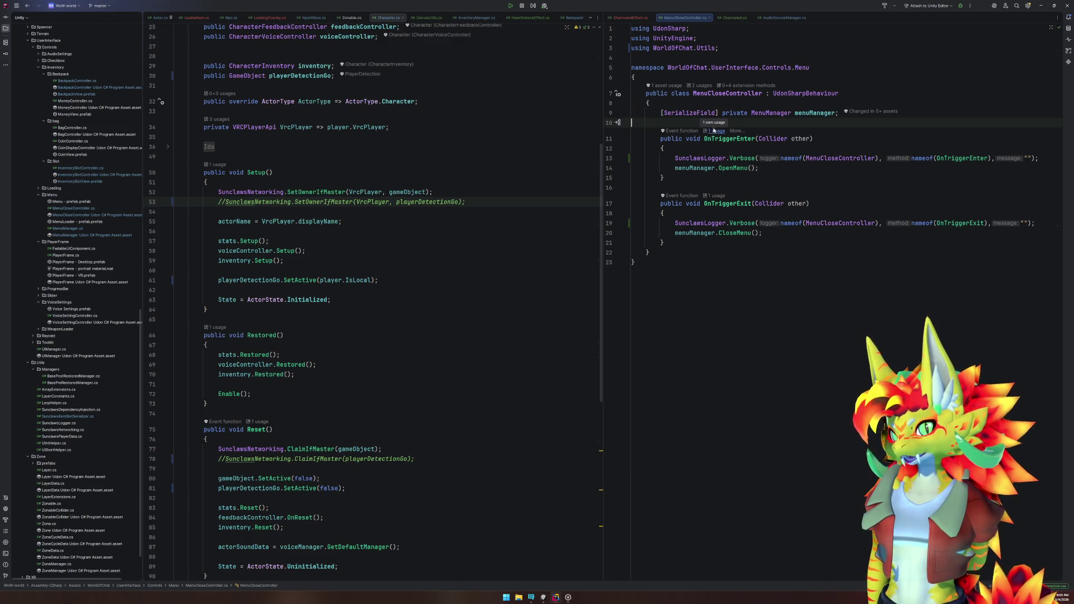
left_click_drag(747, 112, 662, 112)
Step: Place the cursor after the menuManager field, then return from Rider to the Unity editor
left_click(799, 124)
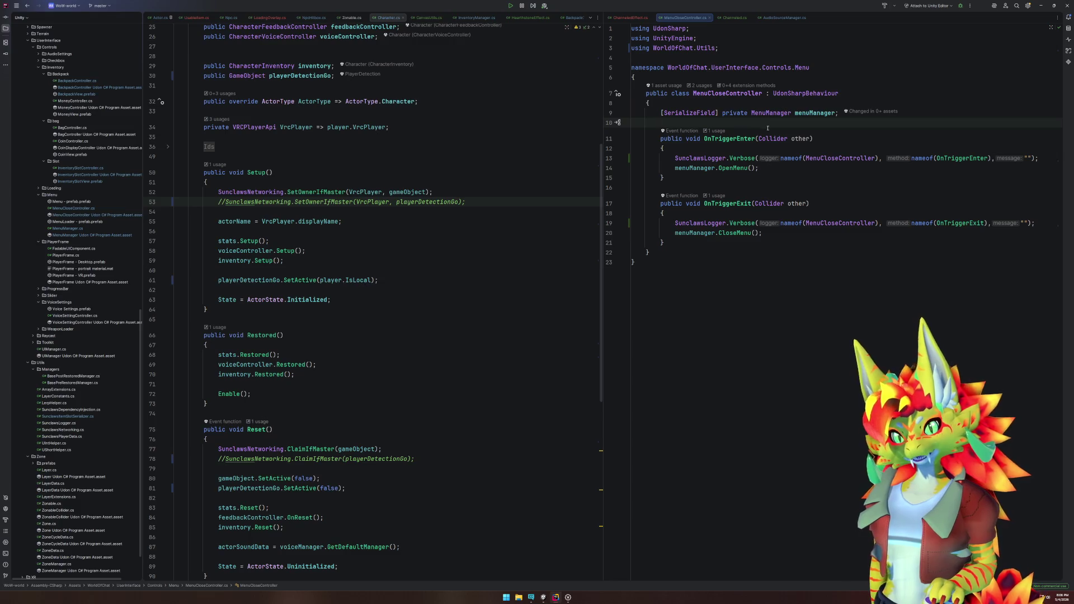
mouse_move(768, 135)
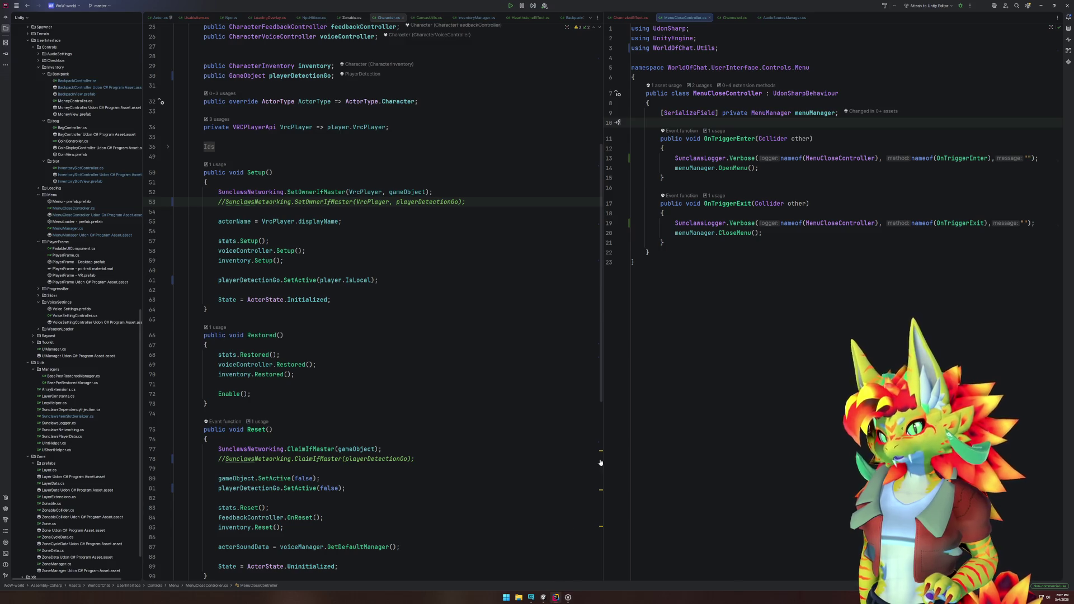
left_click(543, 598)
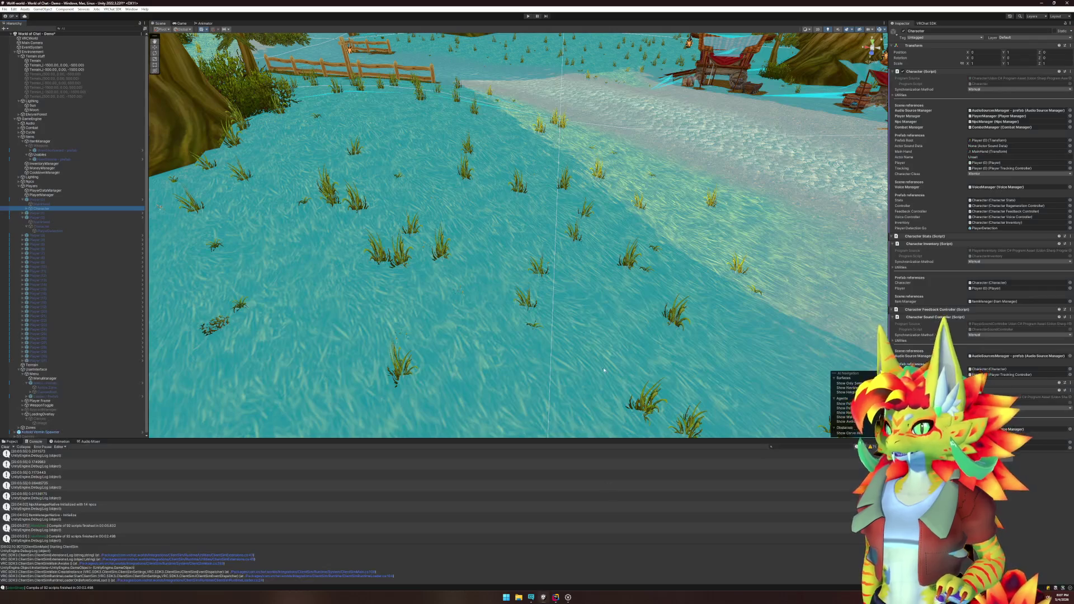
Step: Select PlayerDetection under Player (0) > Character and untick Automatic Center Of Mass and Automatic Tensor
left_click(79, 199)
left_click(74, 208)
key("Right")
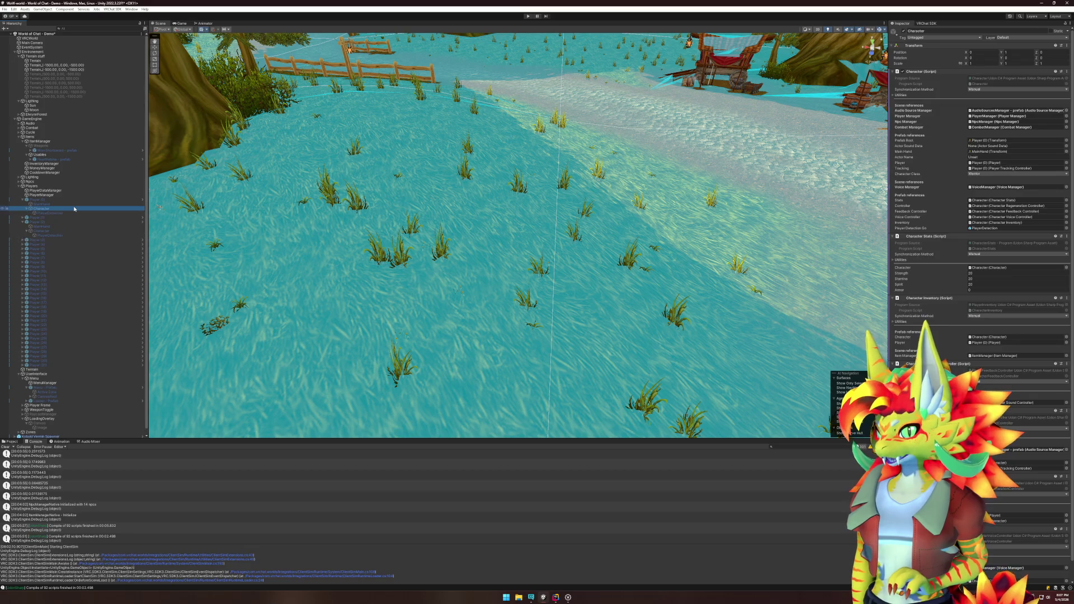
key("Down")
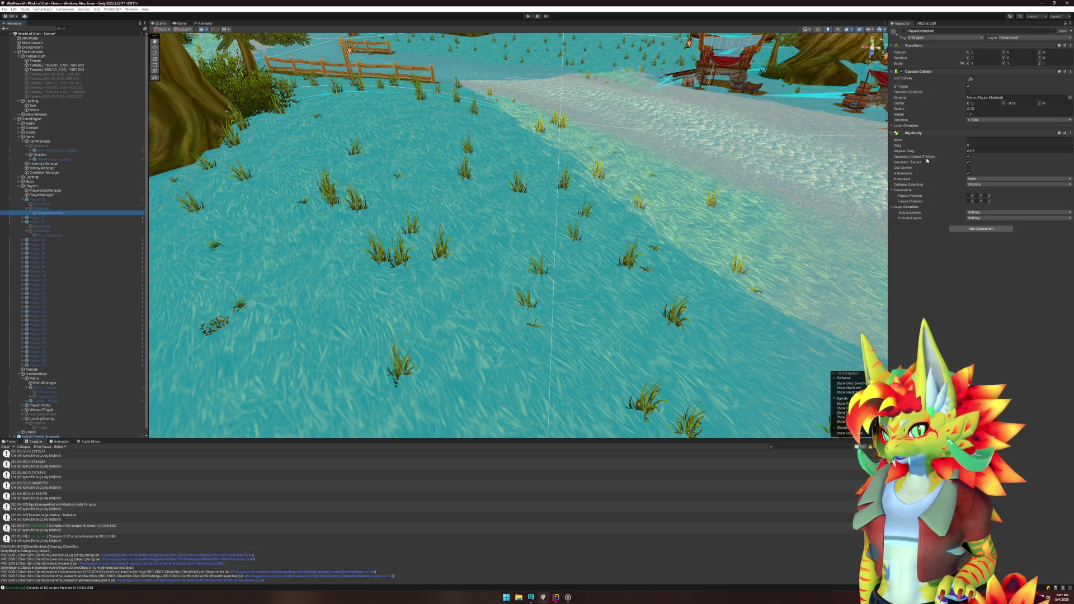
mouse_move(925, 160)
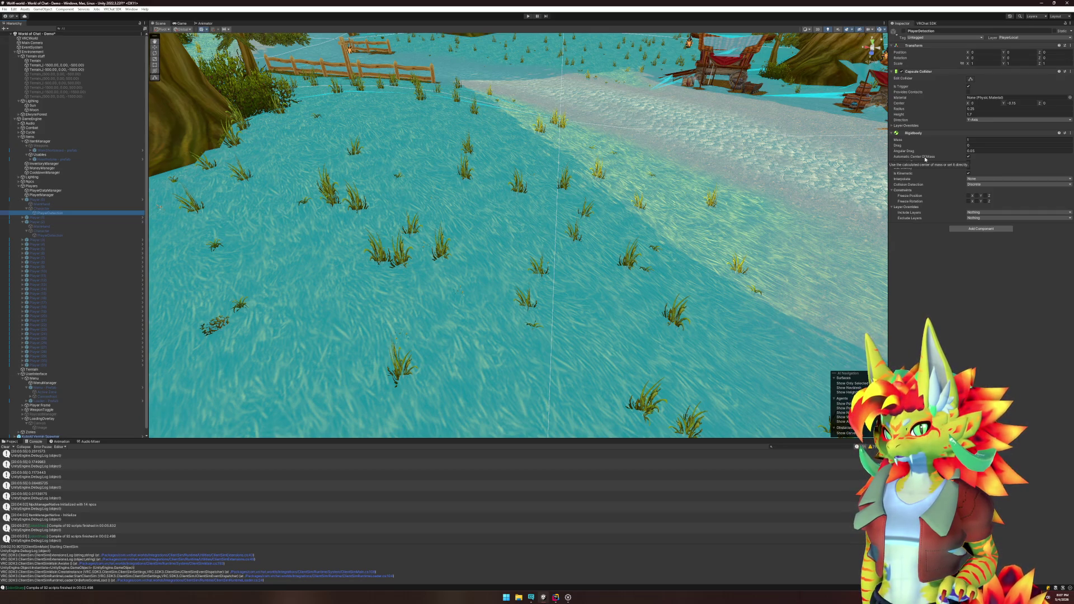
left_click(968, 157)
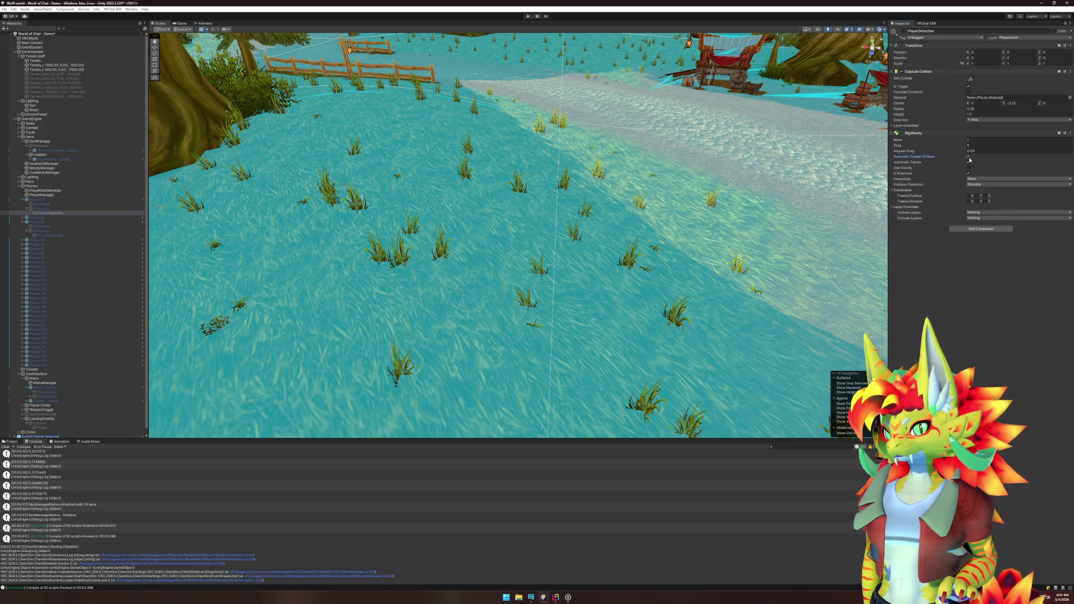
mouse_move(923, 171)
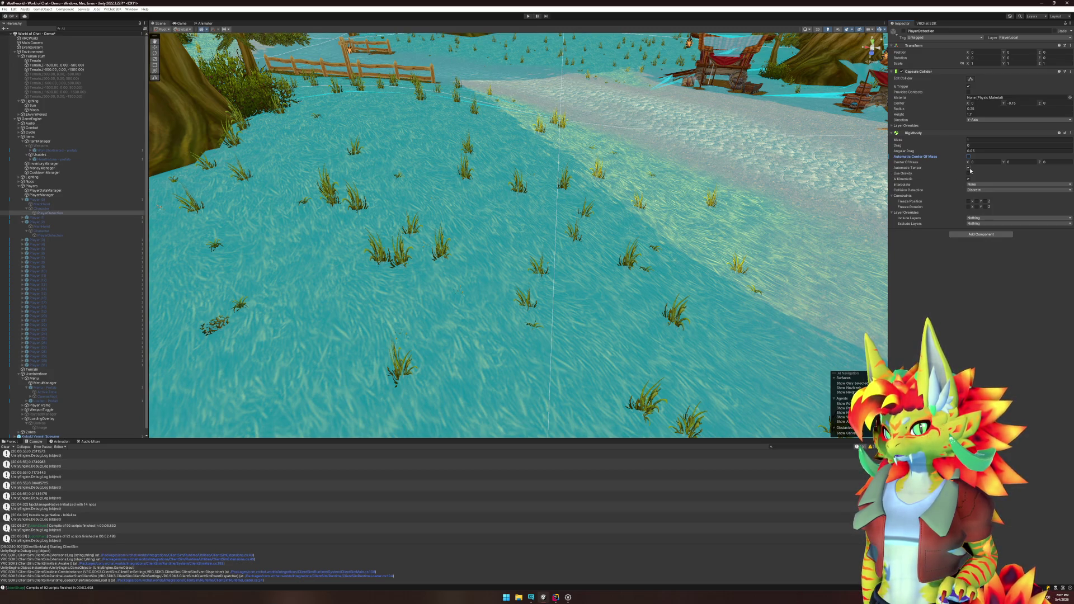
left_click(902, 169)
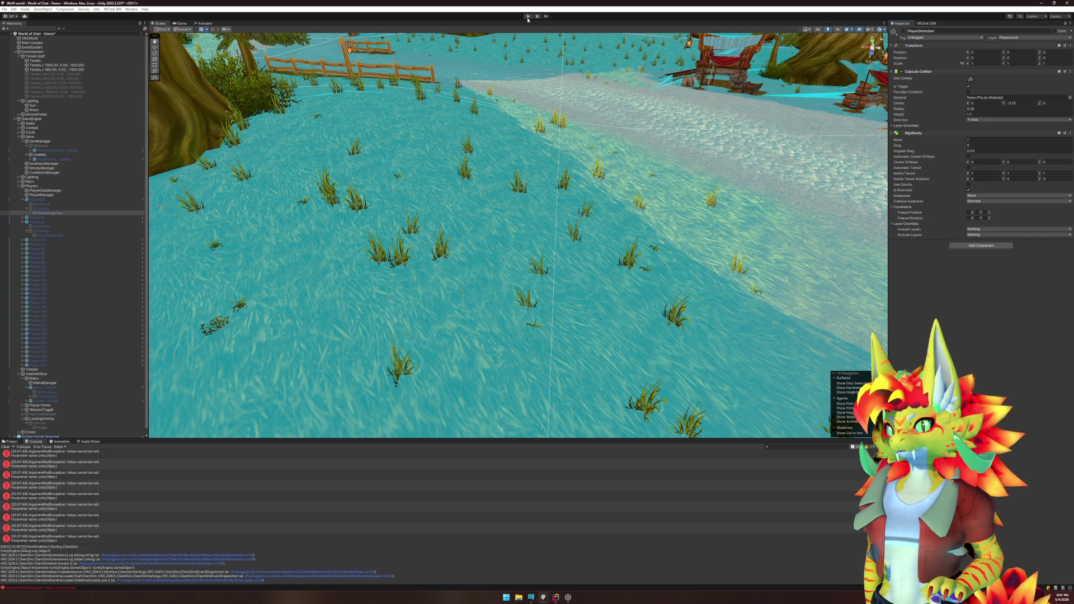
key("ctrl+p")
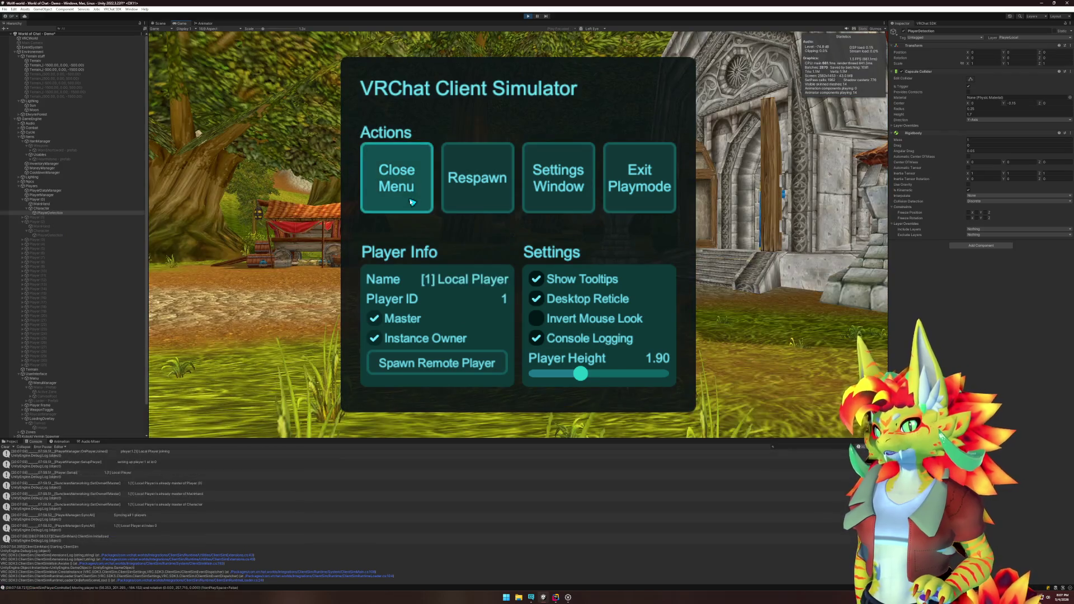
left_click(406, 201)
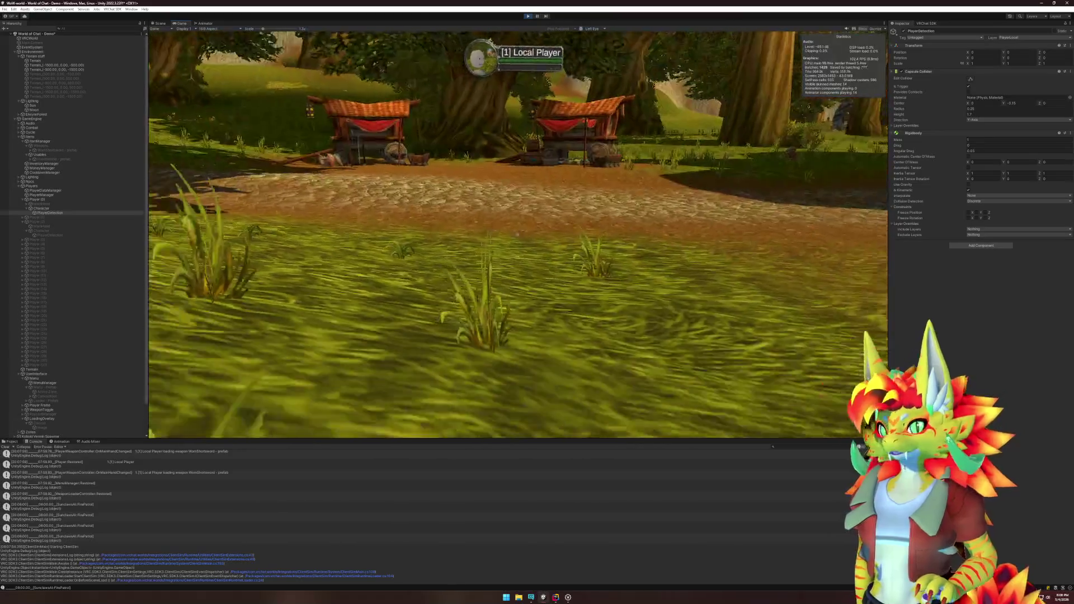
key("super")
left_click(979, 140)
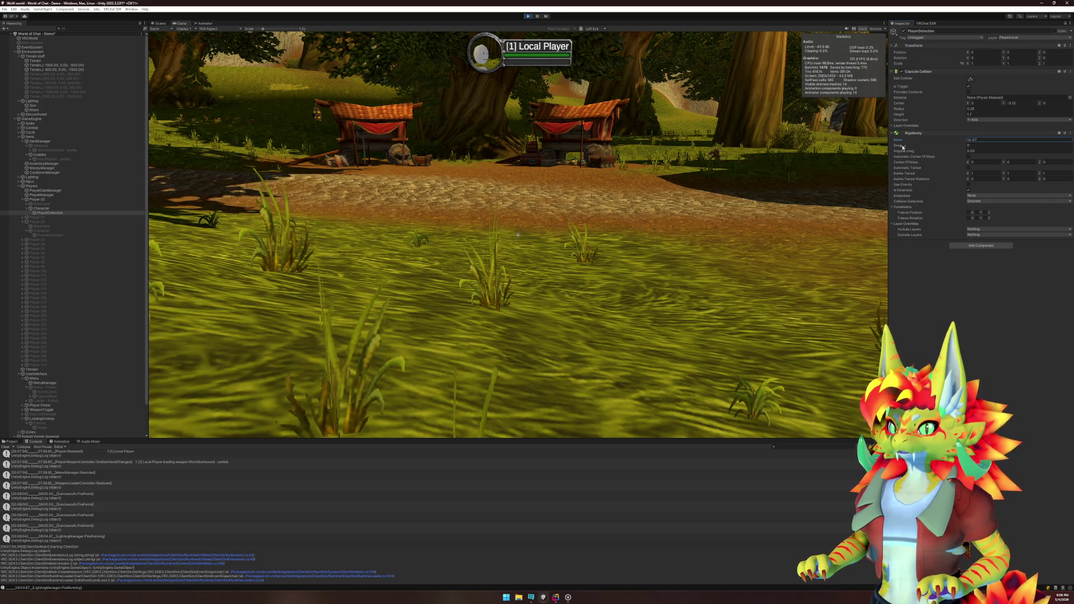
left_click(732, 212)
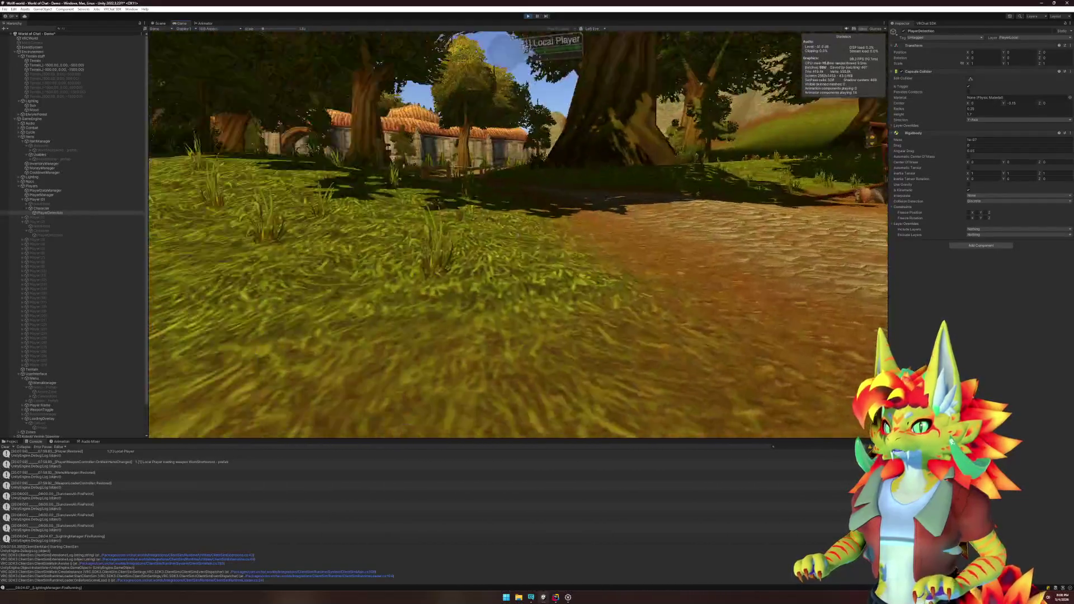
key("super")
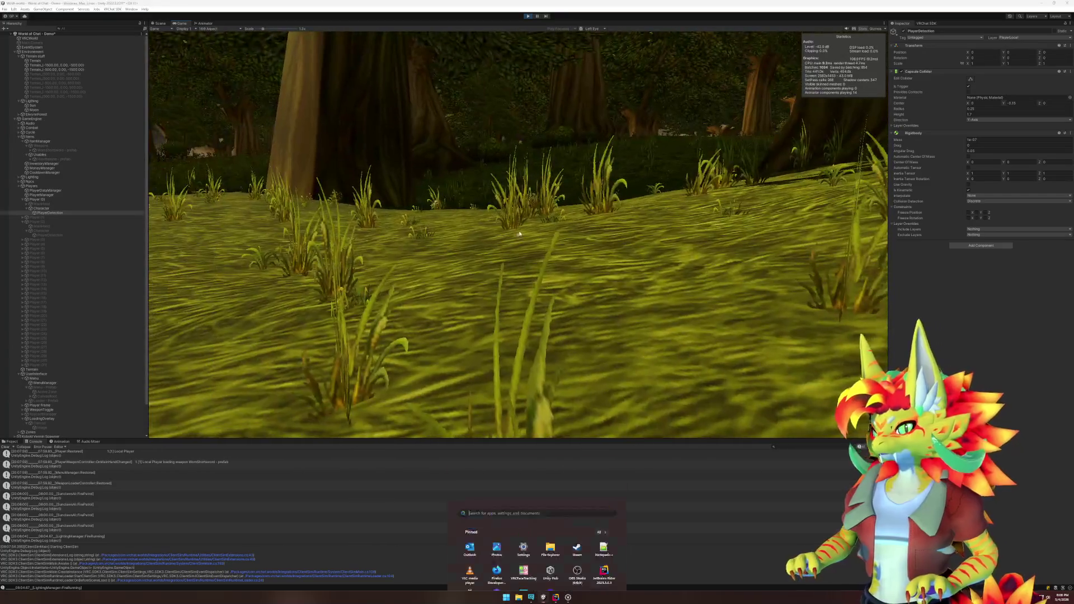
left_click(534, 17)
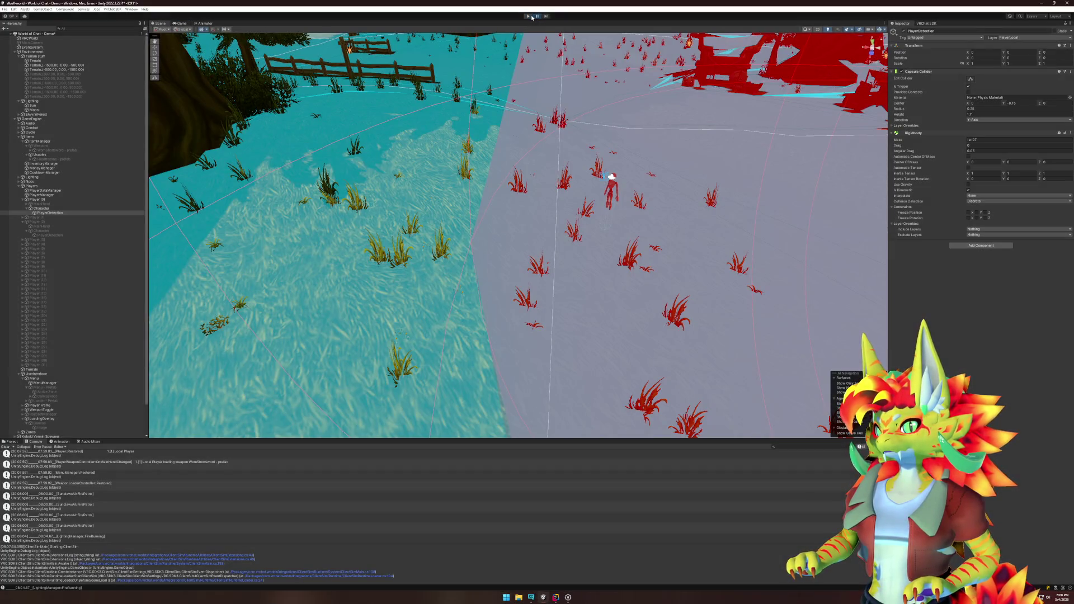
Step: Stop play mode, select WornShortsword's sword Collider and untick automatic centre of mass and tensor
left_click(532, 17)
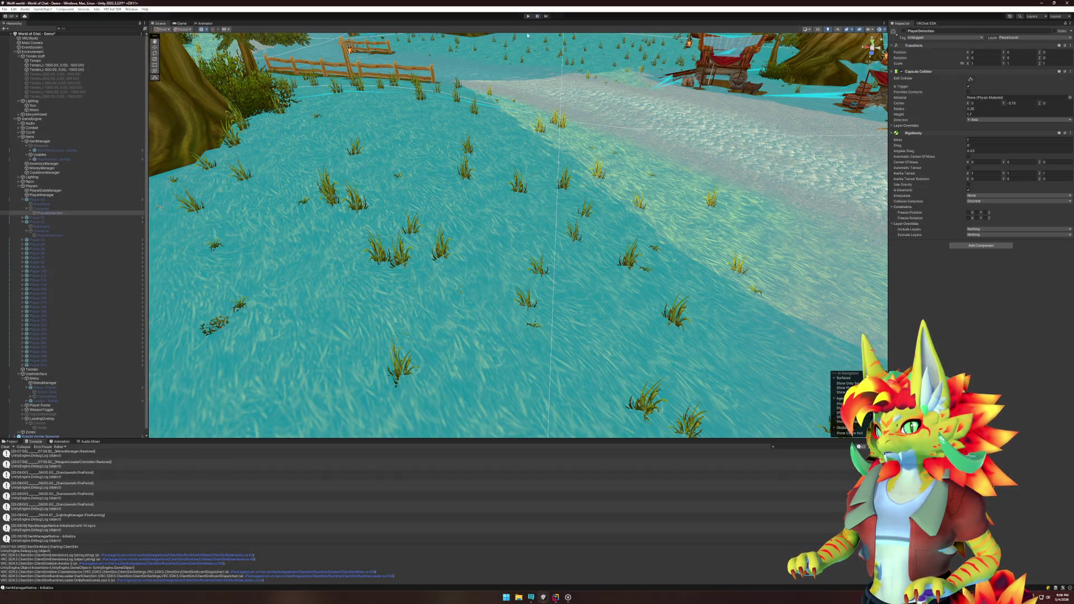
left_click(72, 150)
key("Right")
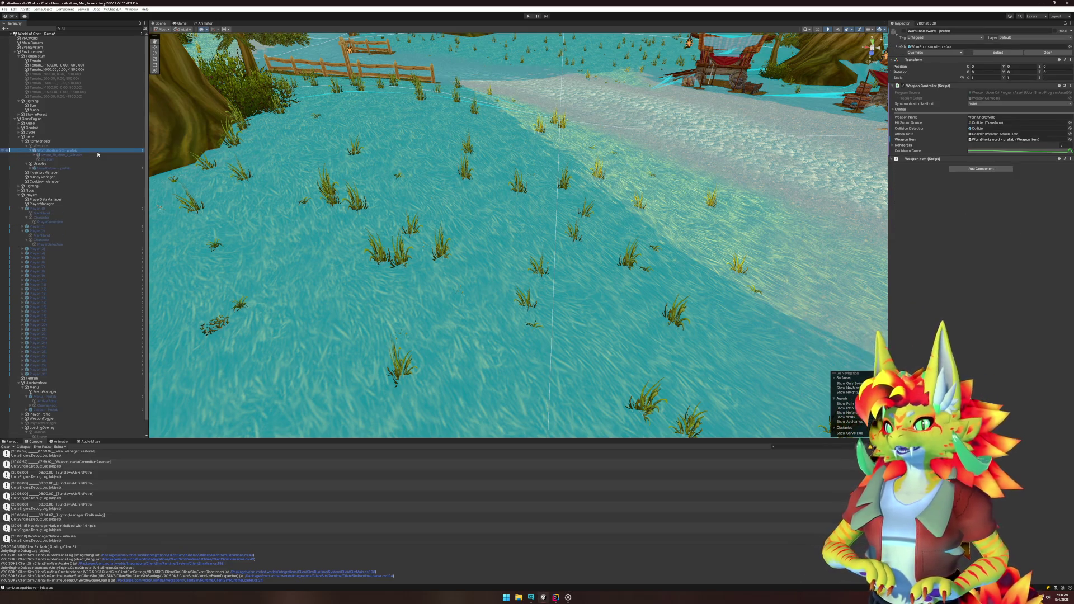
left_click(98, 154)
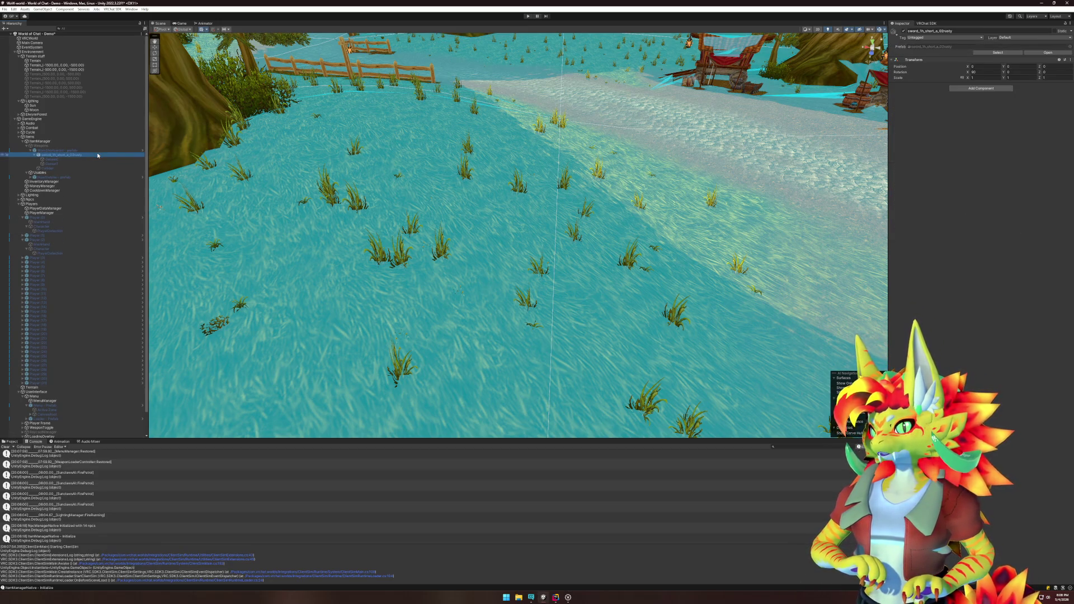
left_click(47, 159)
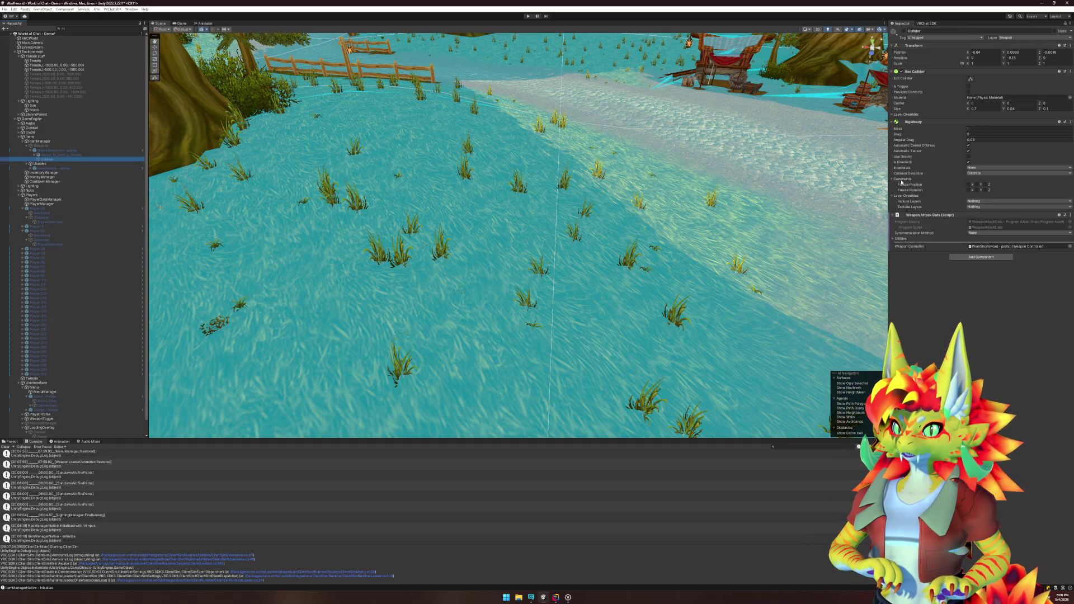
left_click(968, 151)
left_click(968, 145)
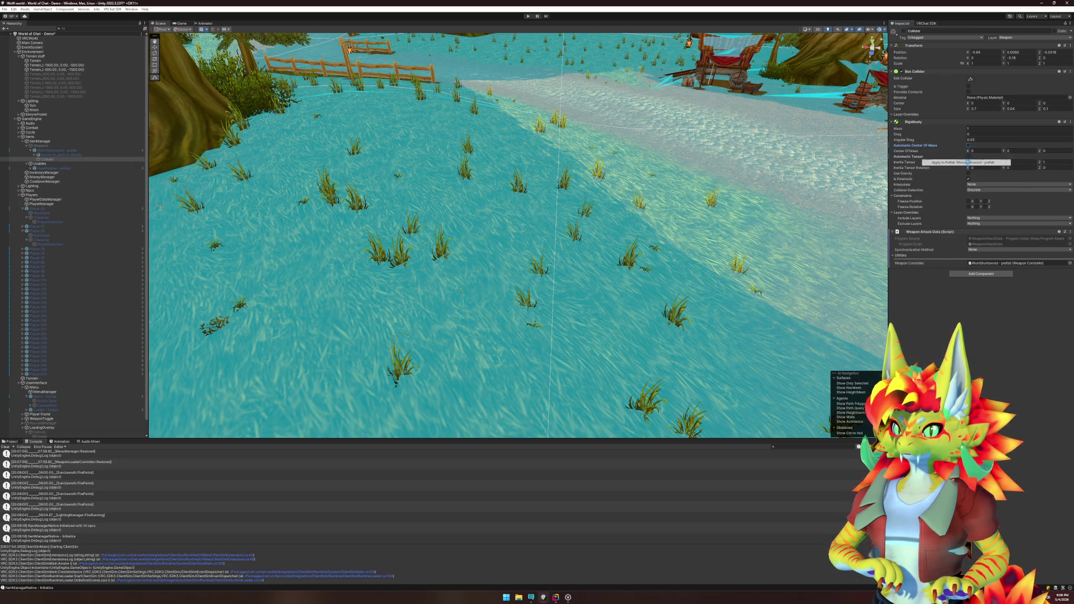
Step: Apply the Rigidbody change to the prefab, save the scene with Ctrl+S, and start play mode
right_click(914, 158)
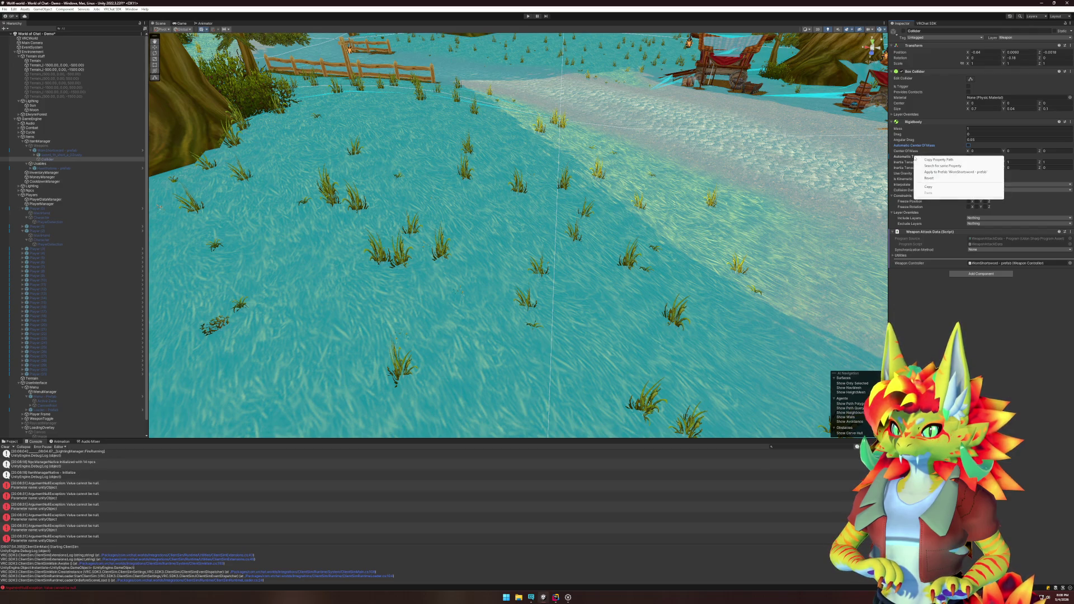
left_click(947, 172)
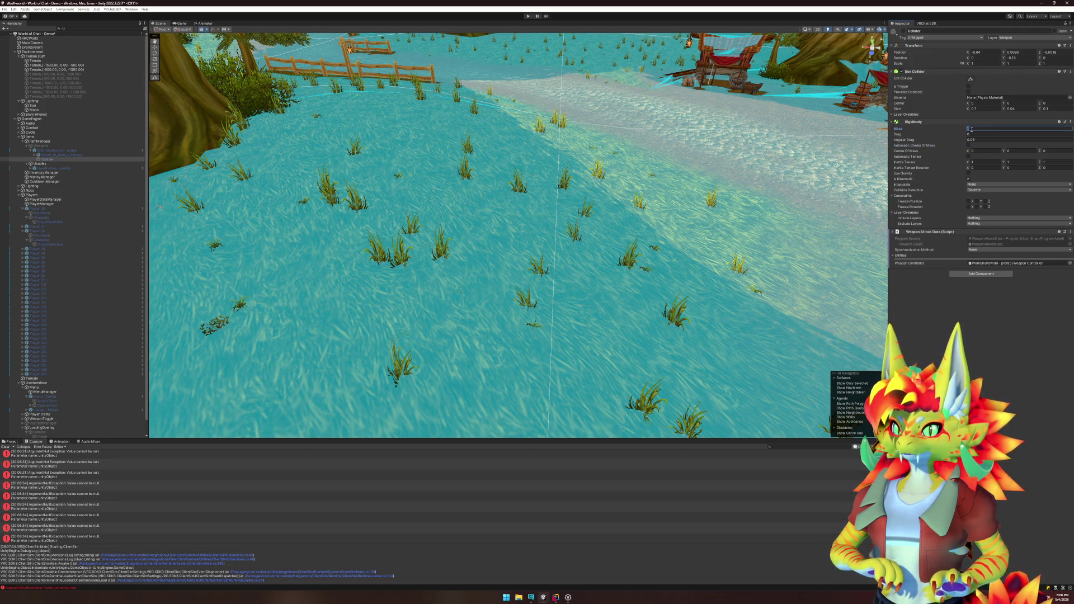
key("ctrl+s")
left_click(526, 15)
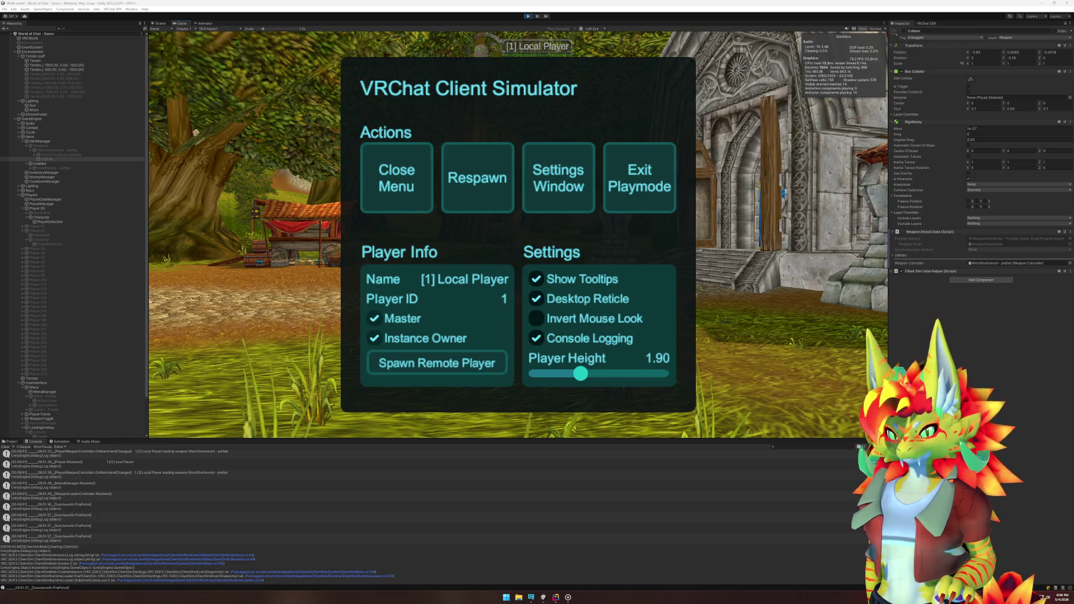
Step: Dismiss the simulator menu, walk toward the wagons through the village, and open and close the backpack
key("Escape")
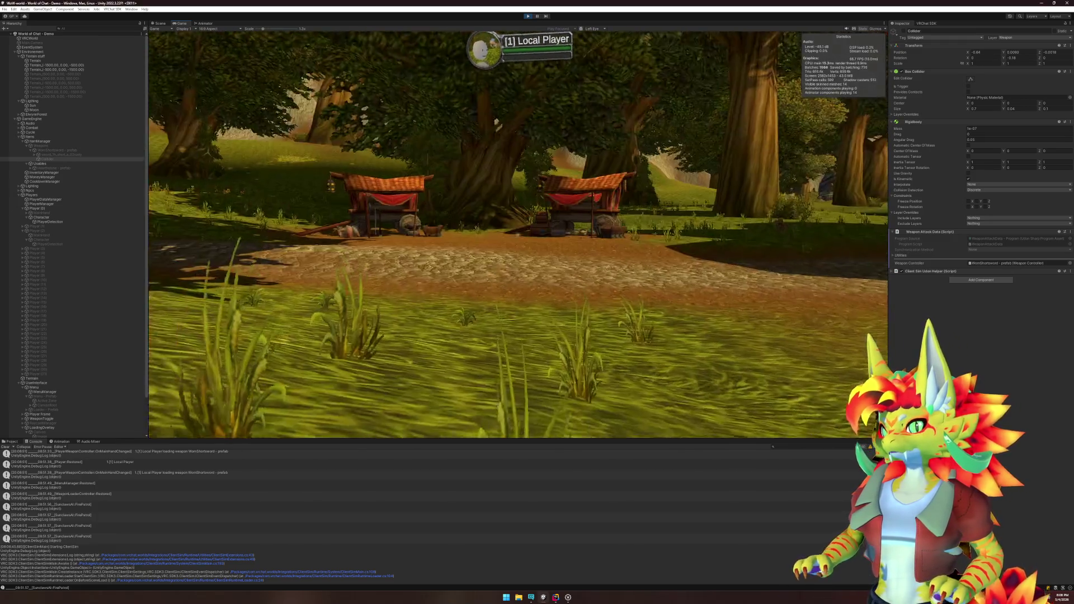
key("w")
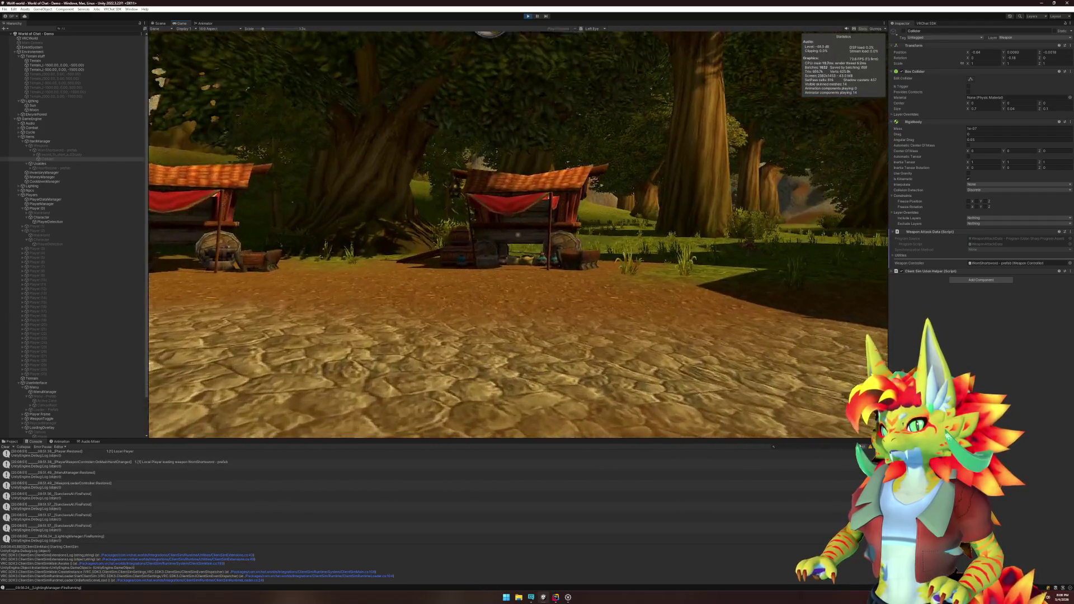
key("w")
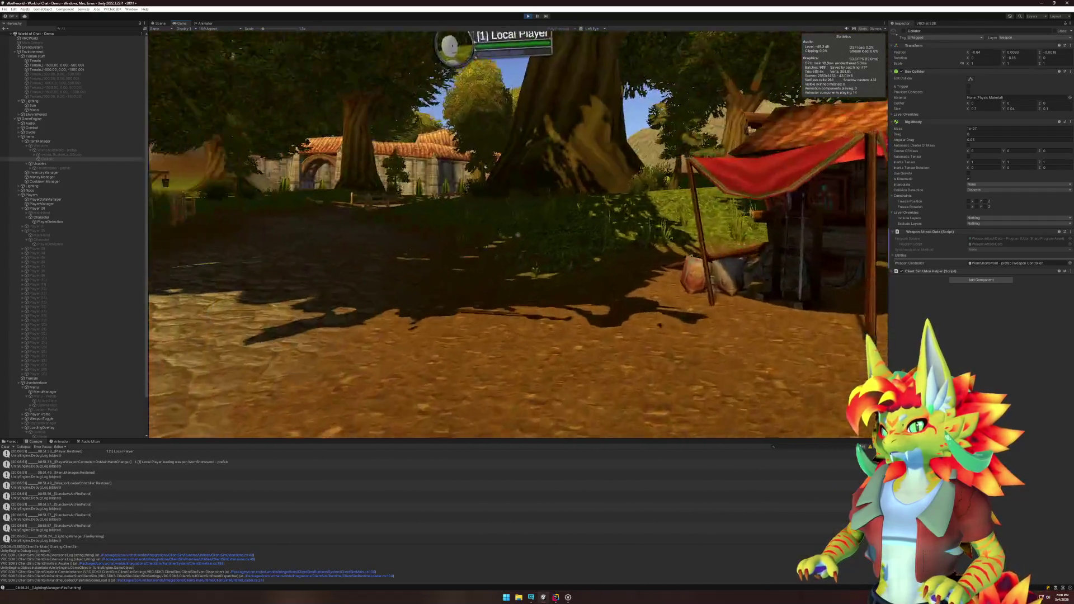
key("b")
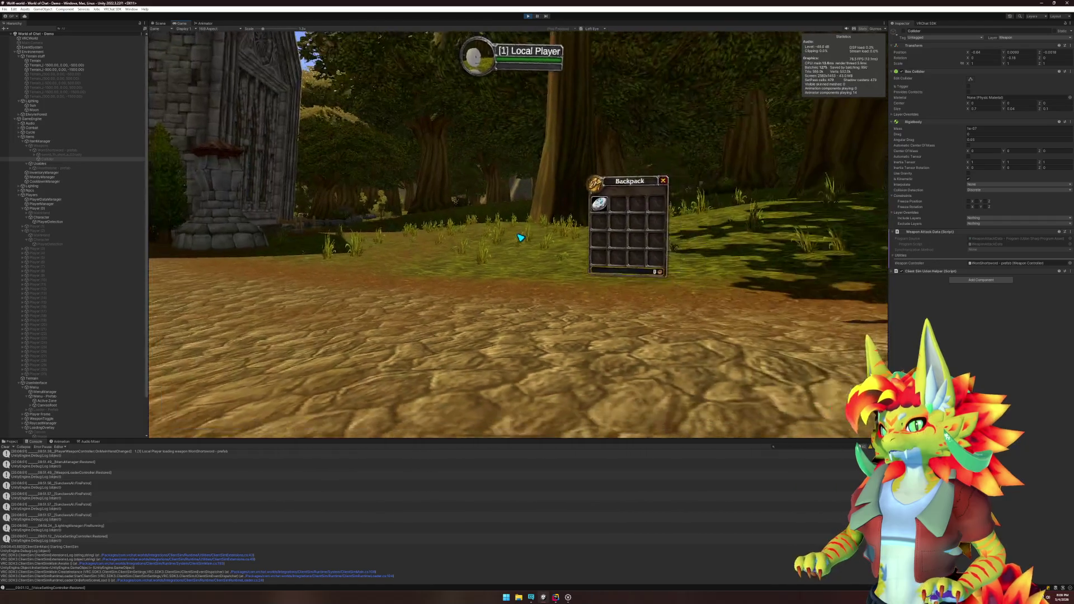
key("b")
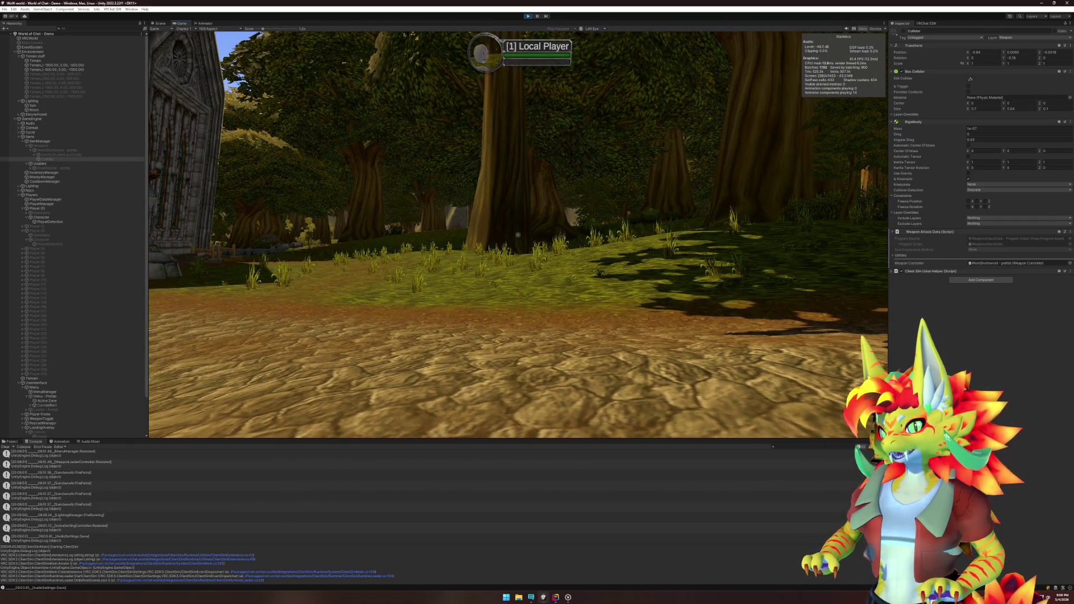
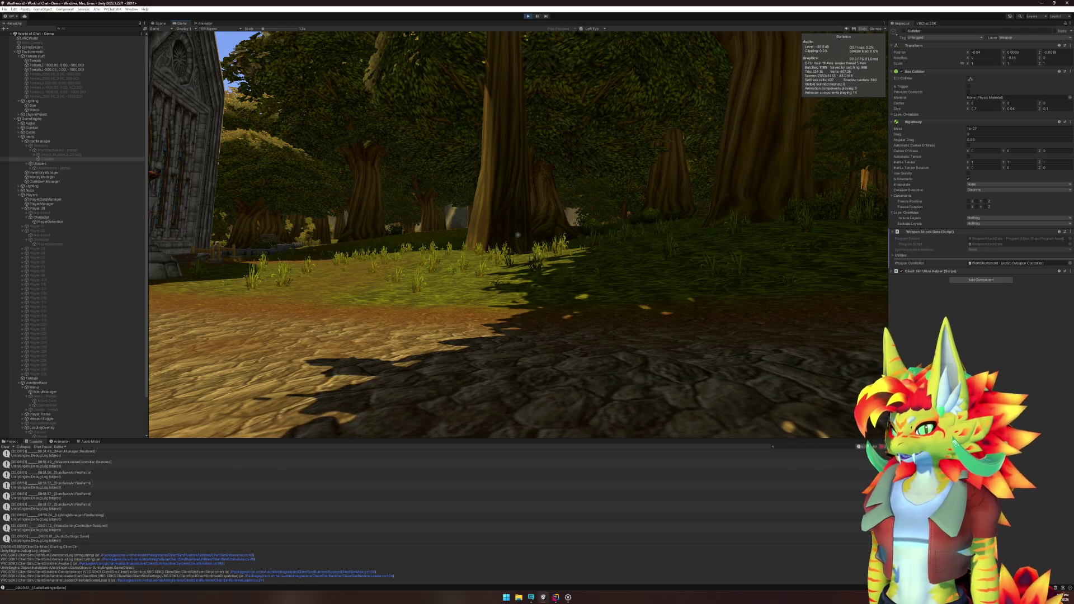
Step: Collapse the Weapons and Usables groups under ItemManager and exit Play mode
mouse_move(518, 235)
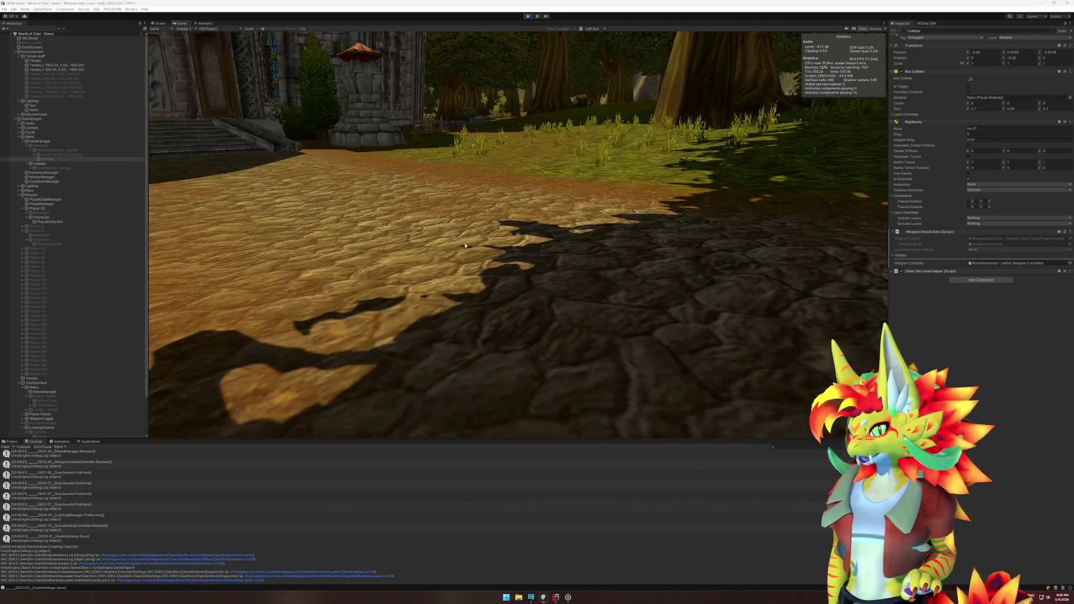
key("super")
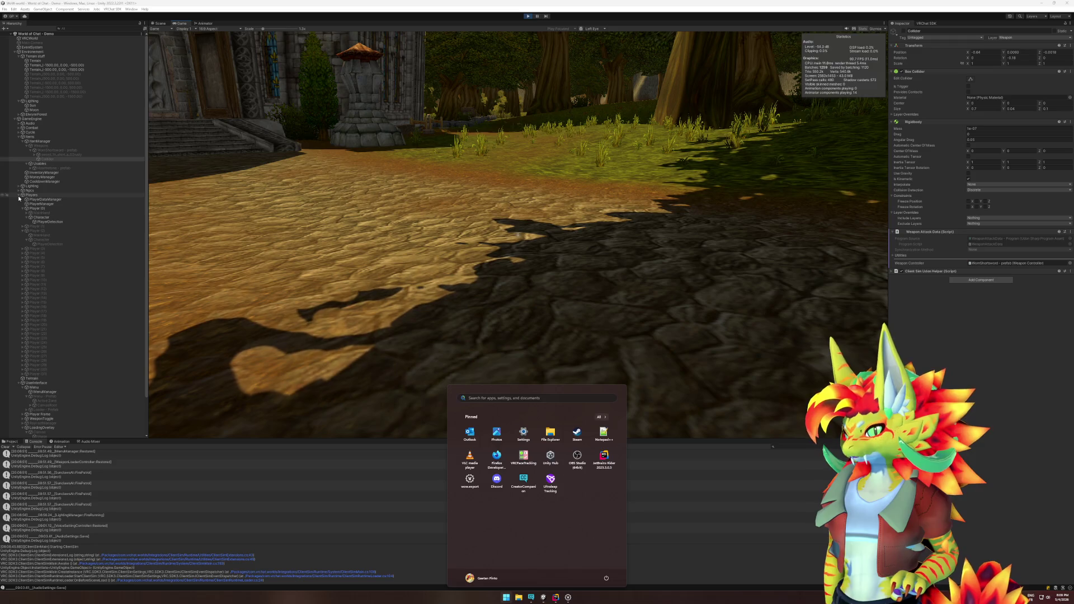
left_click(23, 194)
left_click(31, 142)
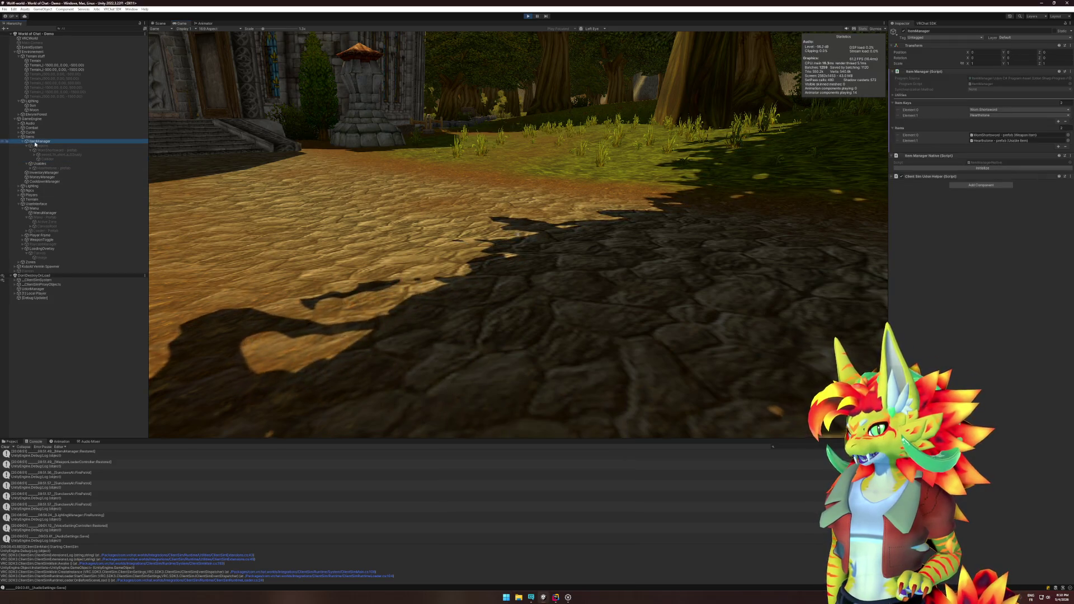
left_click(31, 145)
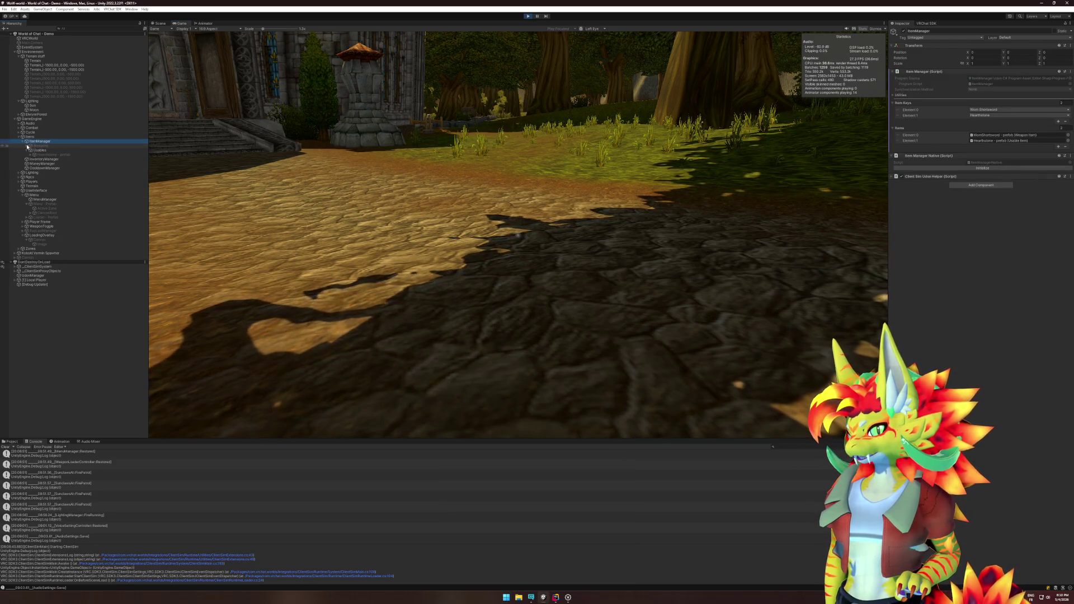
left_click(26, 150)
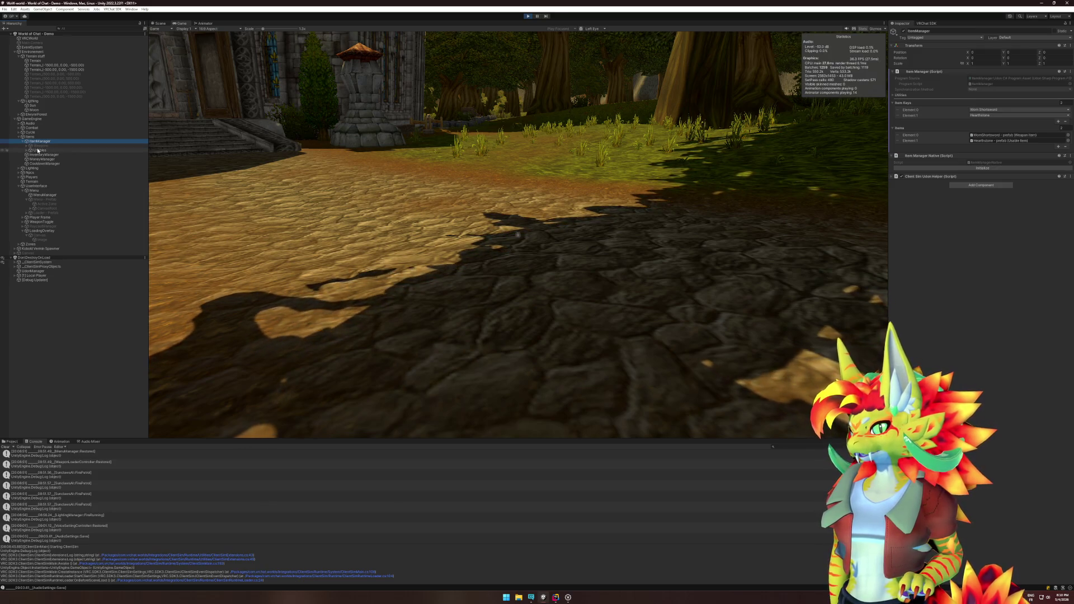
left_click(526, 17)
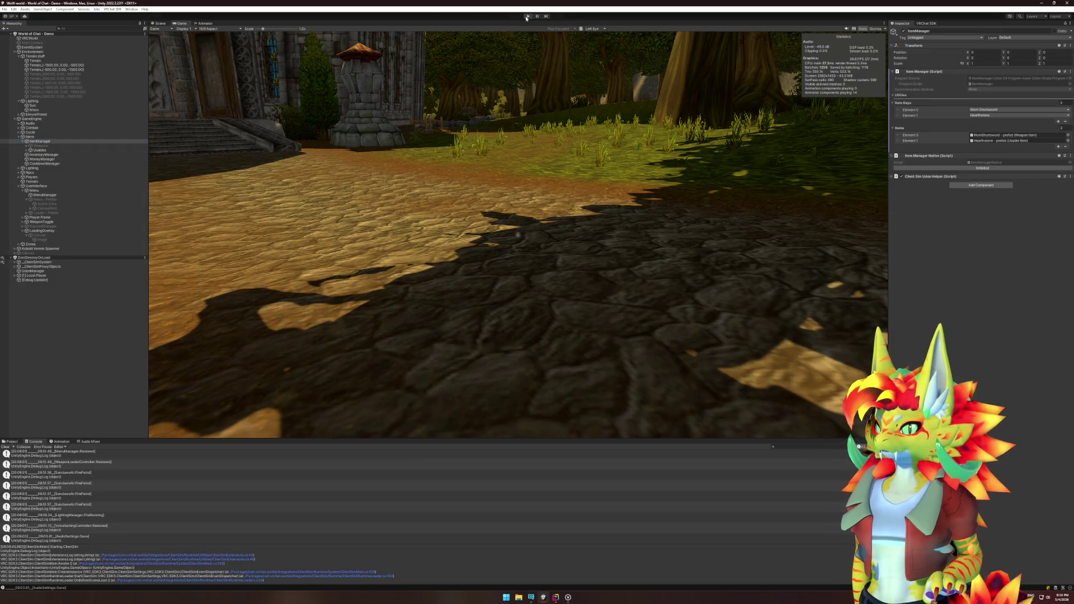
left_click(526, 16)
Step: Deactivate the Usables group under ItemManager
left_click(46, 150)
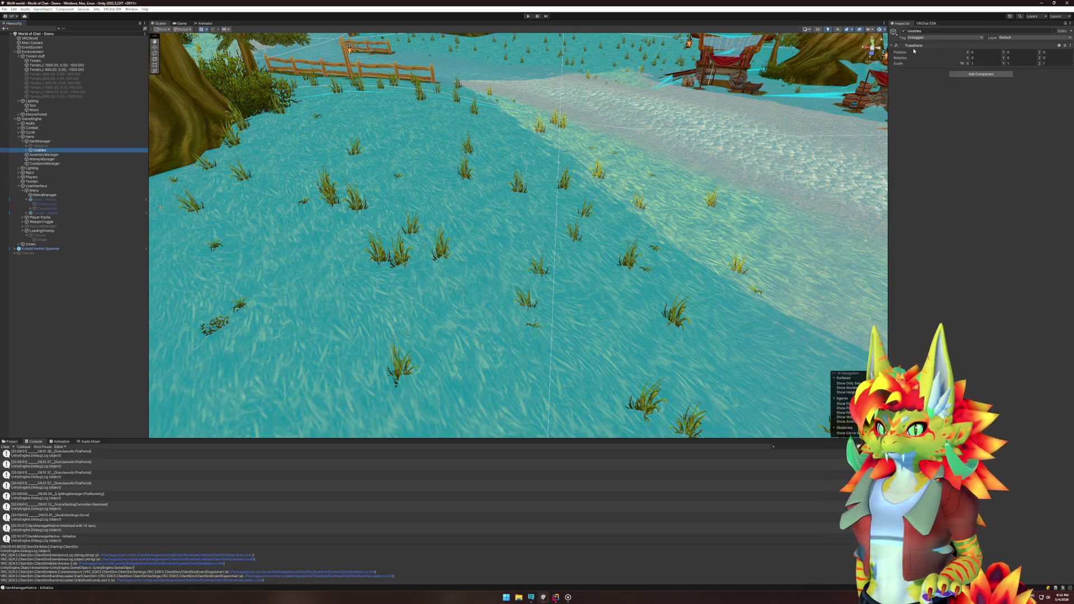
key("Right")
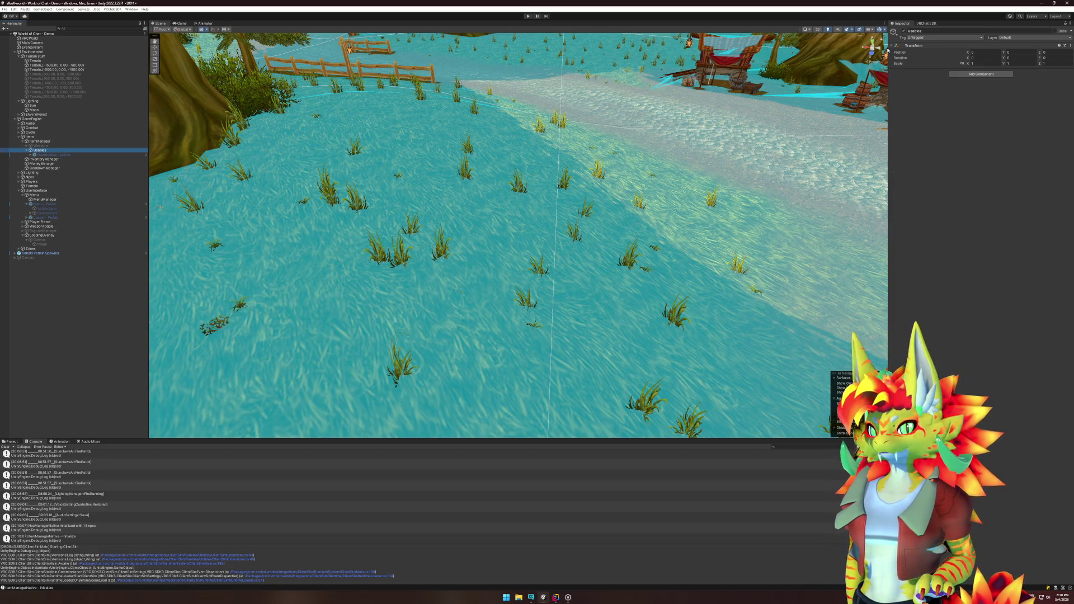
left_click(903, 32)
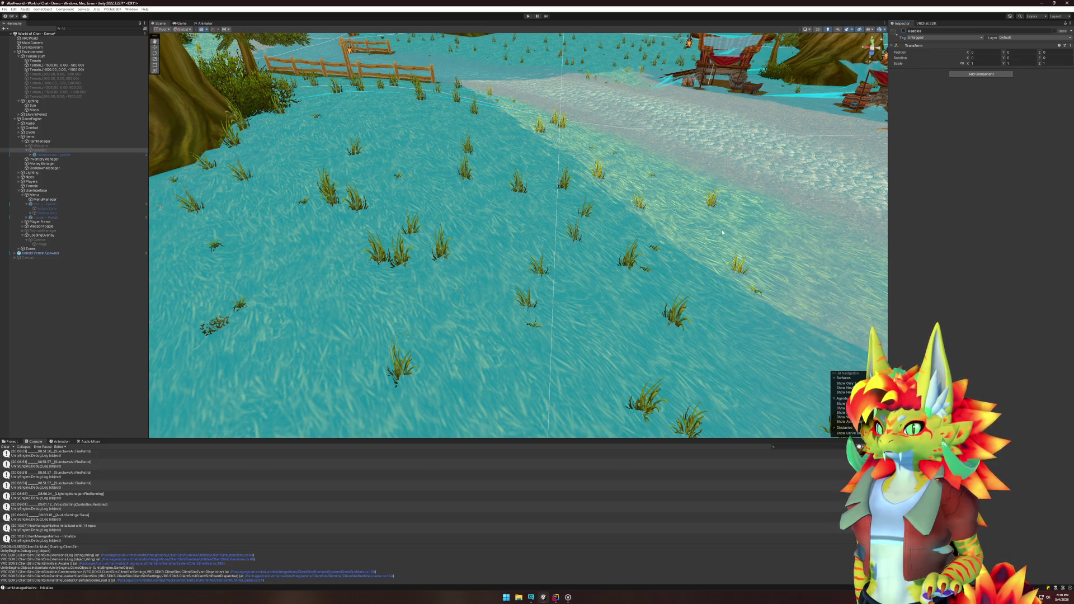
left_click(63, 338)
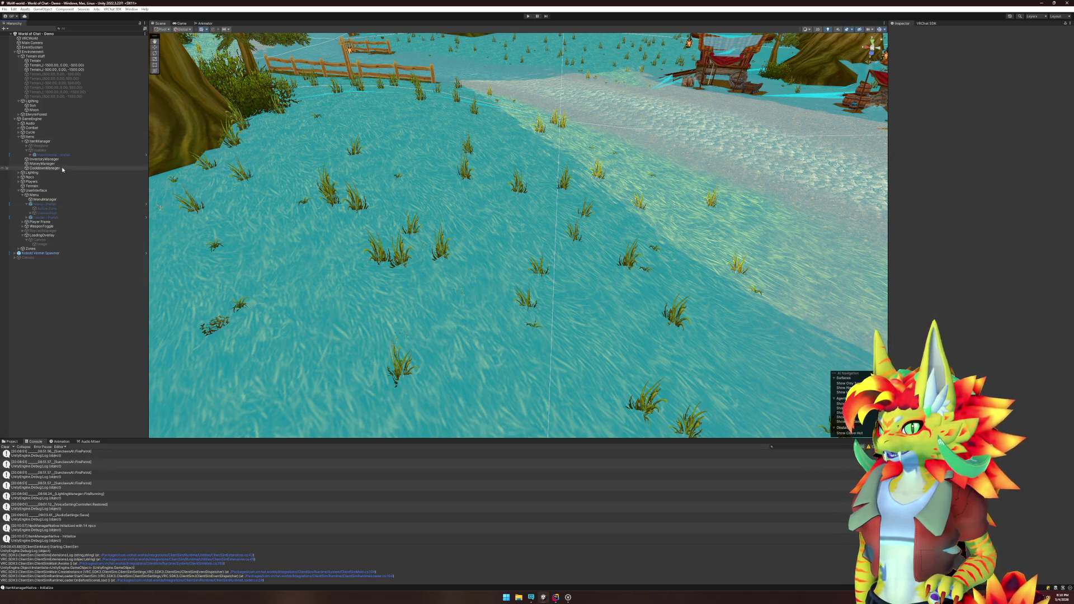
Step: Open the Inventory Manager component's script in the code editor via Edit Script
left_click(78, 160)
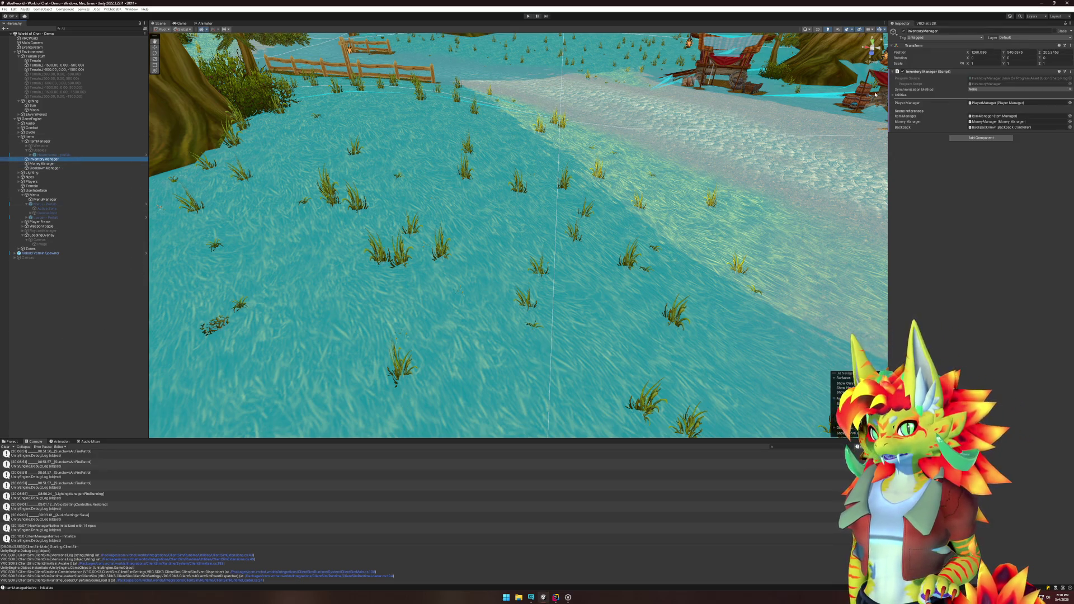
right_click(946, 72)
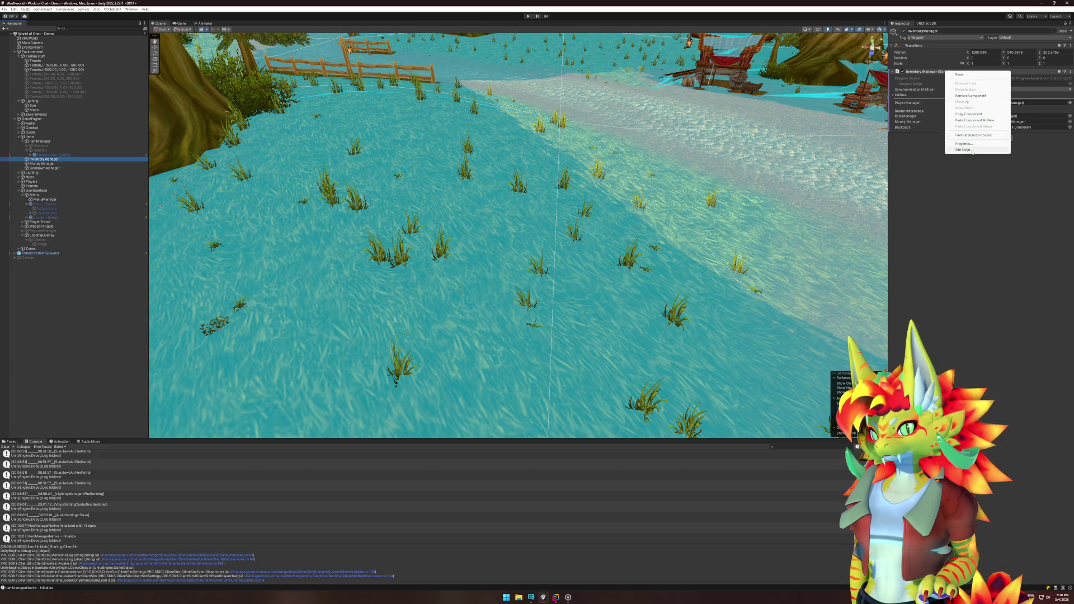
left_click(963, 149)
left_click(488, 336)
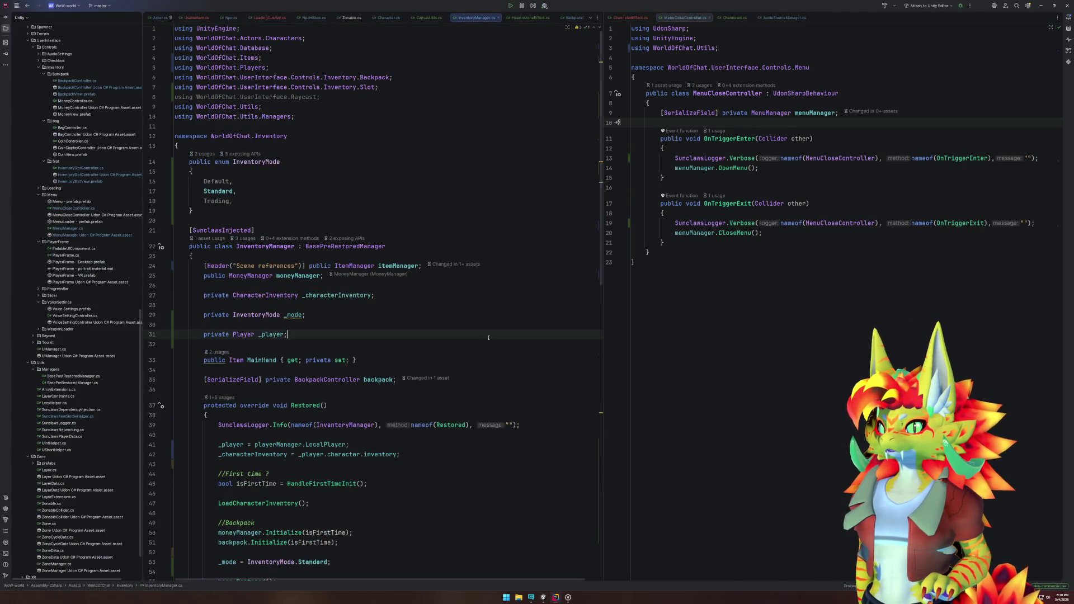
Step: Open BagController.cs through file search, close it, then reopen it
key("ctrl+shift+n")
type("BagController")
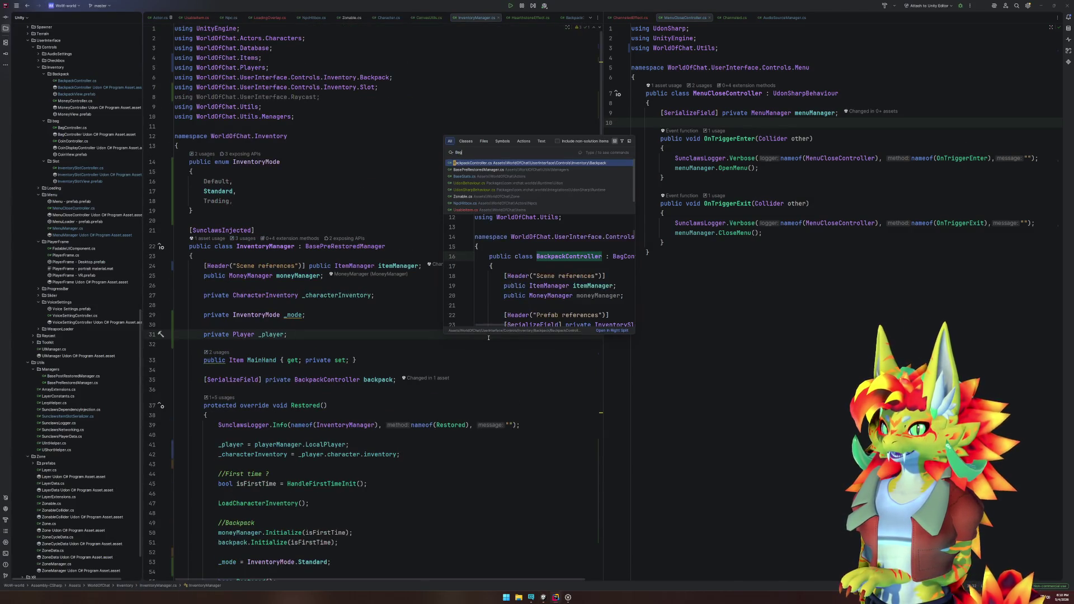
key("Return")
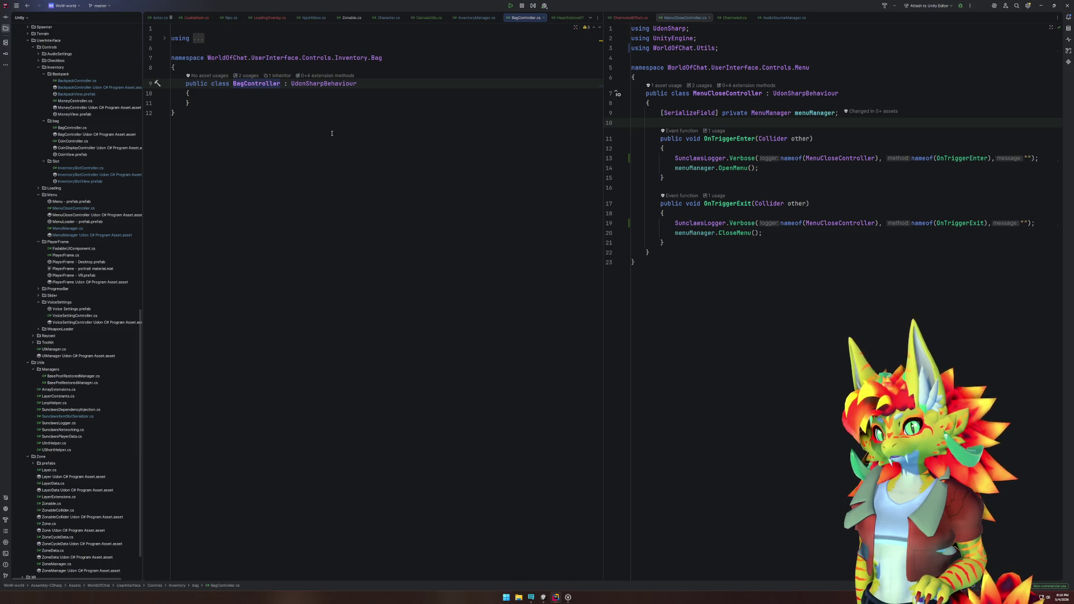
middle_click(527, 17)
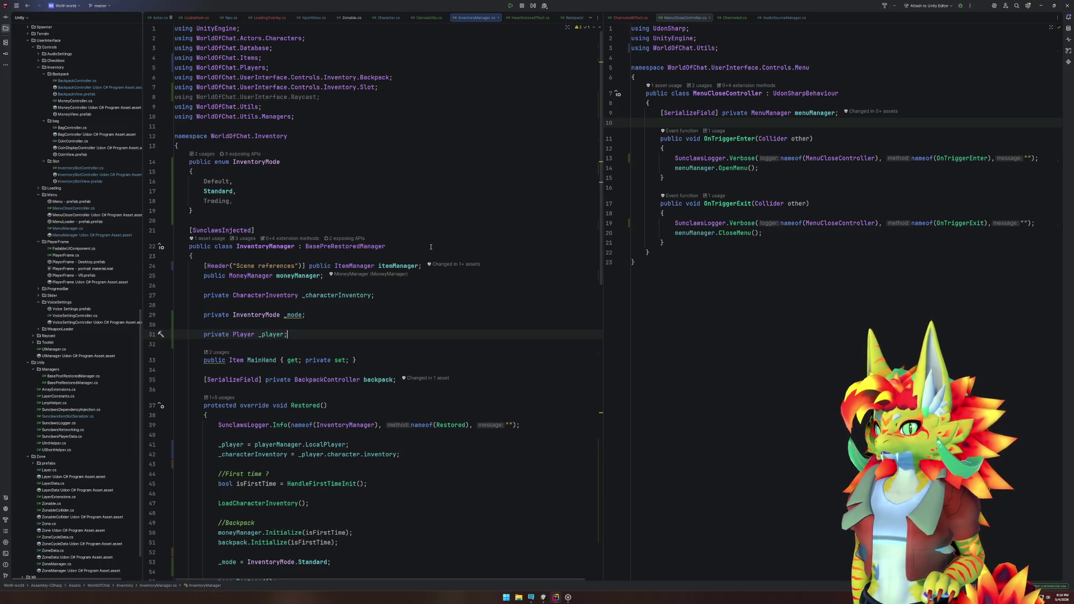
key("ctrl+shift+n")
type("Bag")
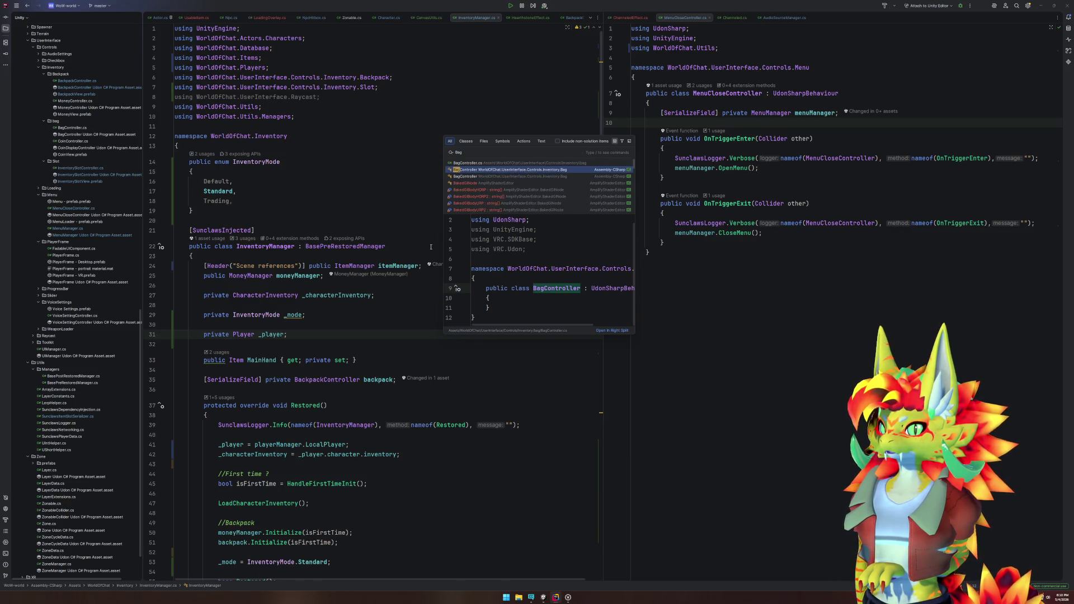
key("Return")
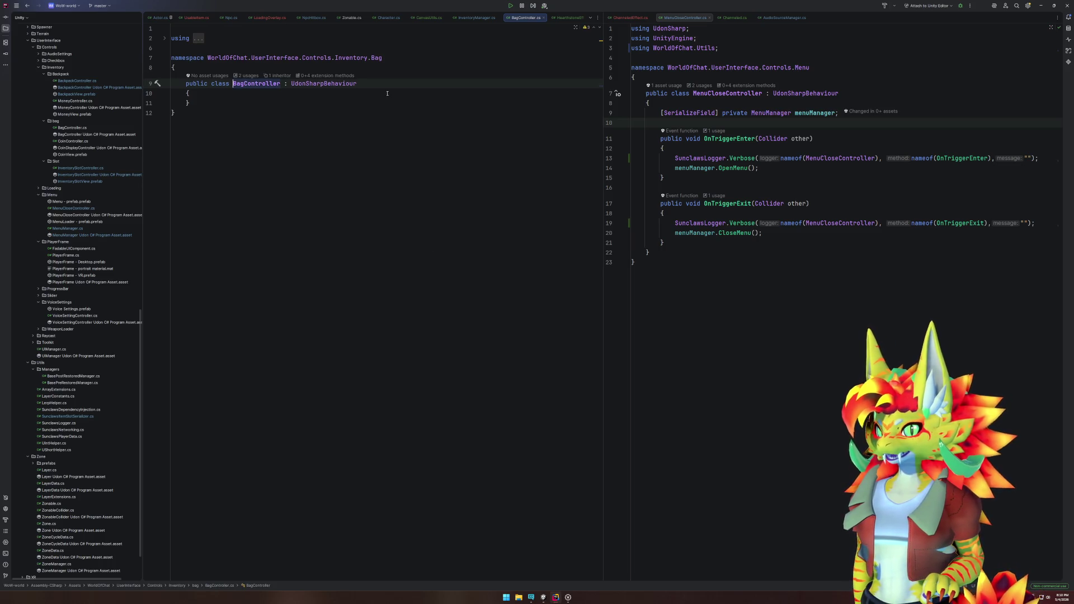
left_click(106, 18)
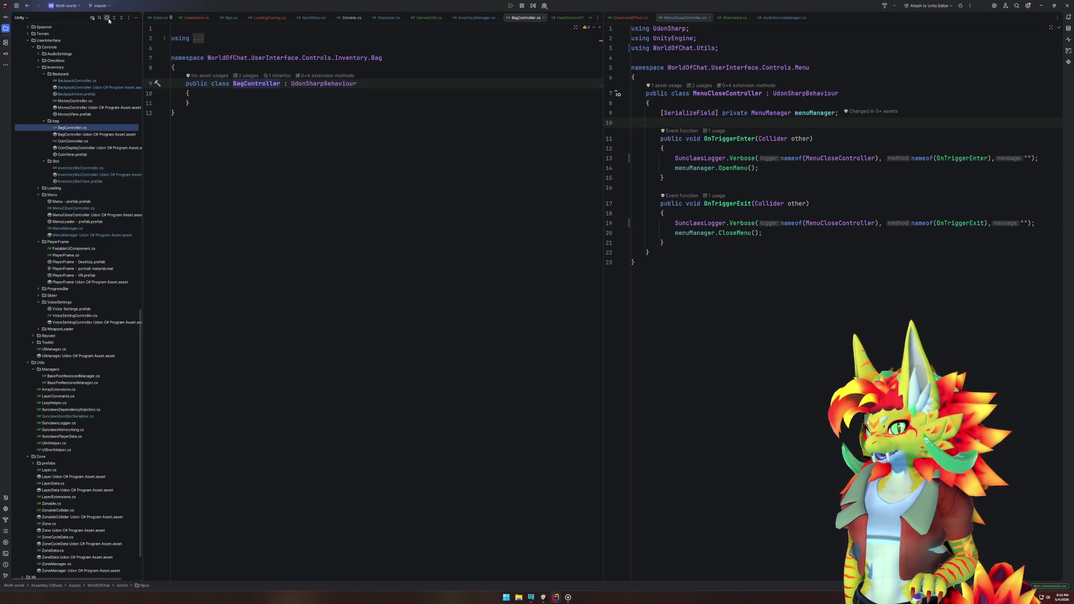
left_click(294, 119)
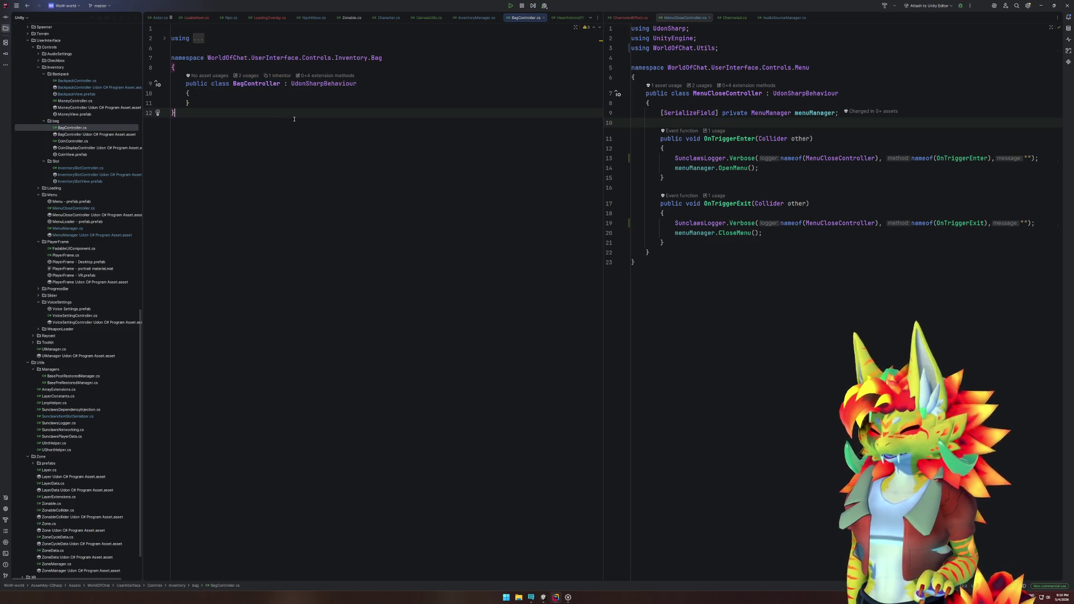
Step: Search 'backpack' and open BackpackController.cs
key("shift")
key("shift")
type("backpack")
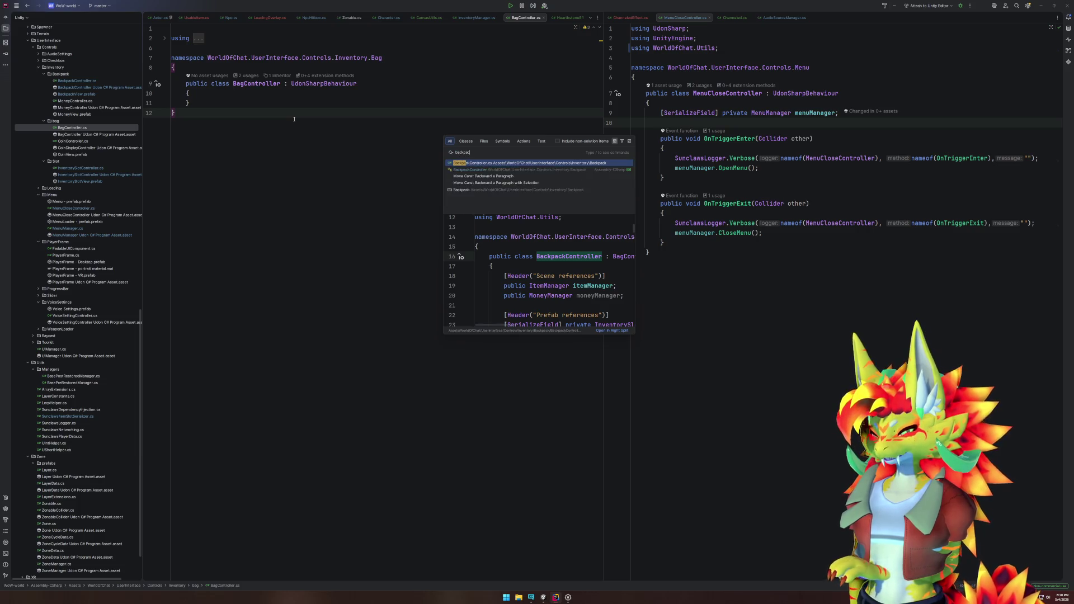
key("Return")
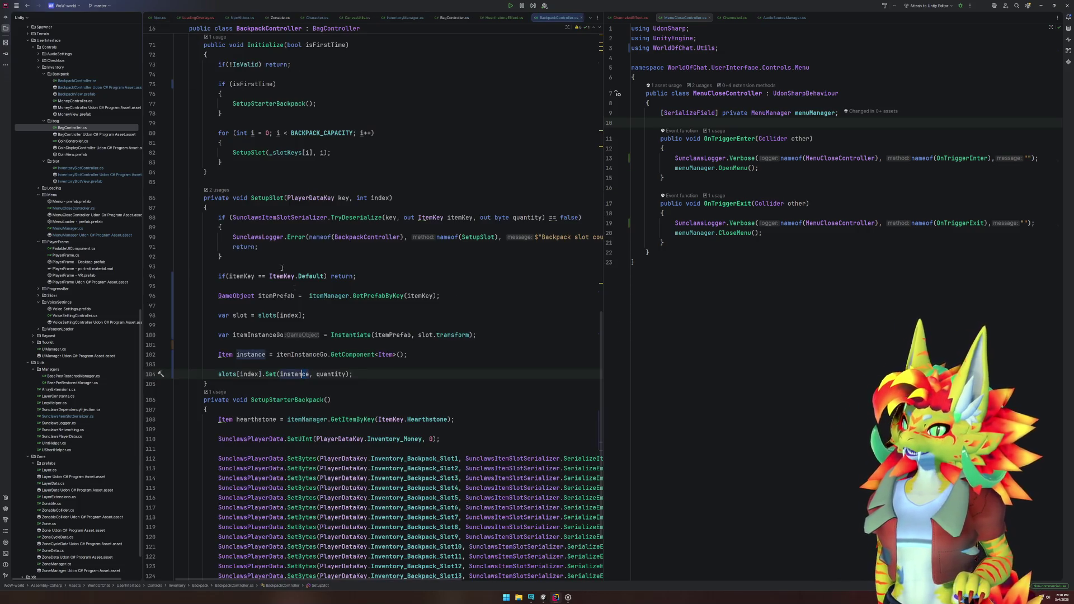
Step: Declare a public GameObject field playerInventoryItemParentGo below moneyManager in BackpackController
scroll(282, 269, "up", 15)
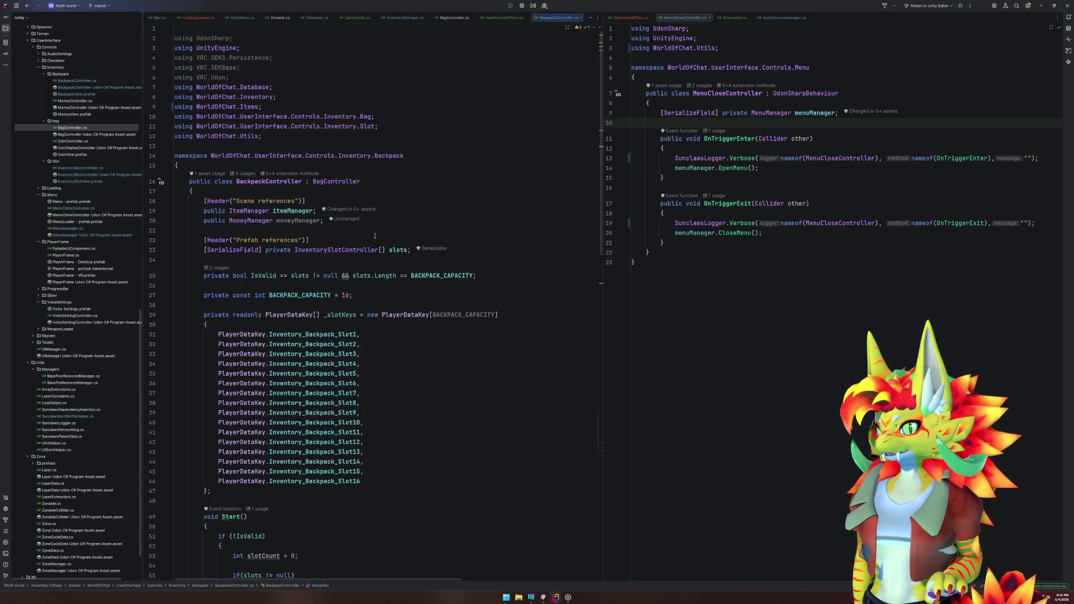
left_click(250, 211)
scroll(404, 306, "down", 12)
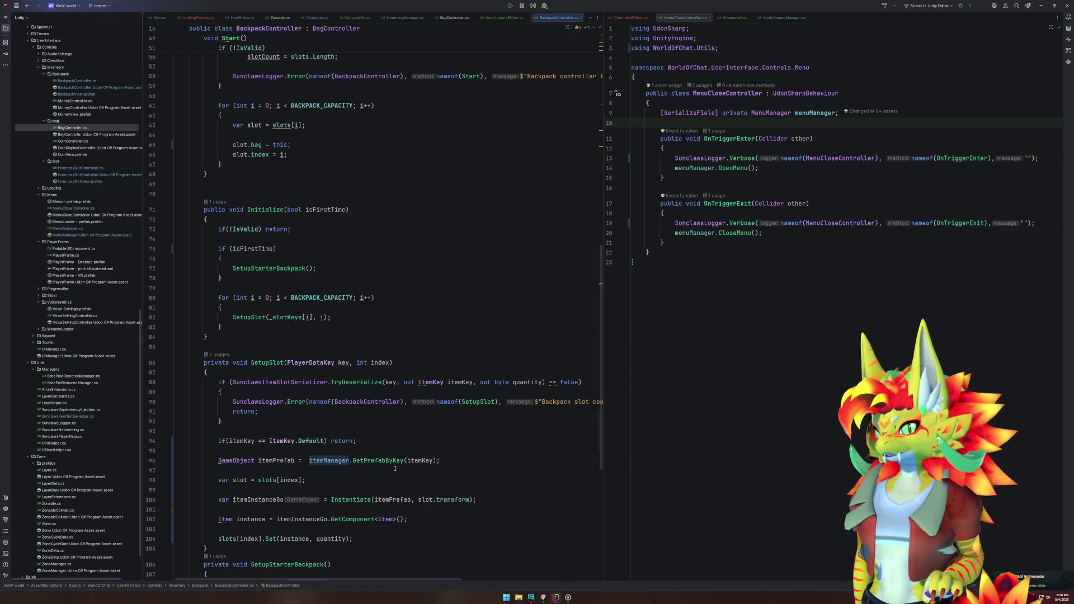
mouse_move(383, 463)
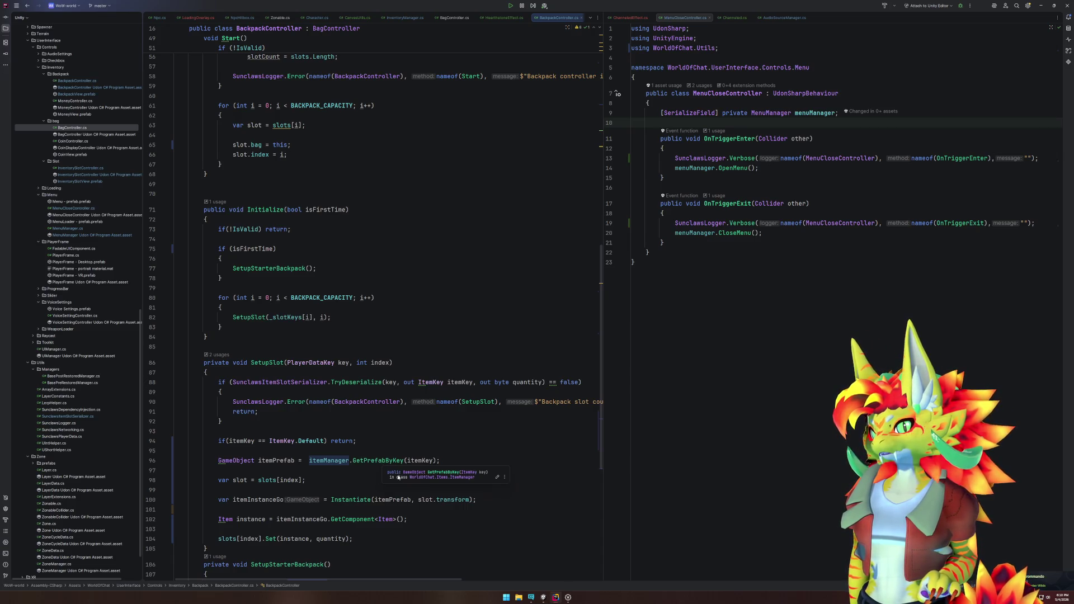
scroll(387, 327, "up", 12)
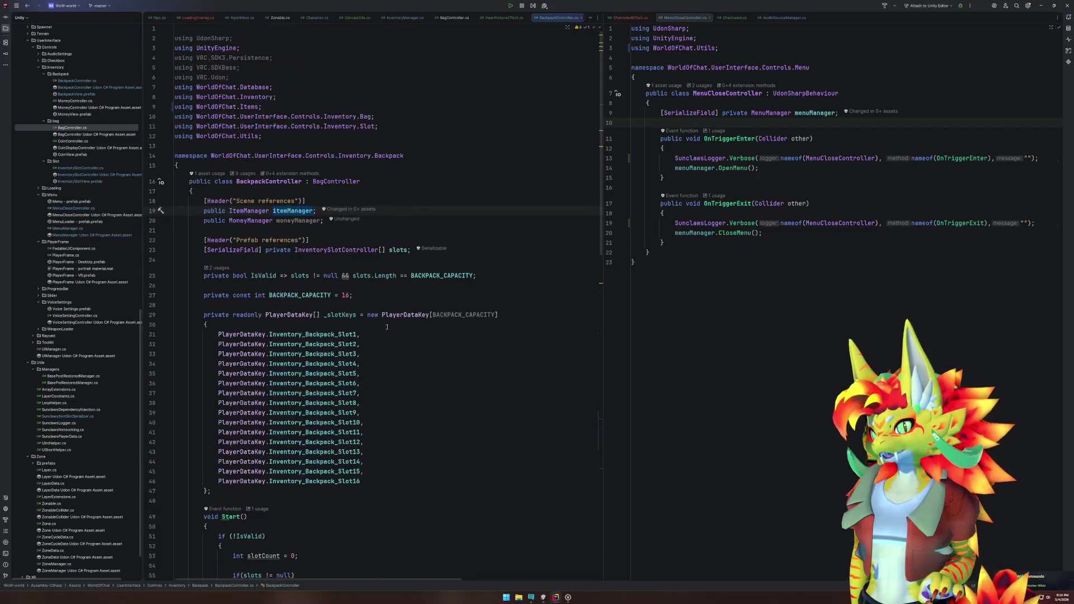
left_click(415, 219)
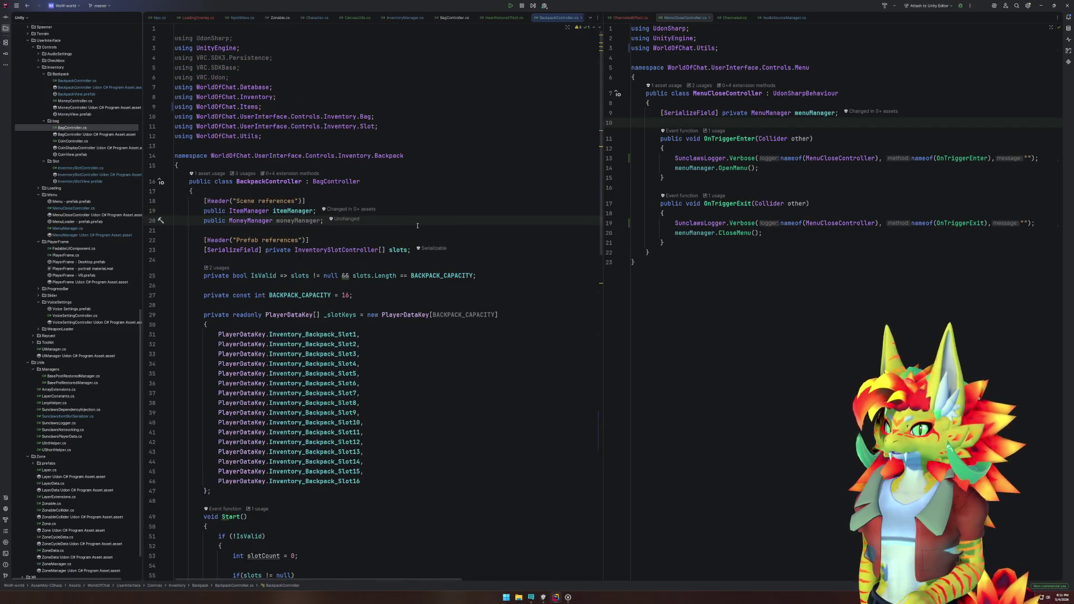
key("Return")
type("public GameO")
key("Return")
type("itemPrefab;")
key("ctrl+shift+Left")
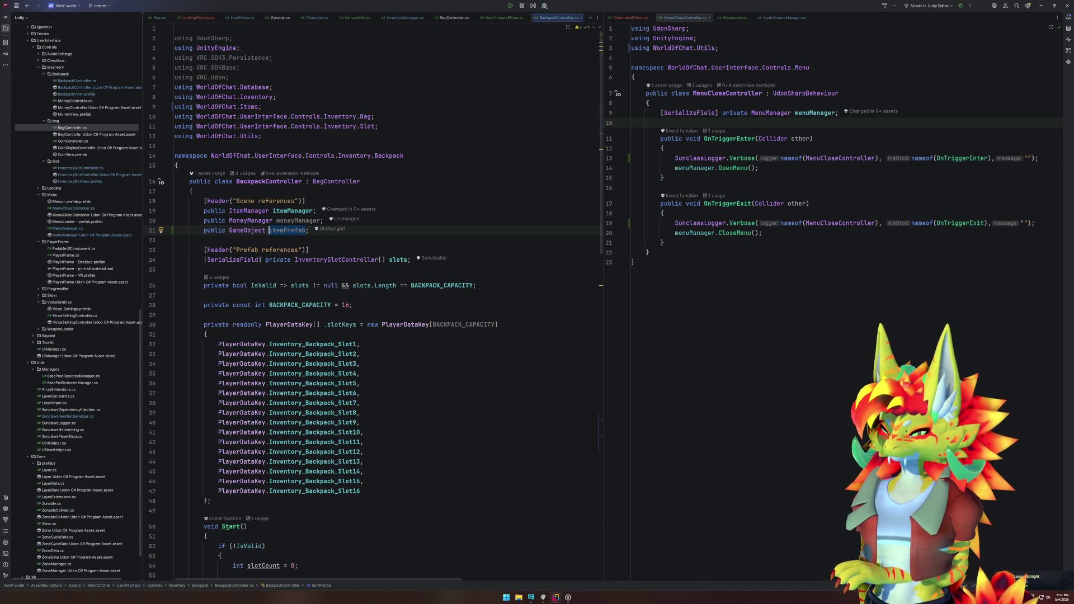
type("playerInventoryItemParent")
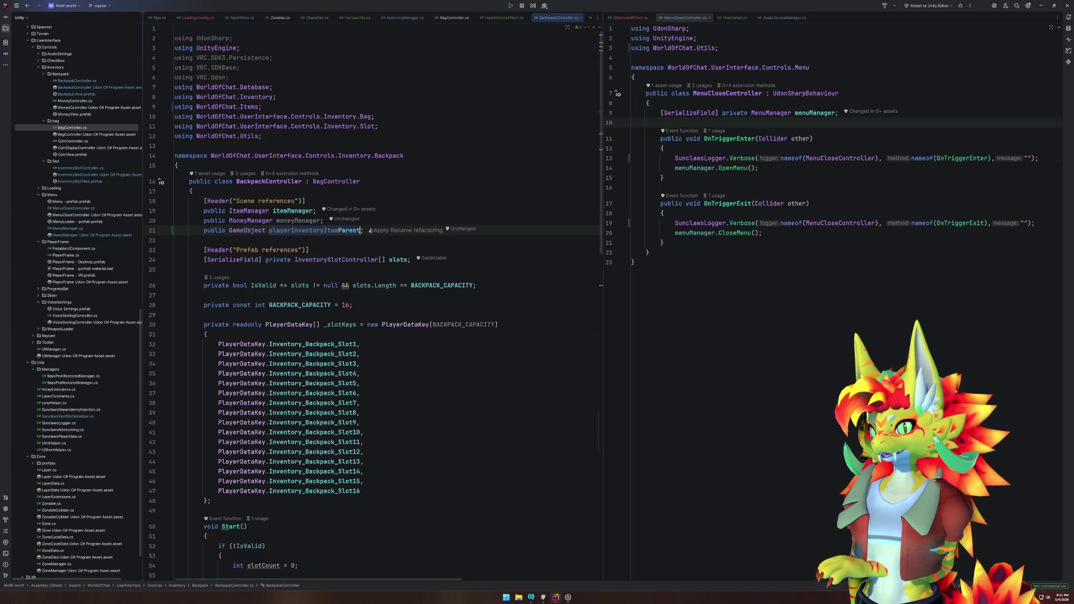
type("Go")
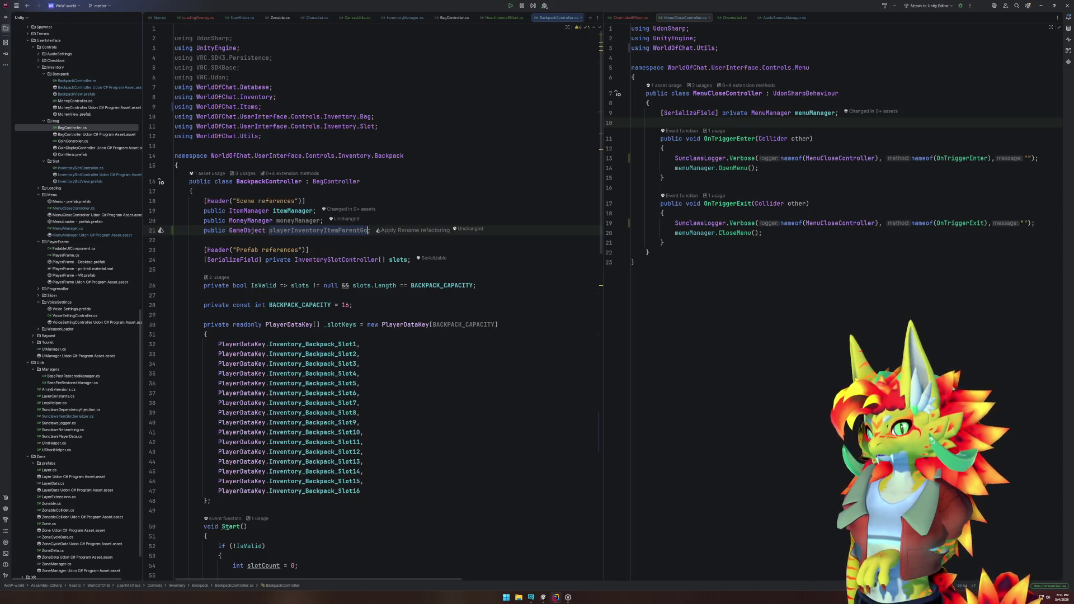
Step: In SetupSlot, replace 'slot' in the Instantiate parent argument with playerInventoryItemParentGo
scroll(430, 296, "down", 10)
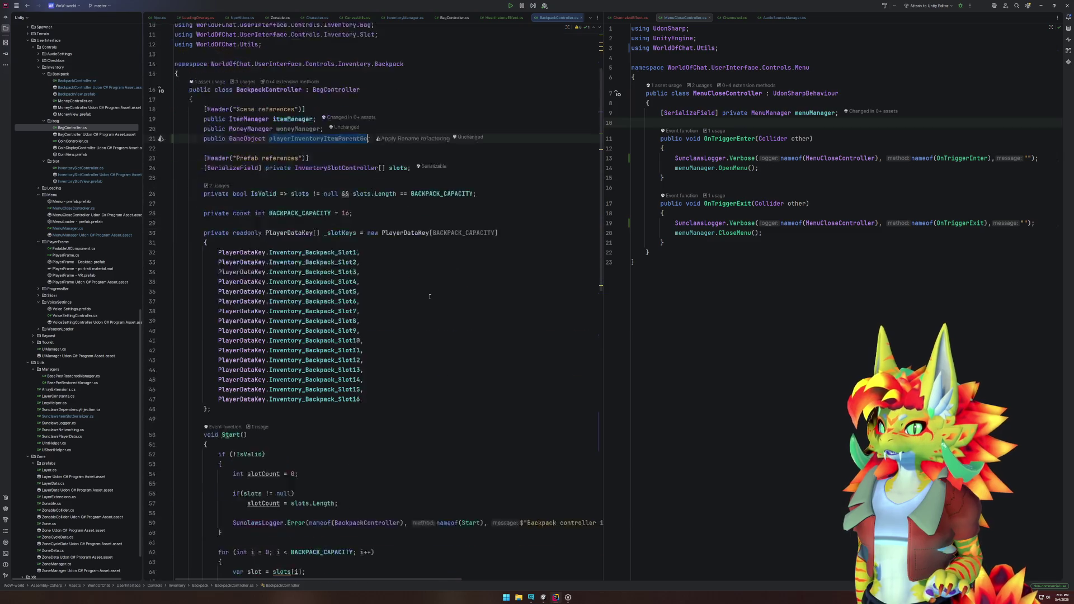
scroll(429, 296, "down", 6)
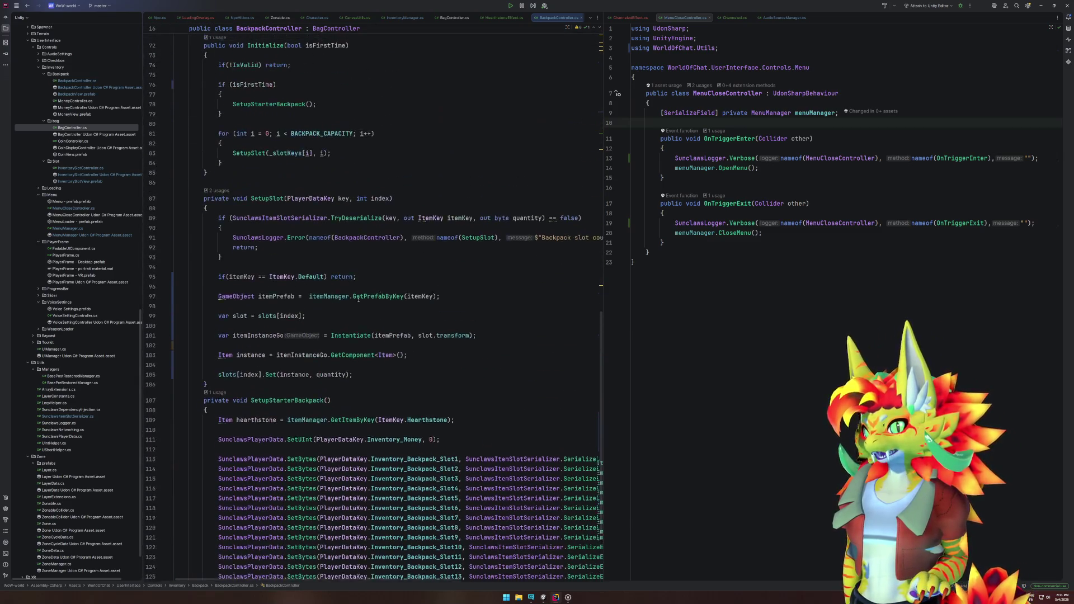
double_click(422, 340)
type("playerInventoryItemParentGo")
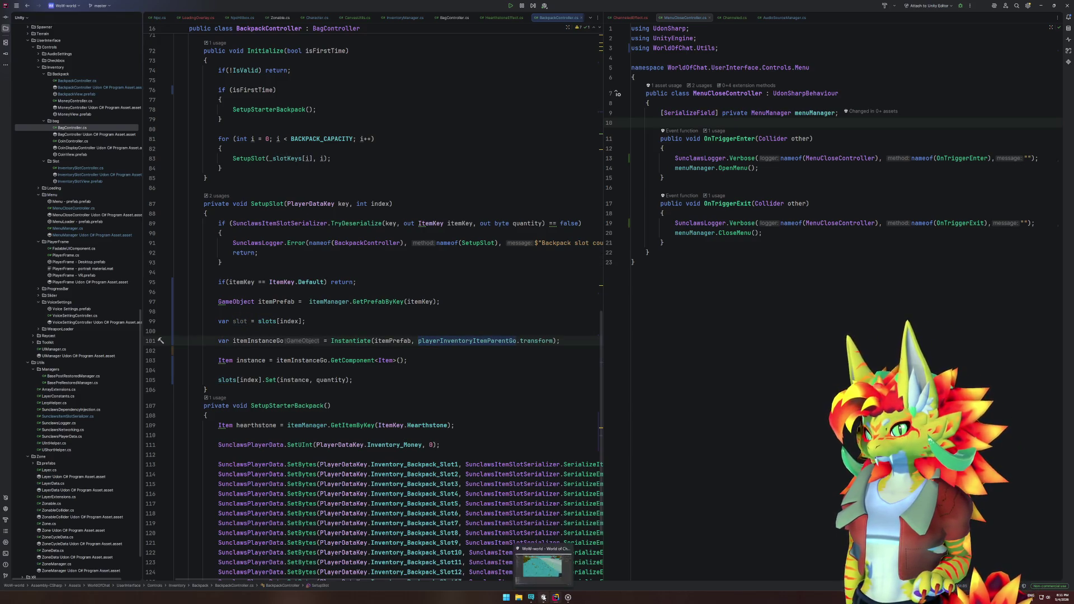
left_click(543, 597)
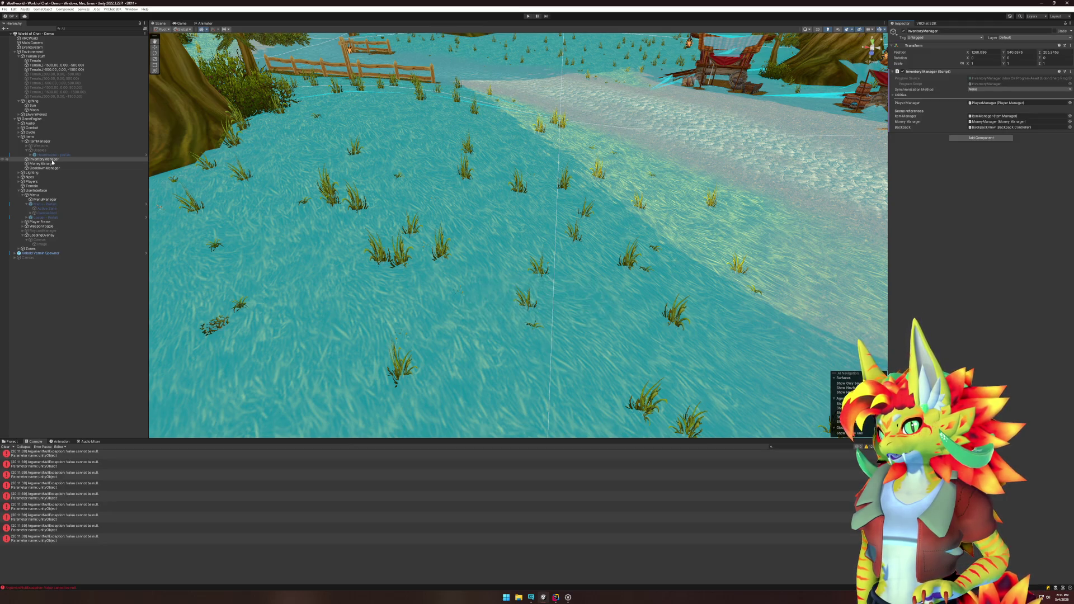
Step: Create an empty child GameObject under InventoryManager and name it 'PlayerInventory'
right_click(52, 160)
left_click(73, 247)
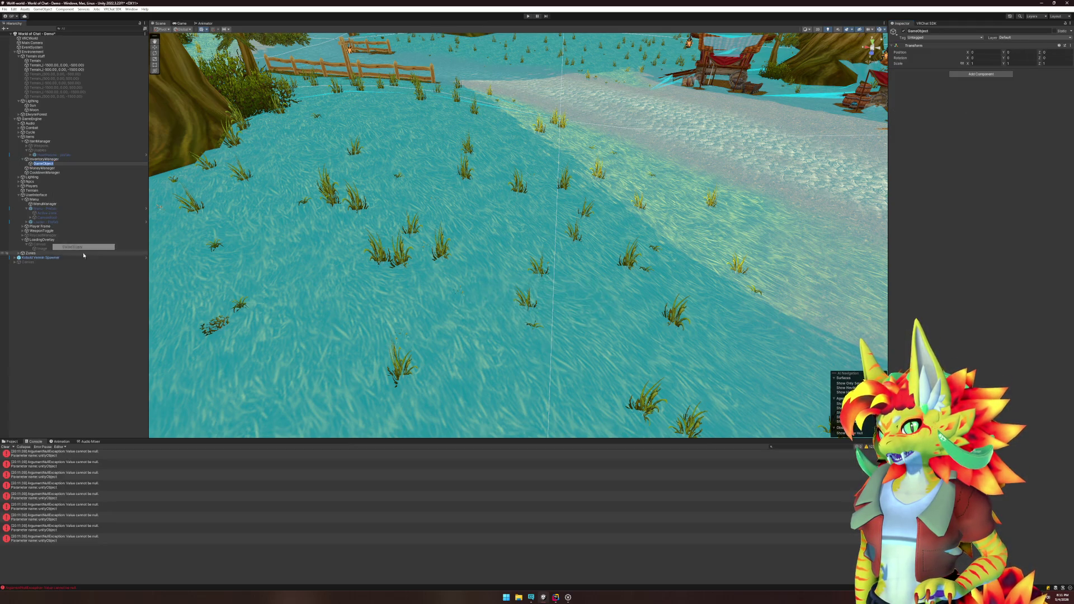
type("PlayerInventory")
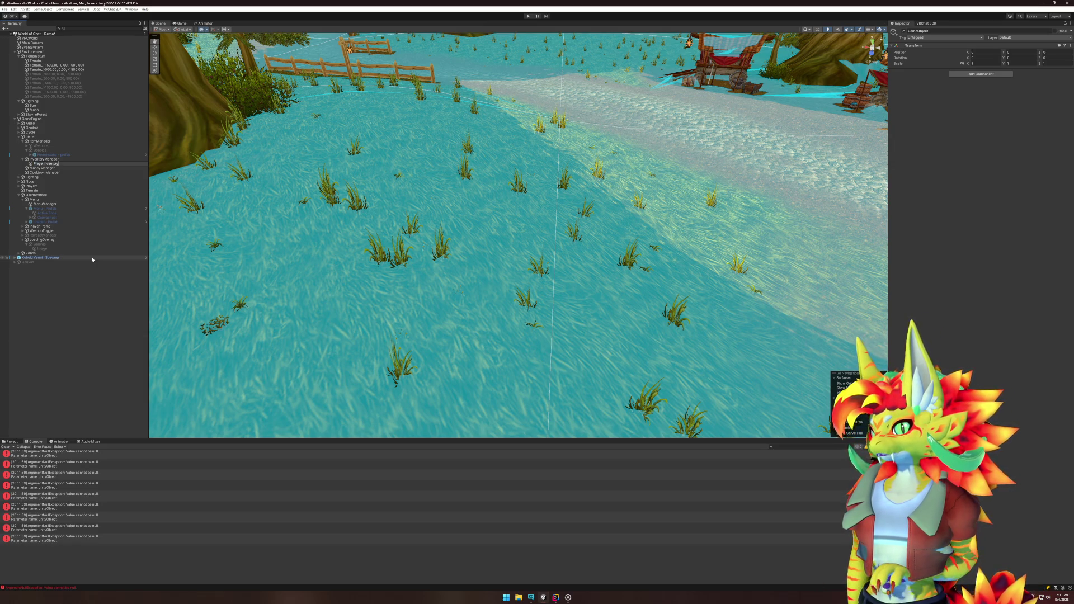
key("Return")
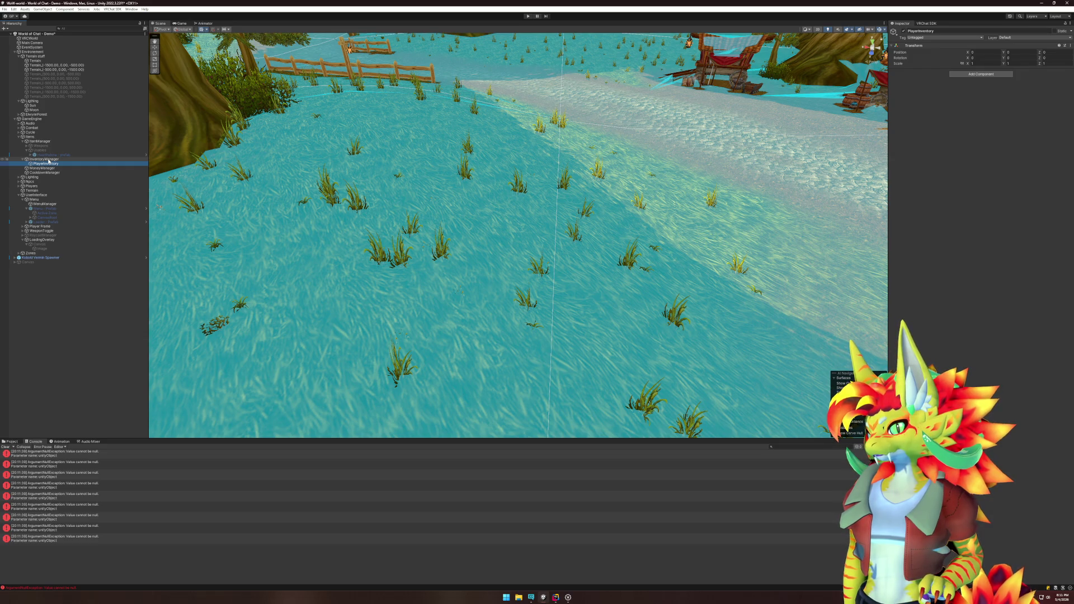
Step: Assign PlayerInventory as BackpackView's Player Inventory Item Parent Go and save the scene
left_click(44, 159)
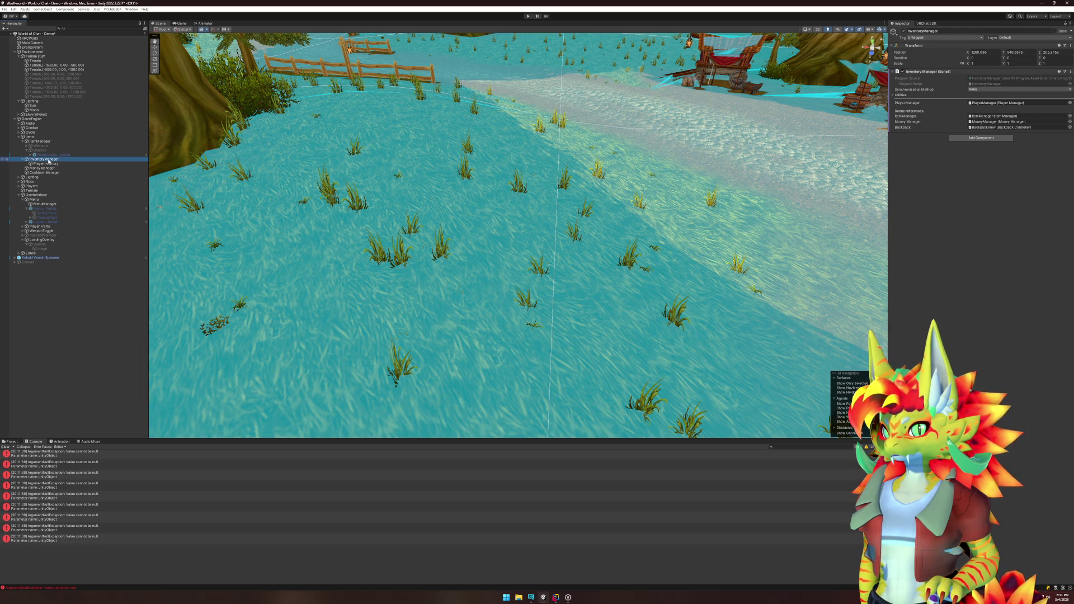
left_click(1004, 127)
left_click(67, 235)
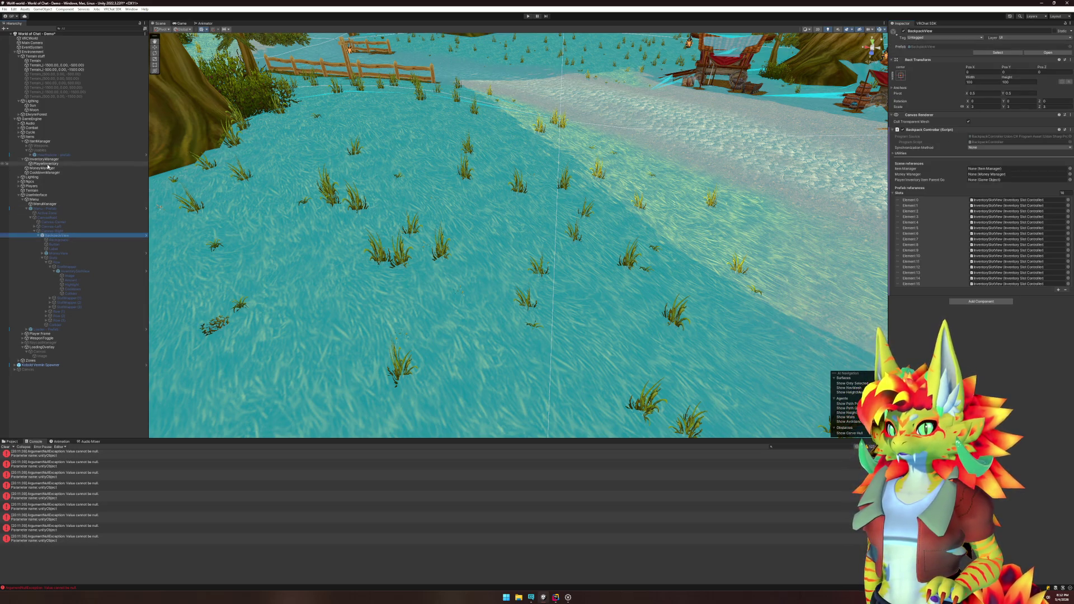
mouse_move(48, 164)
left_mouse_down()
mouse_move(503, 184)
mouse_move(993, 192)
mouse_move(1009, 184)
left_mouse_up()
key("ctrl+s")
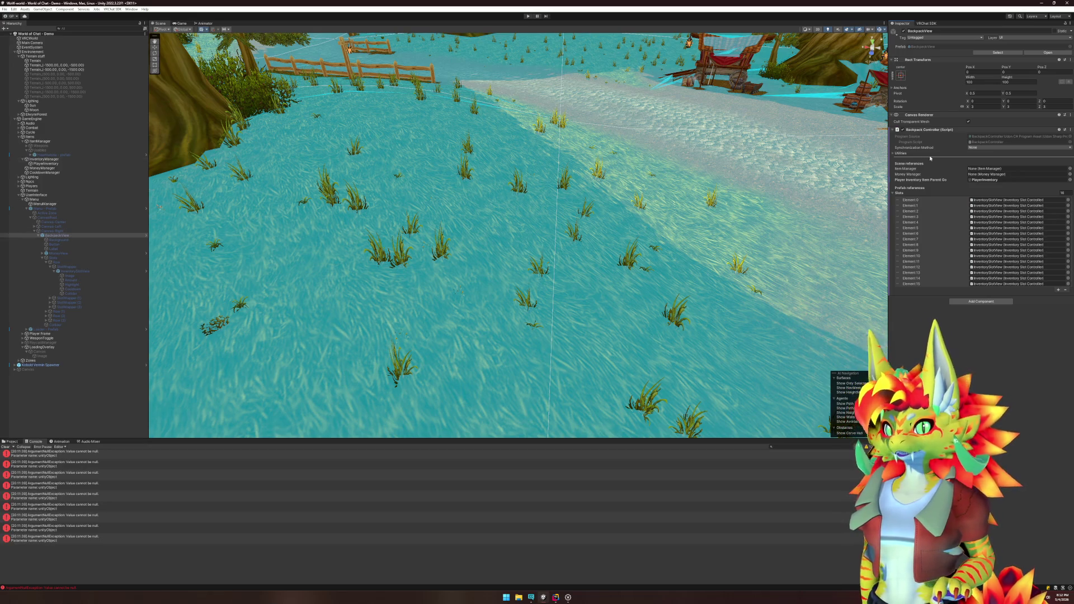
Step: Open the Backpack Controller component's script via Edit Script
right_click(935, 130)
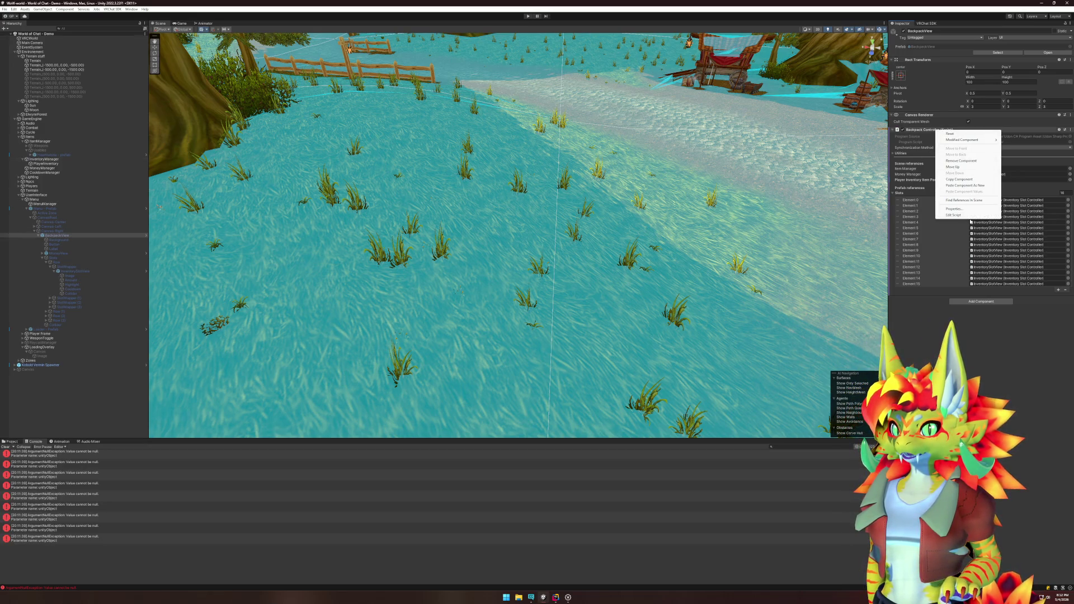
left_click(954, 215)
left_click(298, 230)
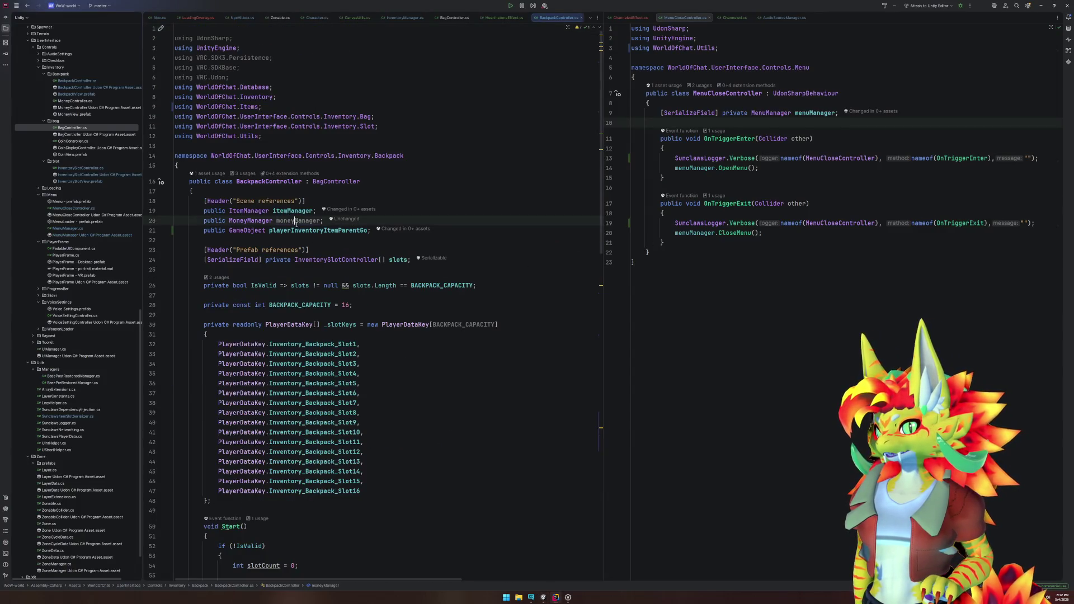
Step: Cut the field out of BackpackController and open InventoryManager.cs in the other editor split
key("ctrl+x")
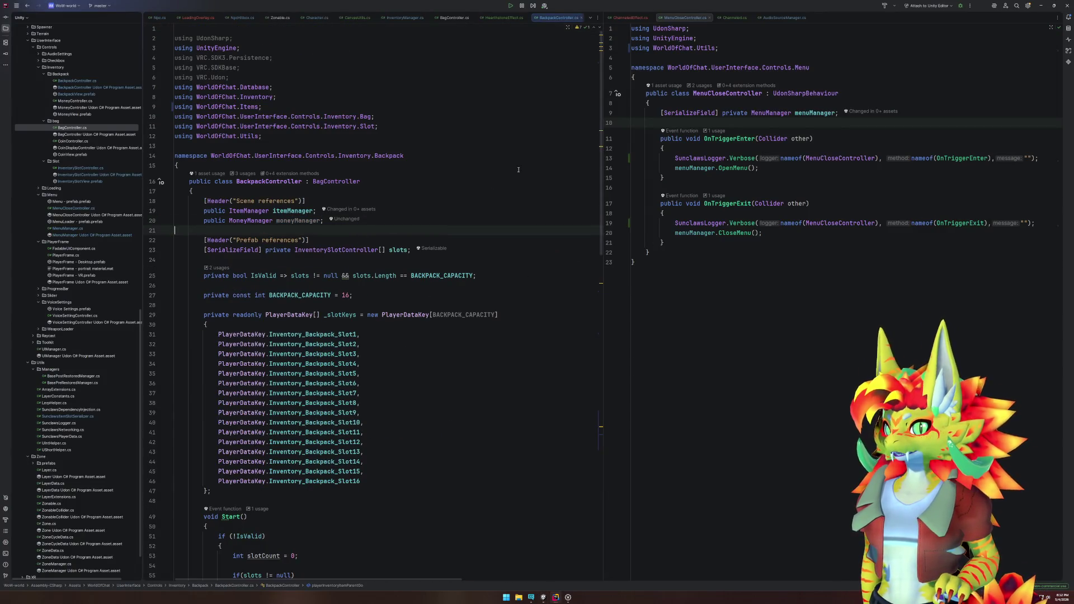
left_click(851, 130)
key("ctrl+t")
type("Inventory")
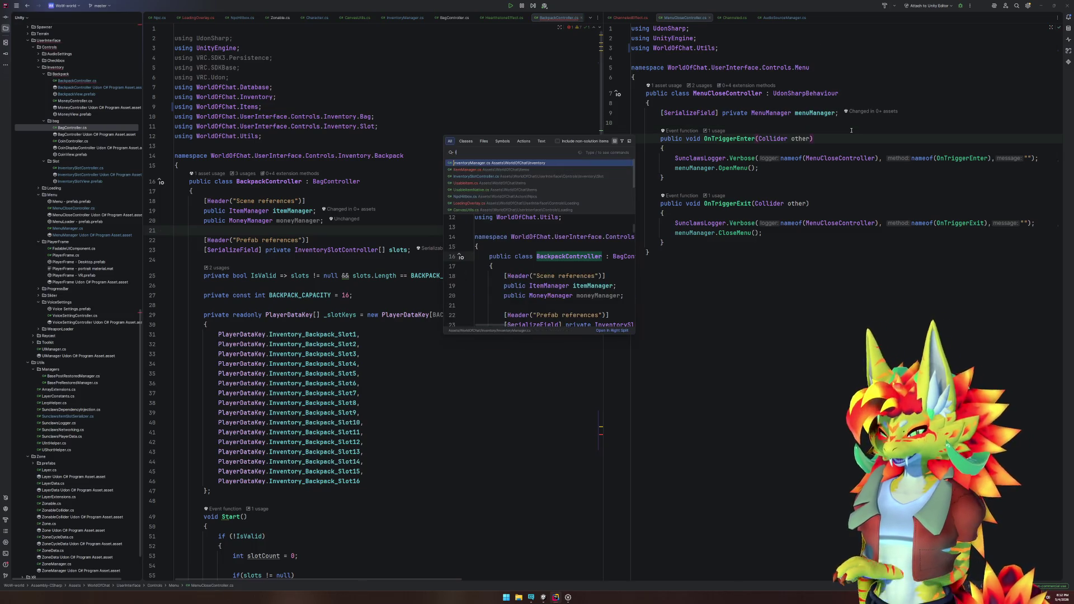
key("Return")
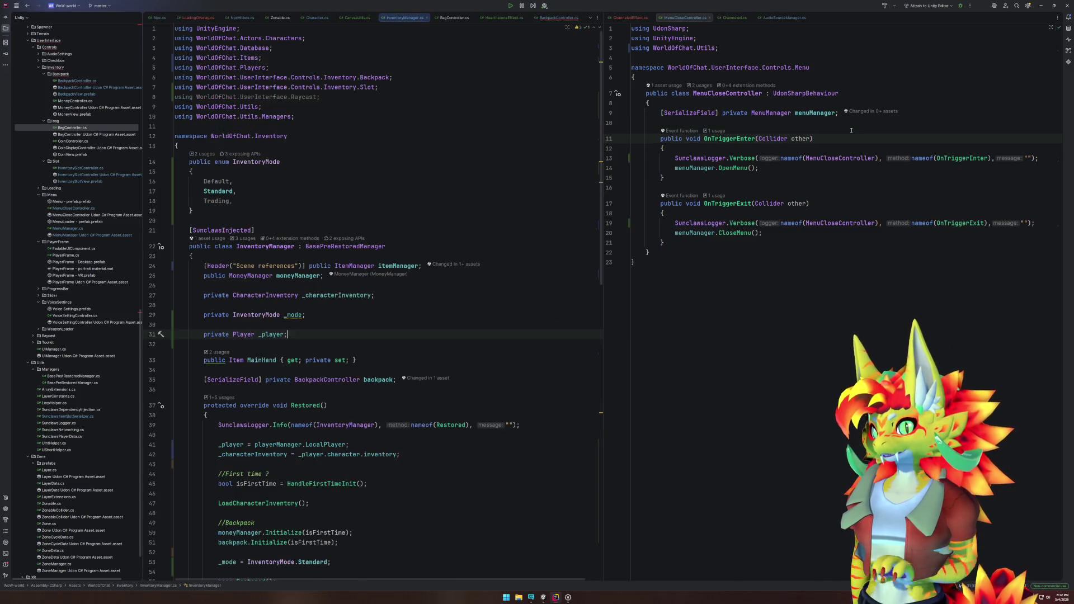
mouse_move(403, 17)
left_mouse_down()
mouse_move(727, 224)
mouse_move(788, 323)
left_mouse_up()
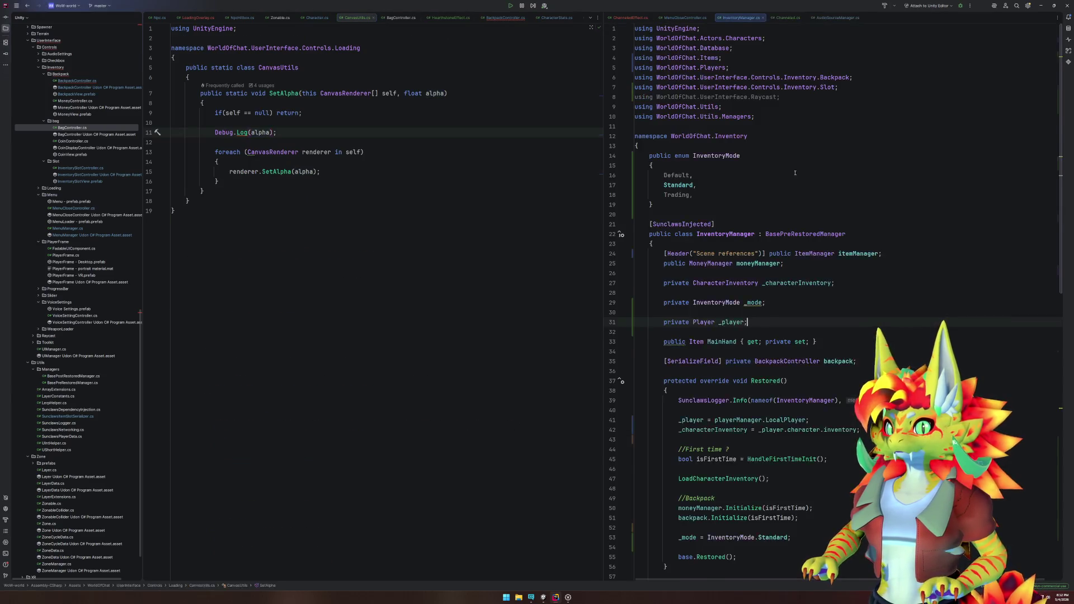
Step: Add 'public Transform itemParentTransform;' below moneyManager in InventoryManager.cs
left_click(860, 293)
key("Return")
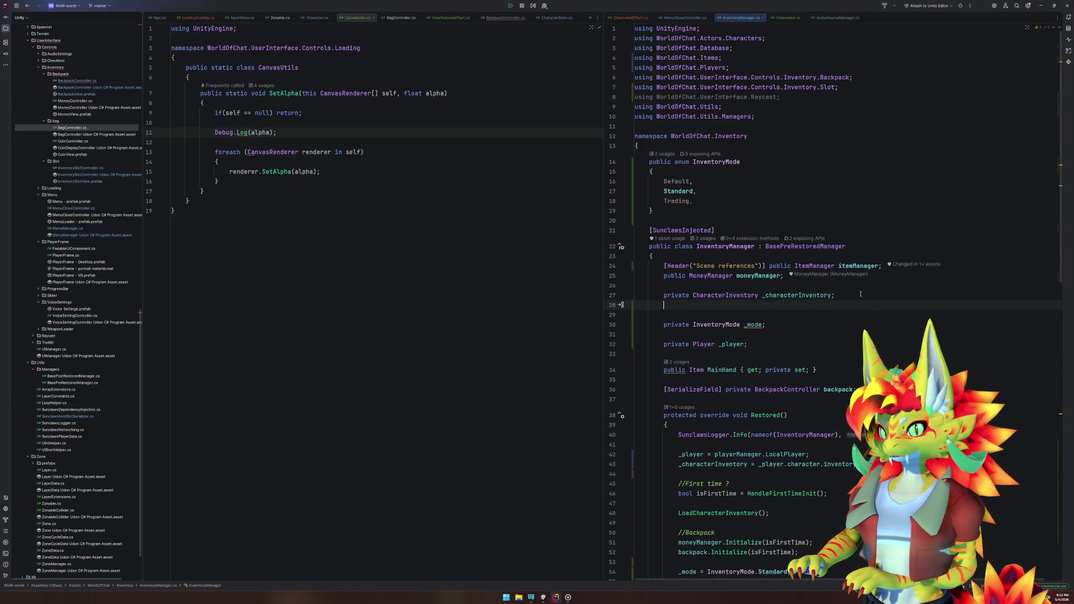
key("ctrl+z")
key("ctrl+alt+Return")
key("ctrl+alt+Return")
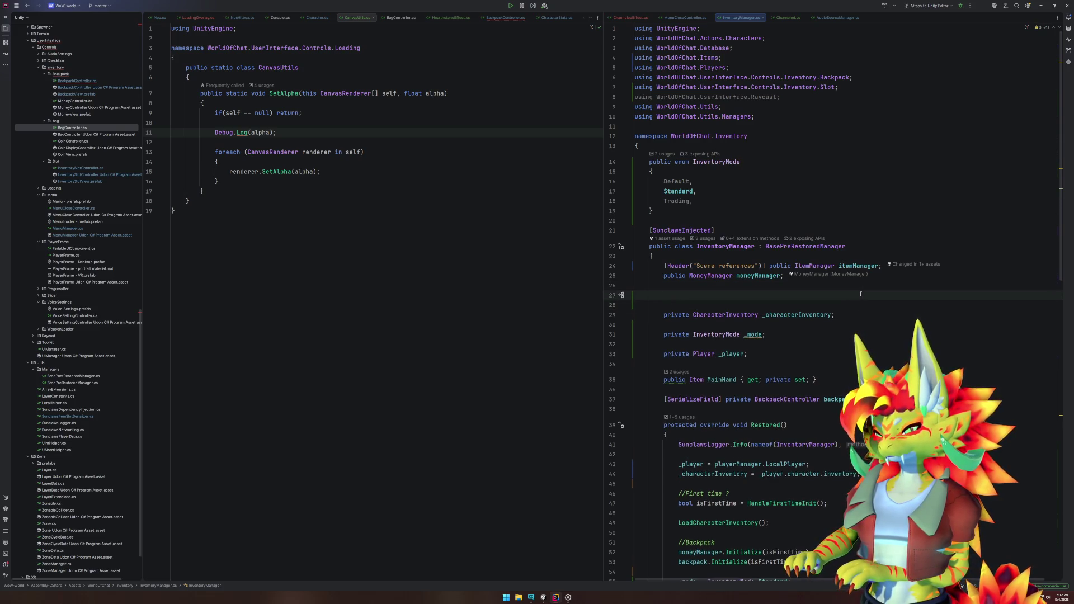
type("public ")
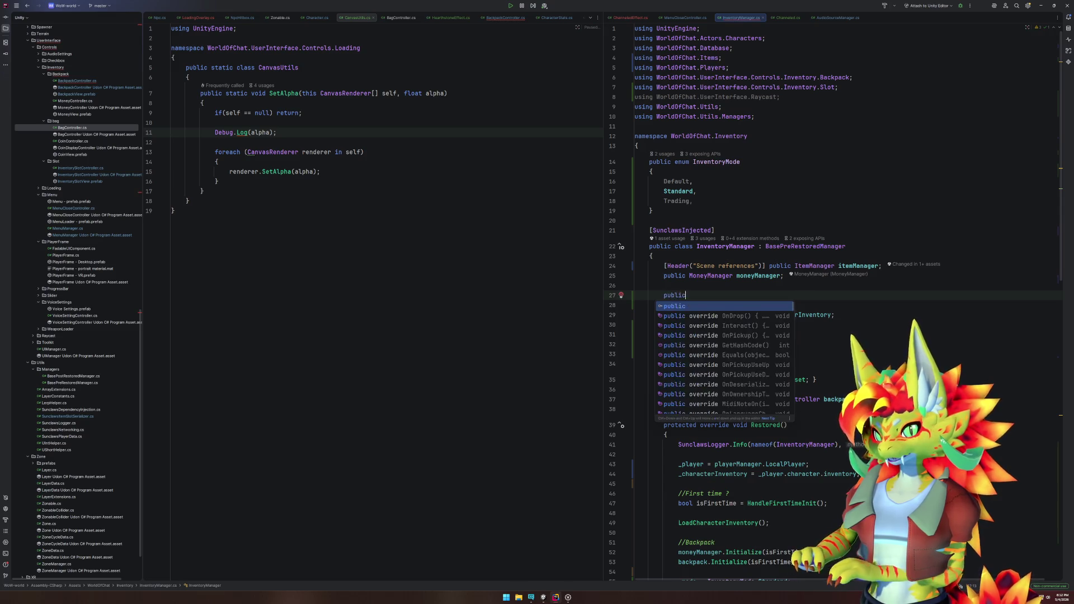
type("Transform")
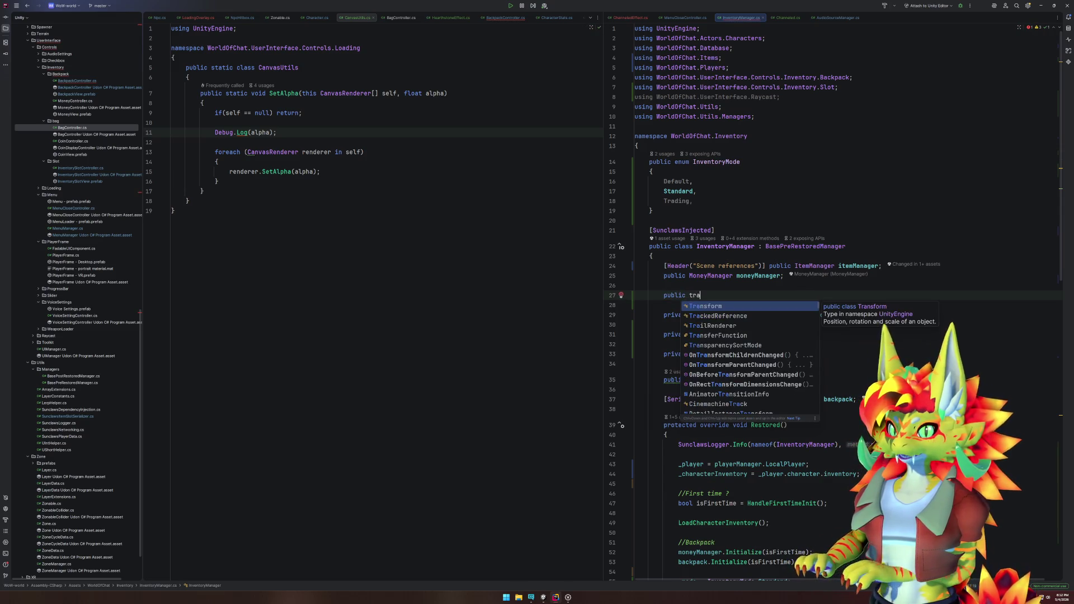
key("ctrl+z")
key("ctrl+z")
key("ctrl+z")
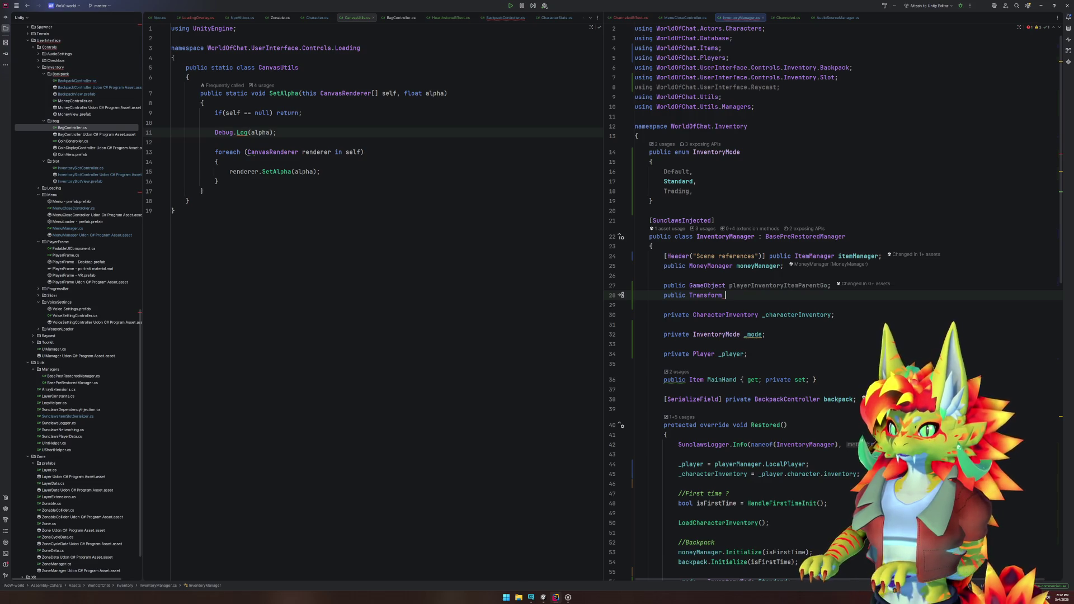
left_click(726, 286)
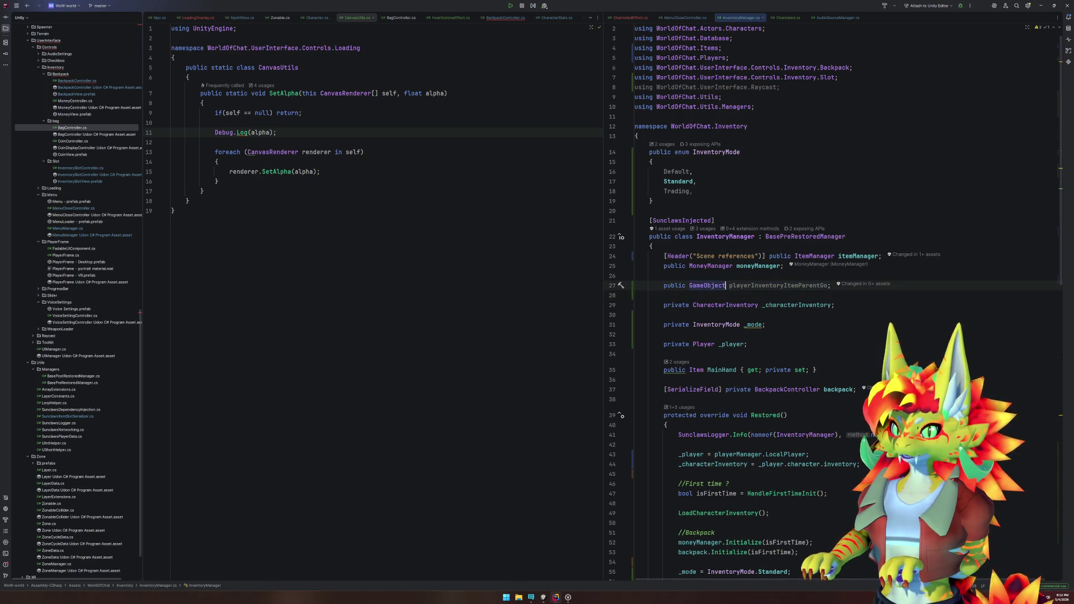
type("Transform")
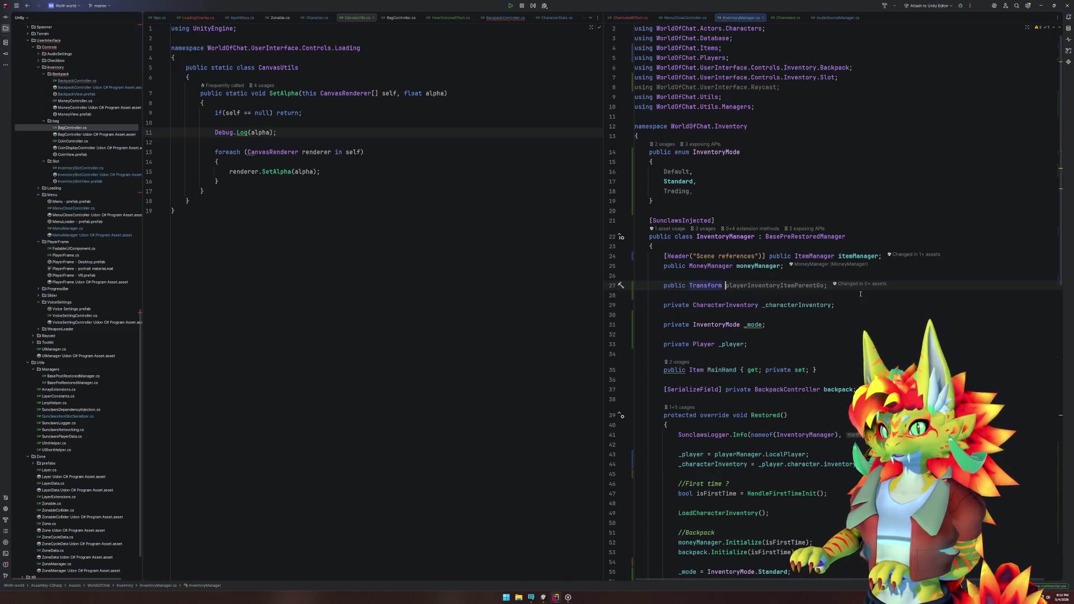
key("ctrl+shift+Left")
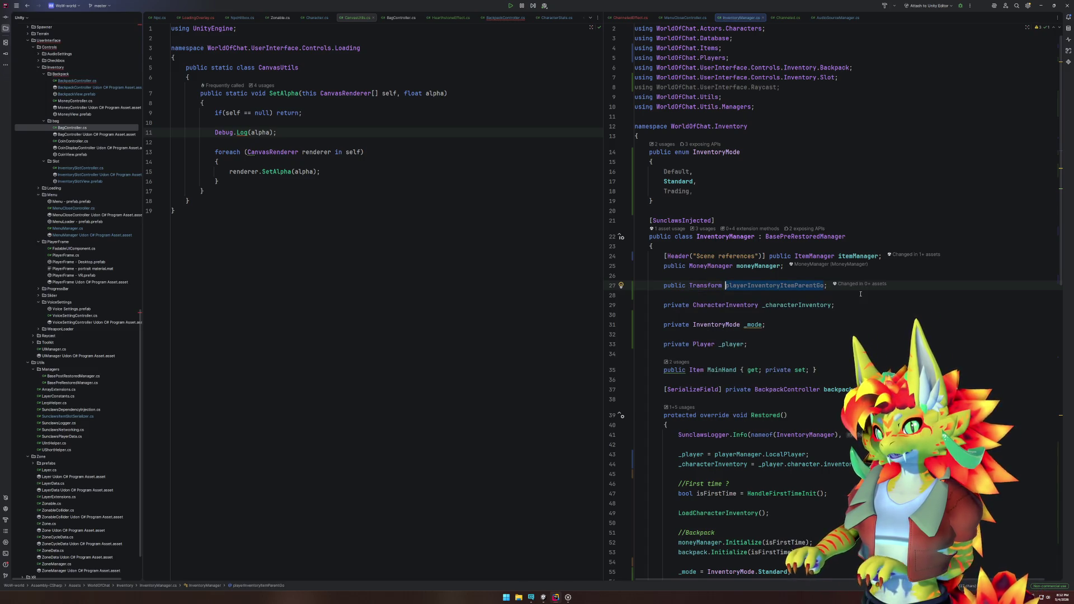
type("itemp;")
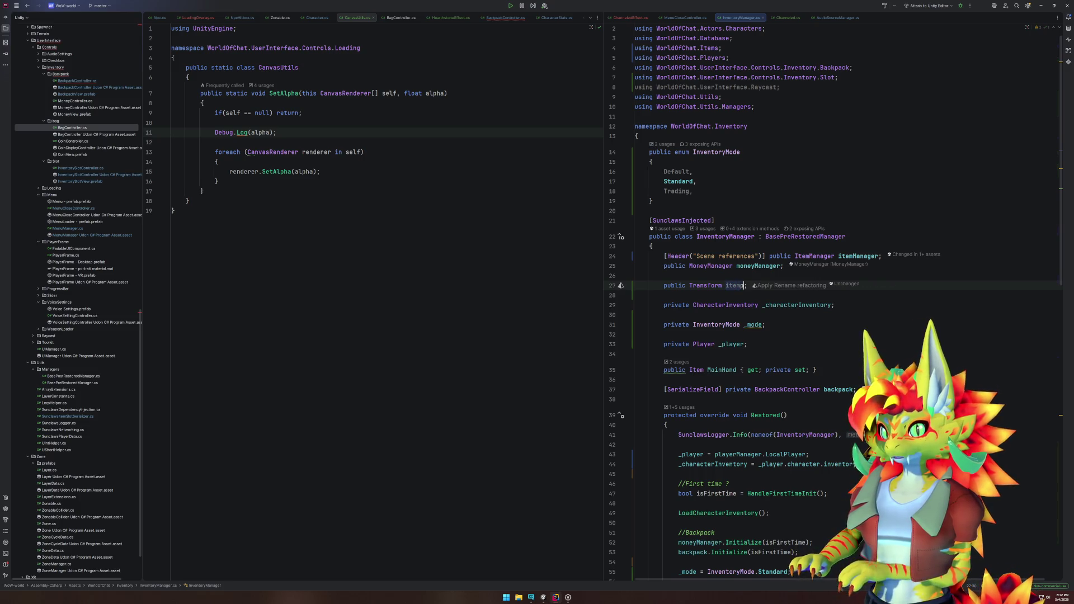
key("BackSpace")
type("Pare")
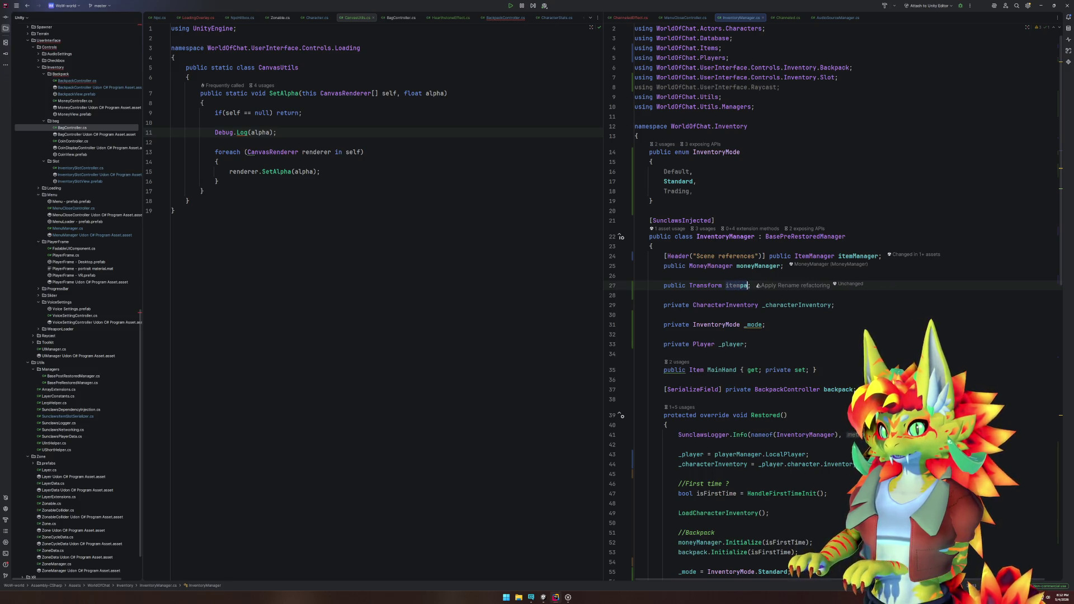
type("ntTransform")
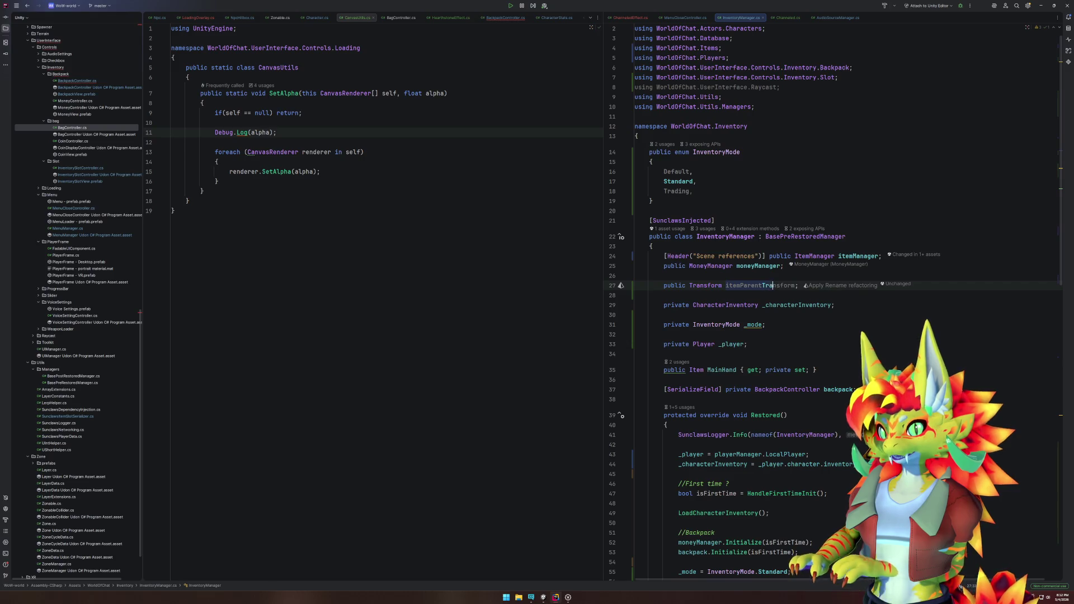
key("End")
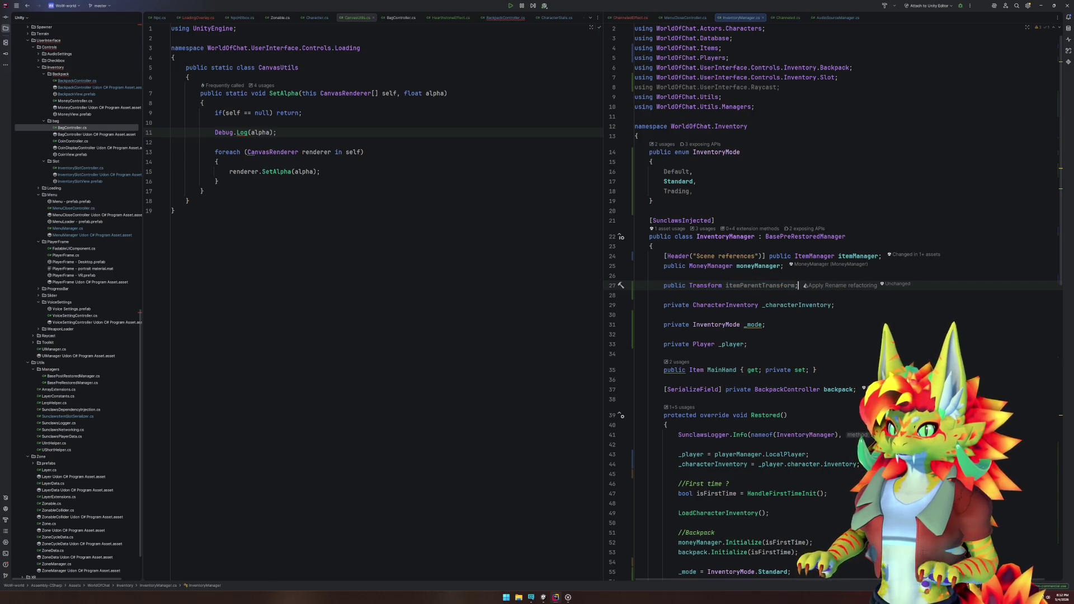
double_click(732, 286)
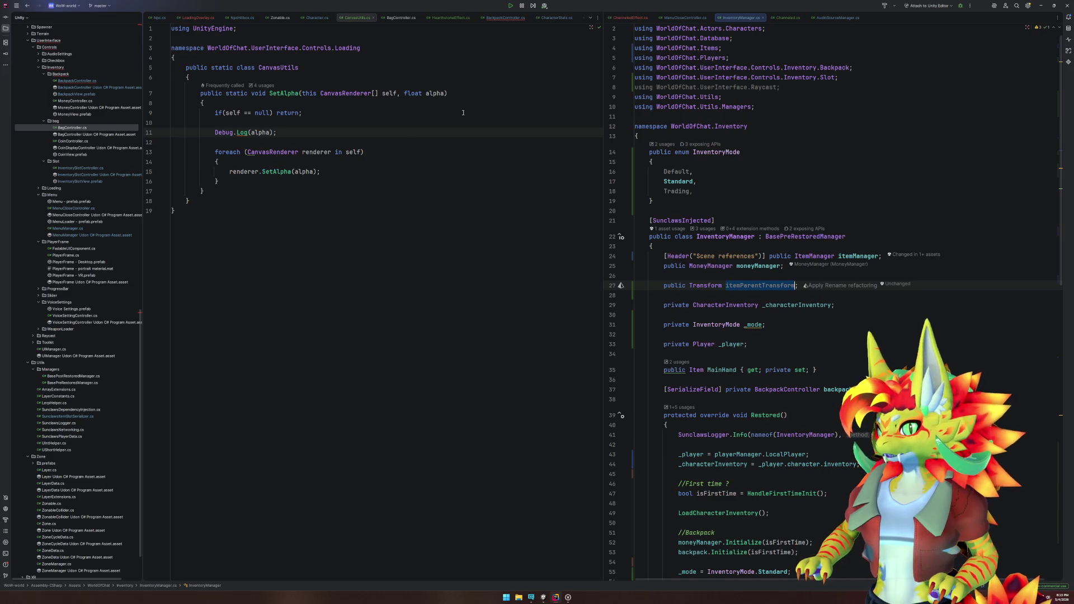
left_click(505, 17)
scroll(451, 251, "down", 15)
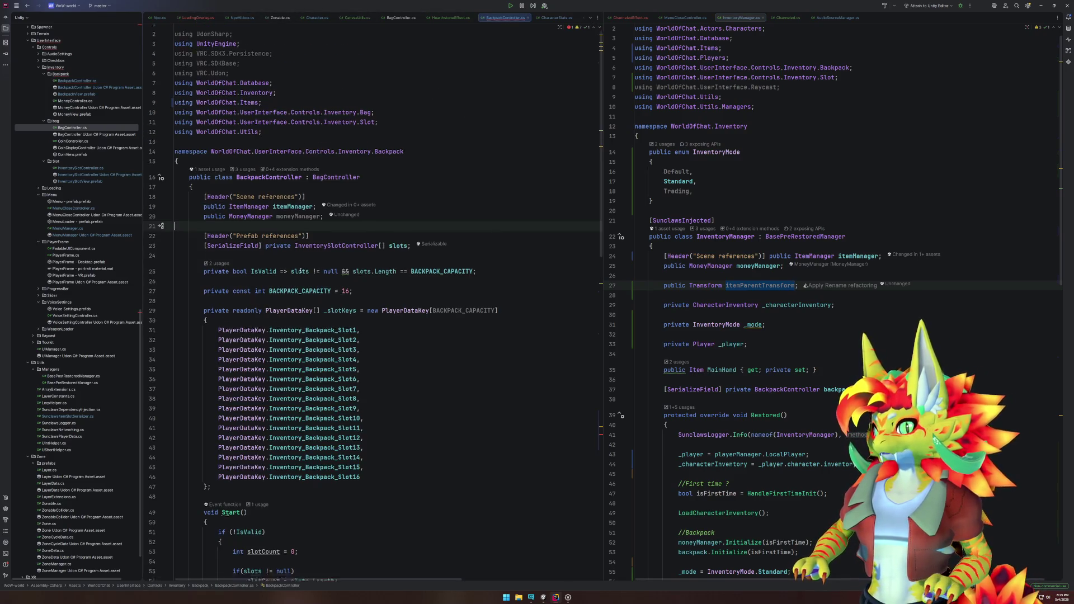
Step: Begin replacing the Instantiate parent argument with an inventoryManager reference
double_click(413, 223)
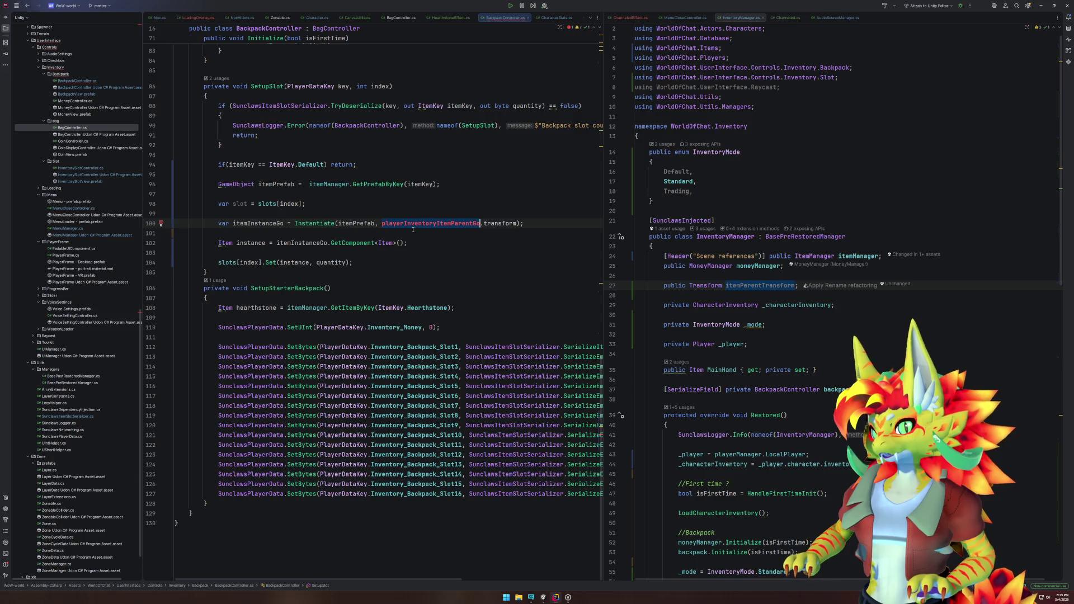
type("inven")
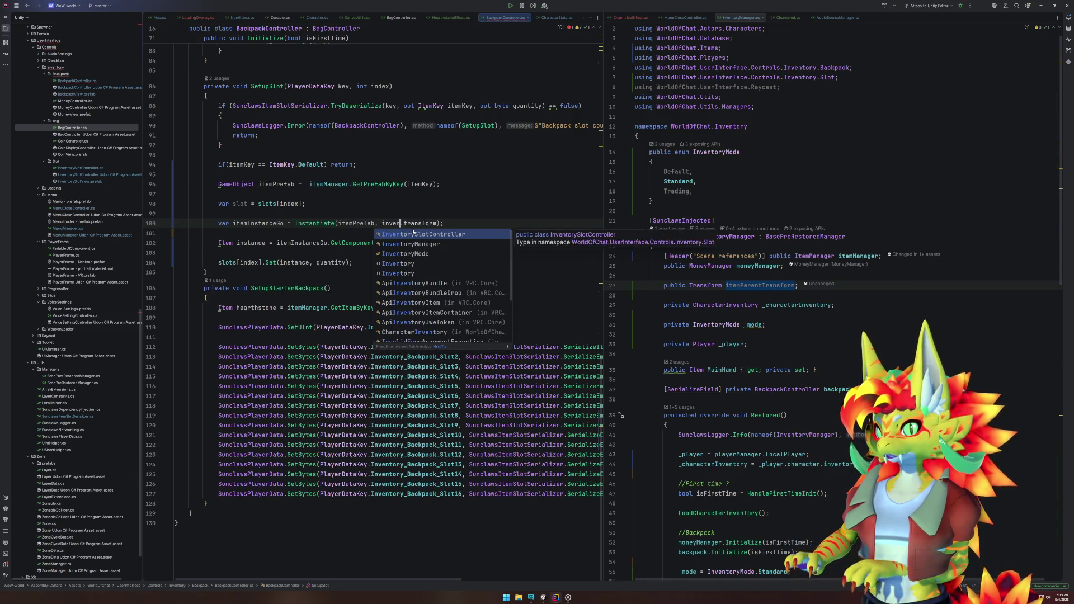
key("Down")
key("Down")
key("Up")
key("Up")
type("toryma")
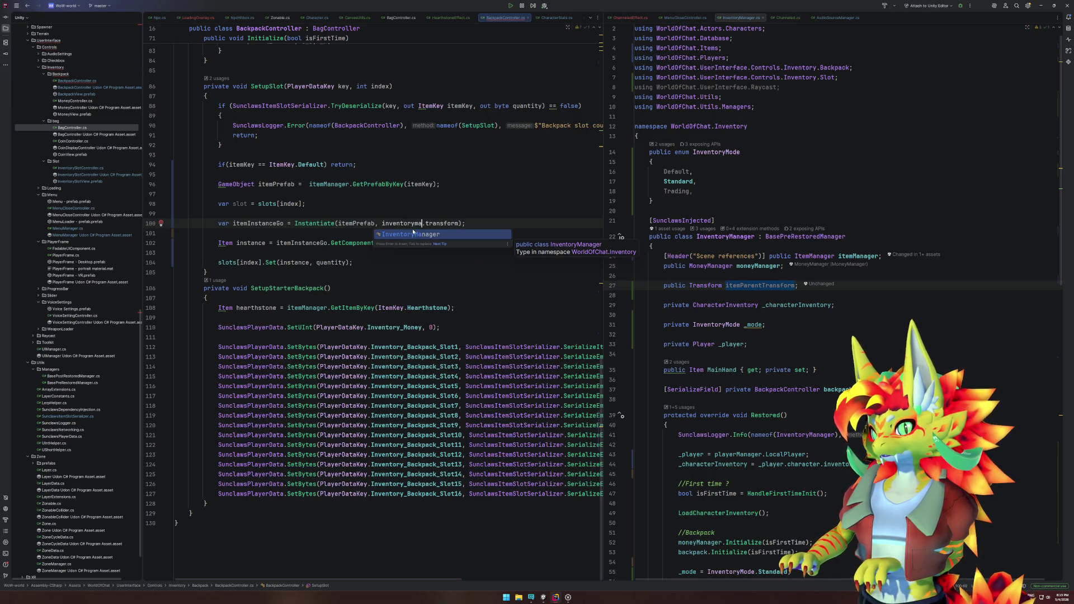
key("Return")
key("ctrl+w")
type("ma")
key("BackSpace")
key("BackSpace")
type("inven")
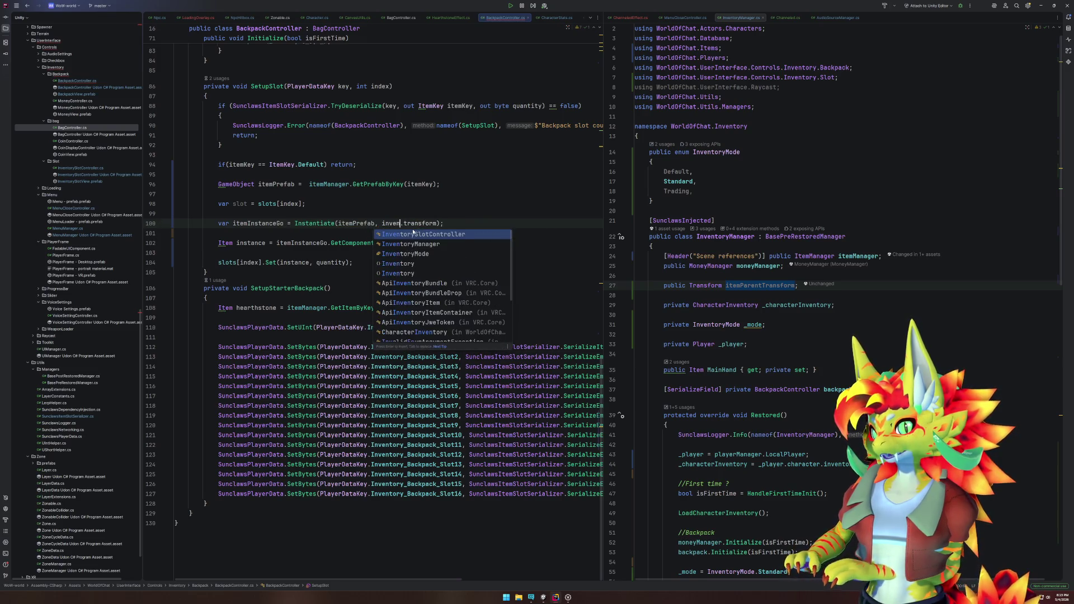
key("Escape")
Step: Add 'public InventoryManager inventoryManager;' below the itemManager field
scroll(412, 230, "up", 15)
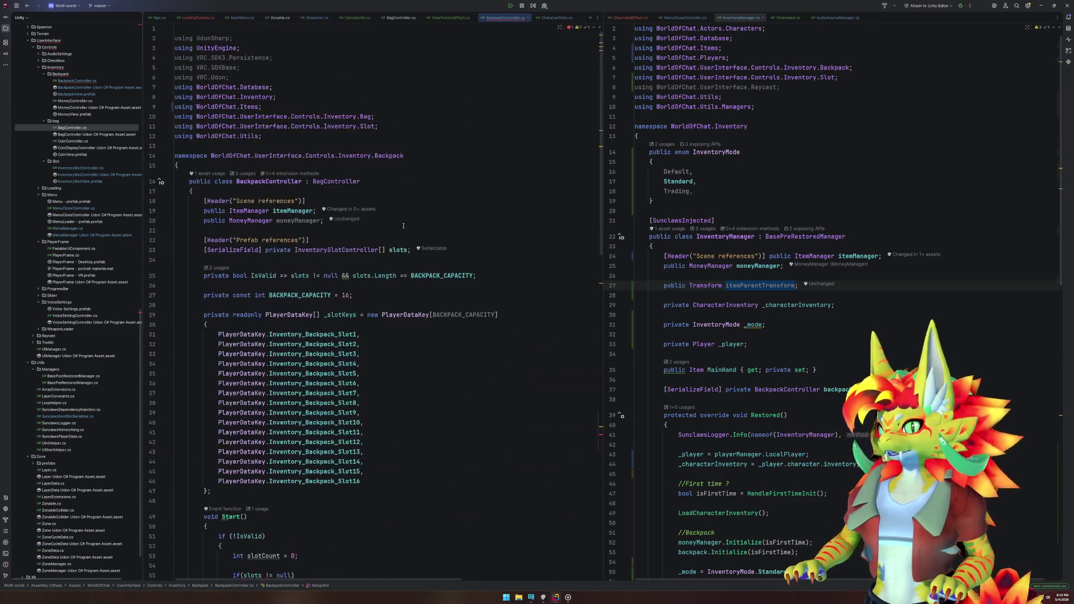
left_click(287, 211)
key("shift+Return")
type("public Invento")
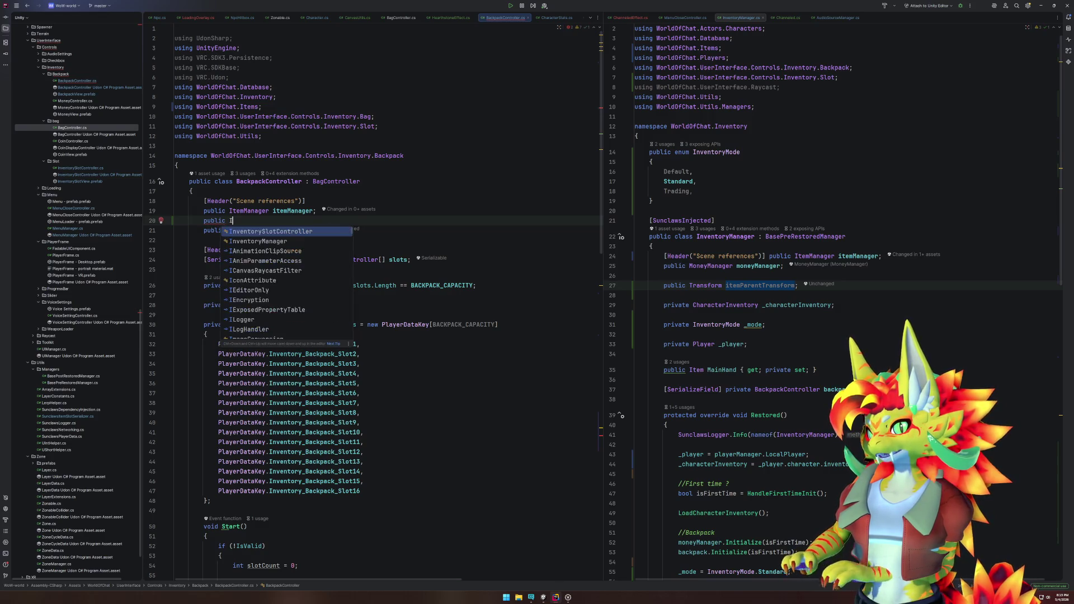
key("Down")
key("Return")
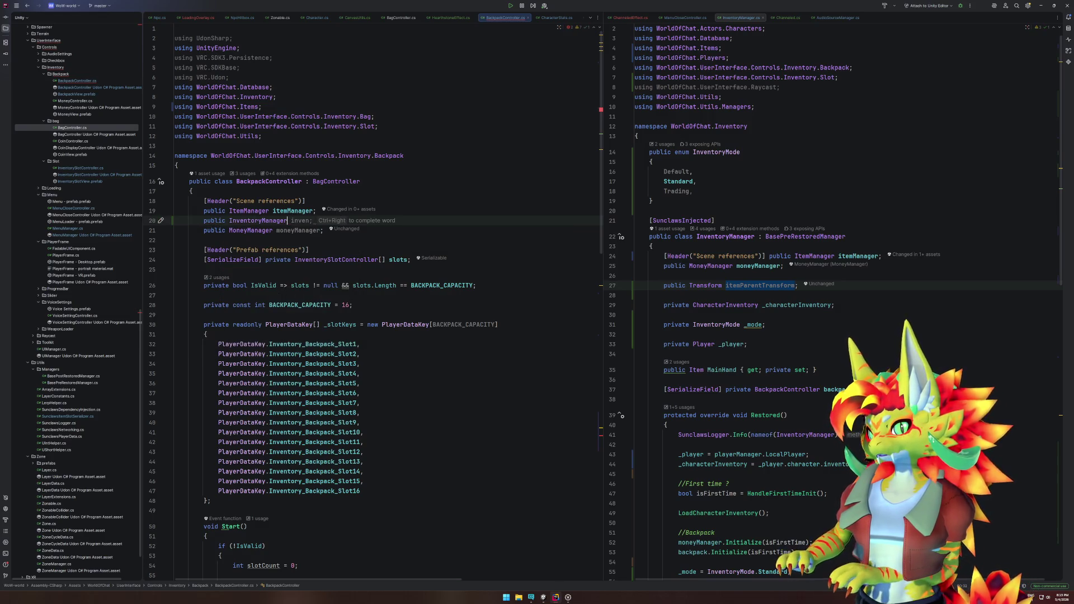
type(" inv")
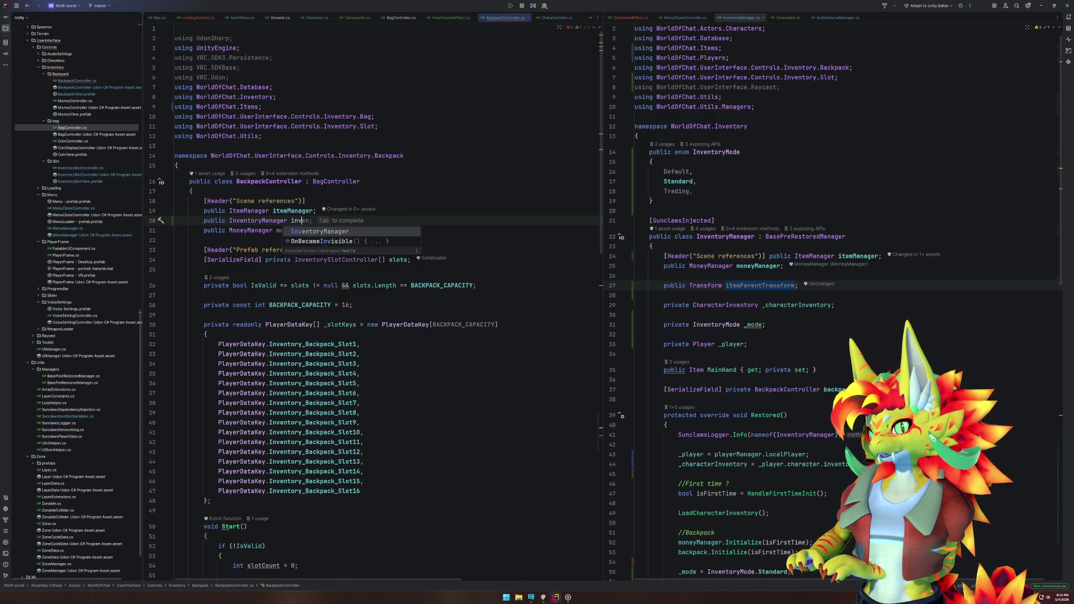
key("Tab")
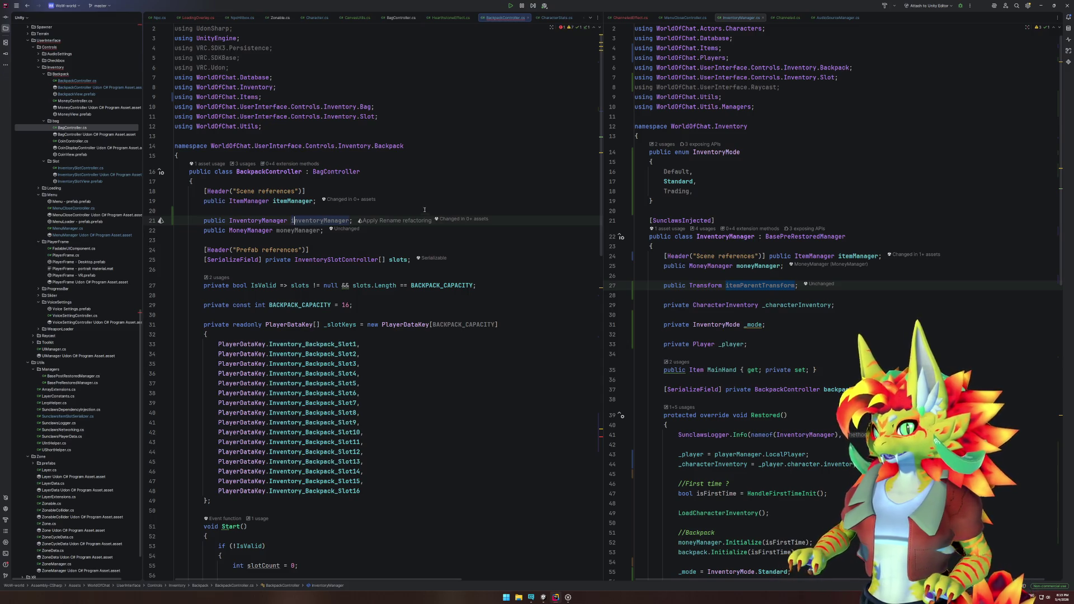
Step: Set the Instantiate parent argument to inventoryManager.itemParentTransform
left_click(326, 210)
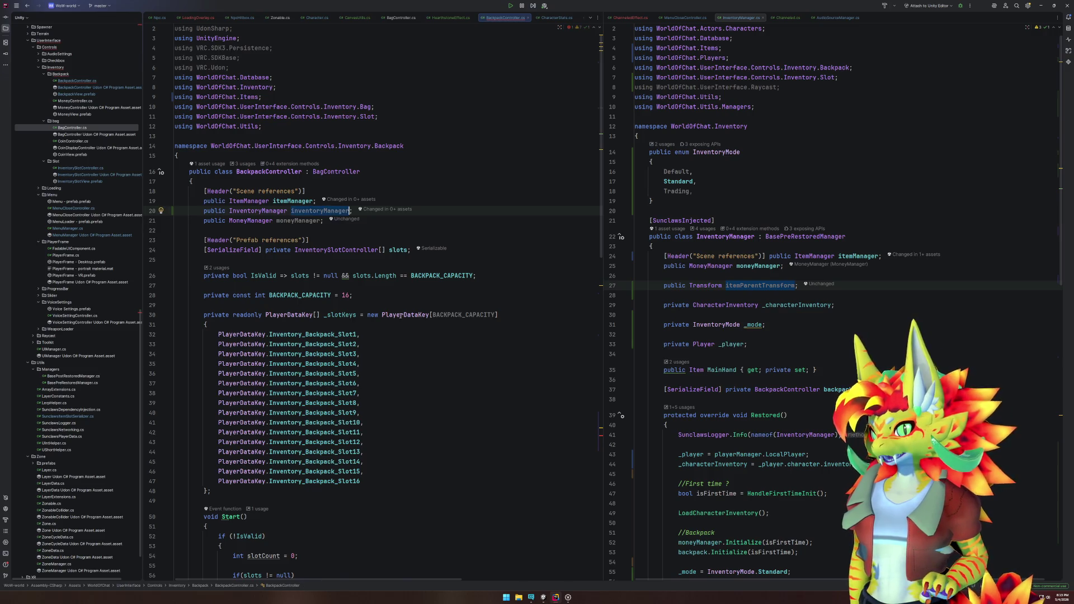
scroll(414, 297, "down", 20)
scroll(415, 296, "down", 3)
key("Return")
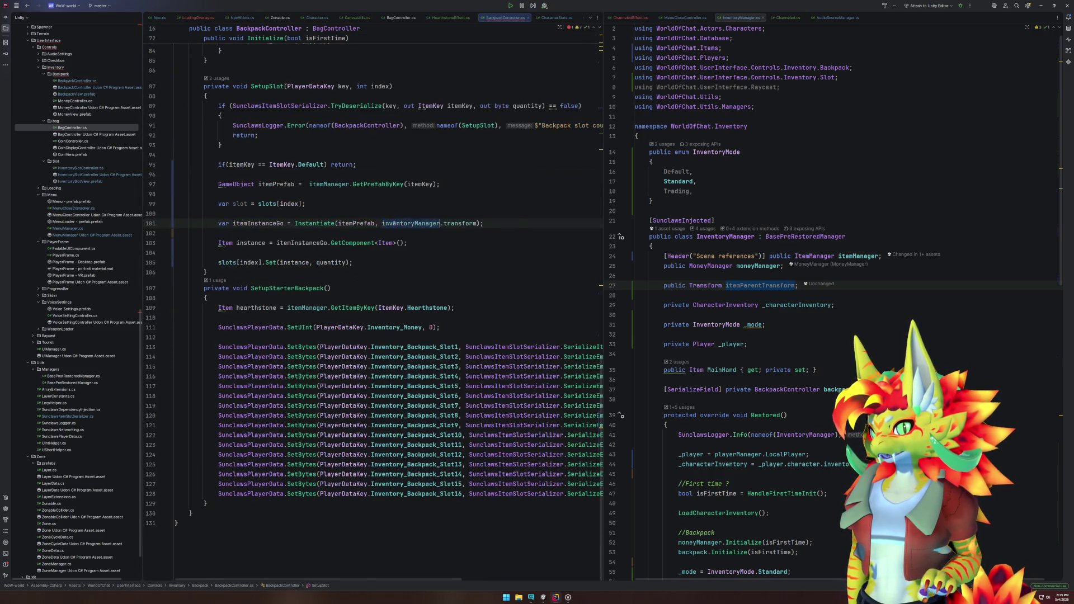
type(".ite")
key("Down")
key("Return")
key("ctrl+Right")
key("BackSpace")
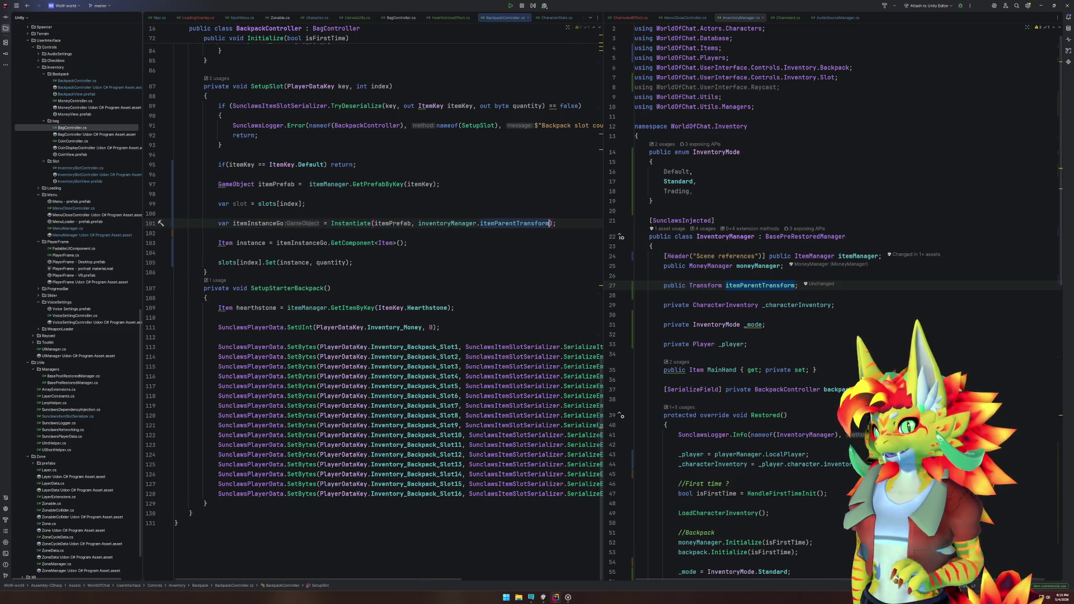
left_click(414, 234)
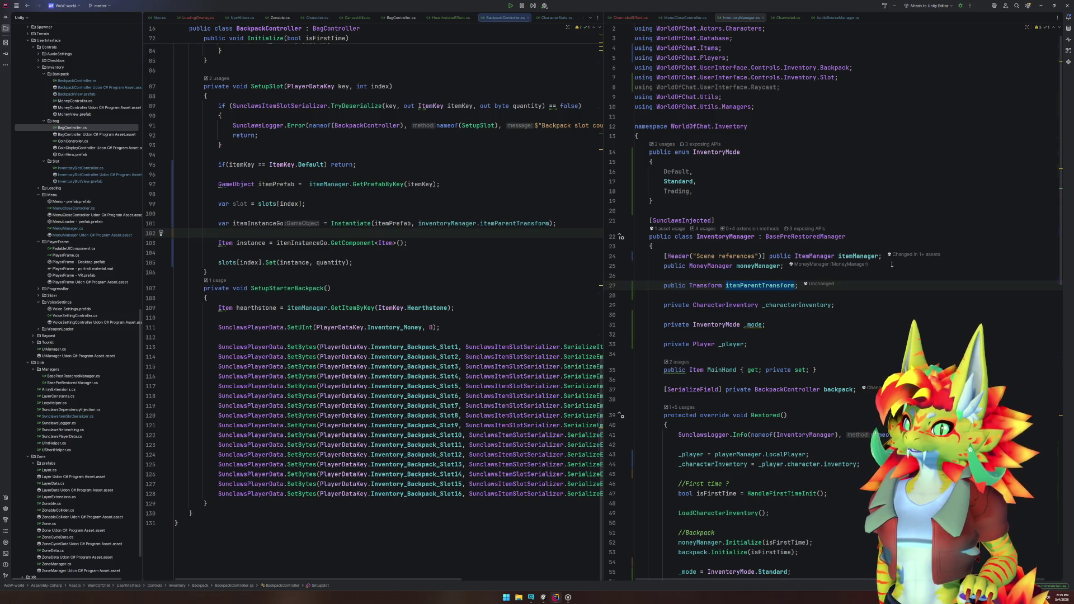
left_click(542, 598)
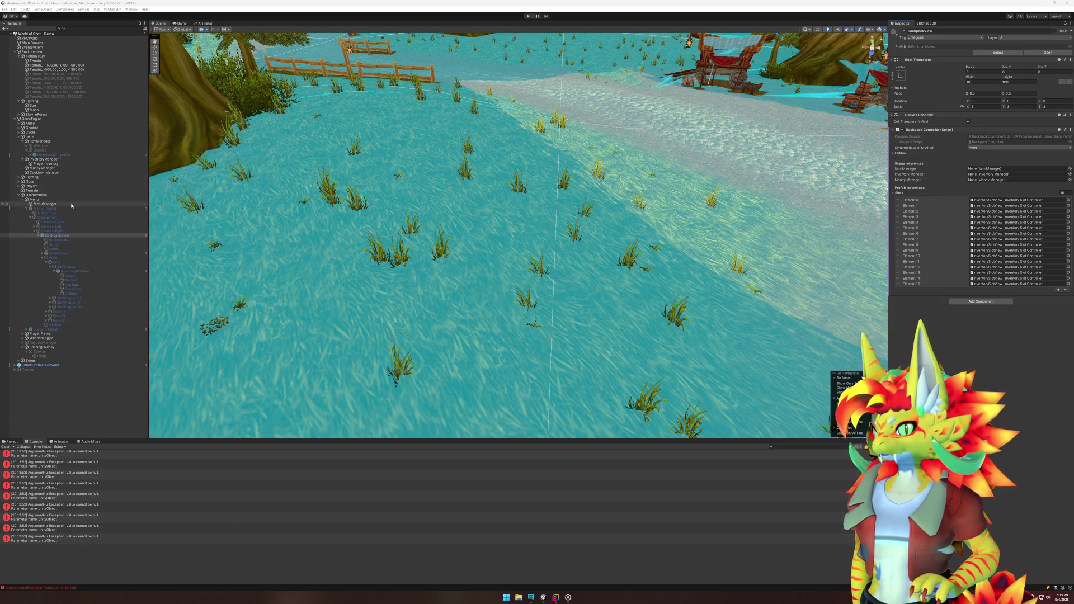
Step: Select InventoryManager and drag PlayerInventory into its Item Parent Transform field
left_click(45, 159)
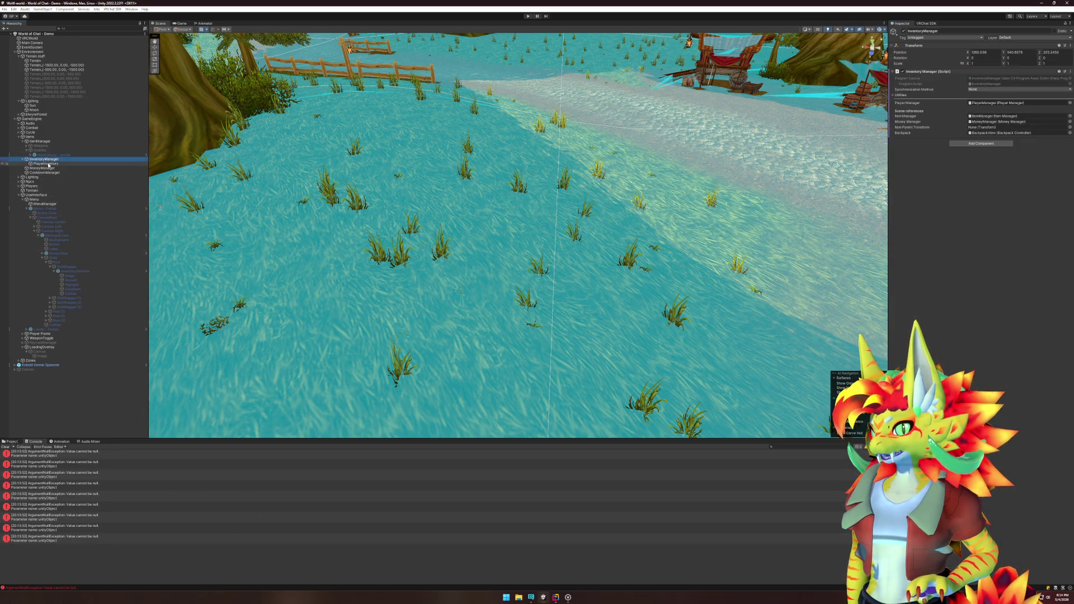
left_click_drag(1021, 131, 1018, 127)
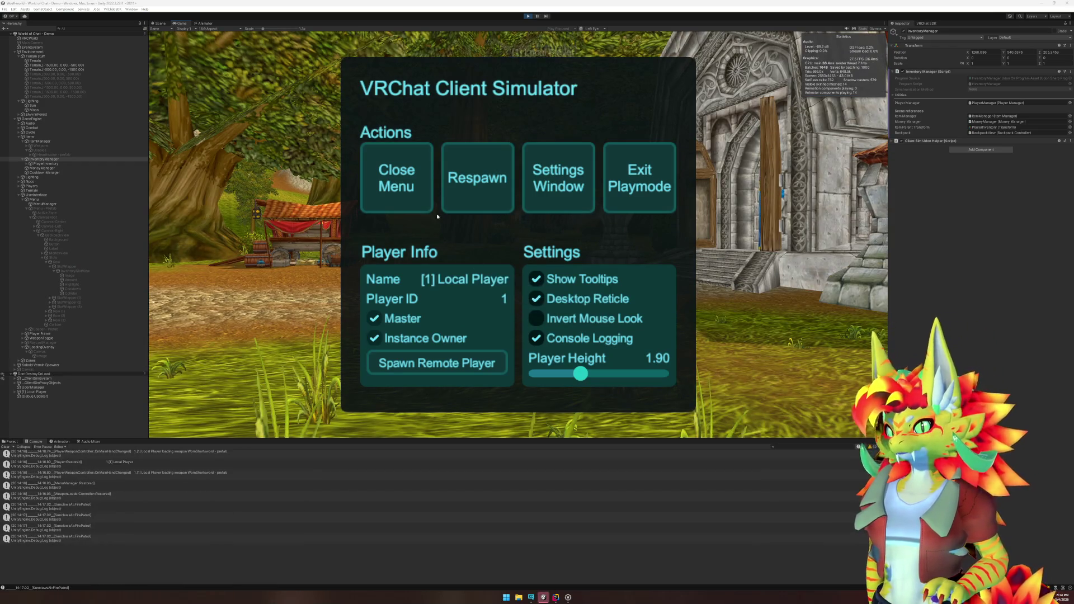
Step: In play, open the backpack and use the Hearthstone from the first slot
left_click(431, 209)
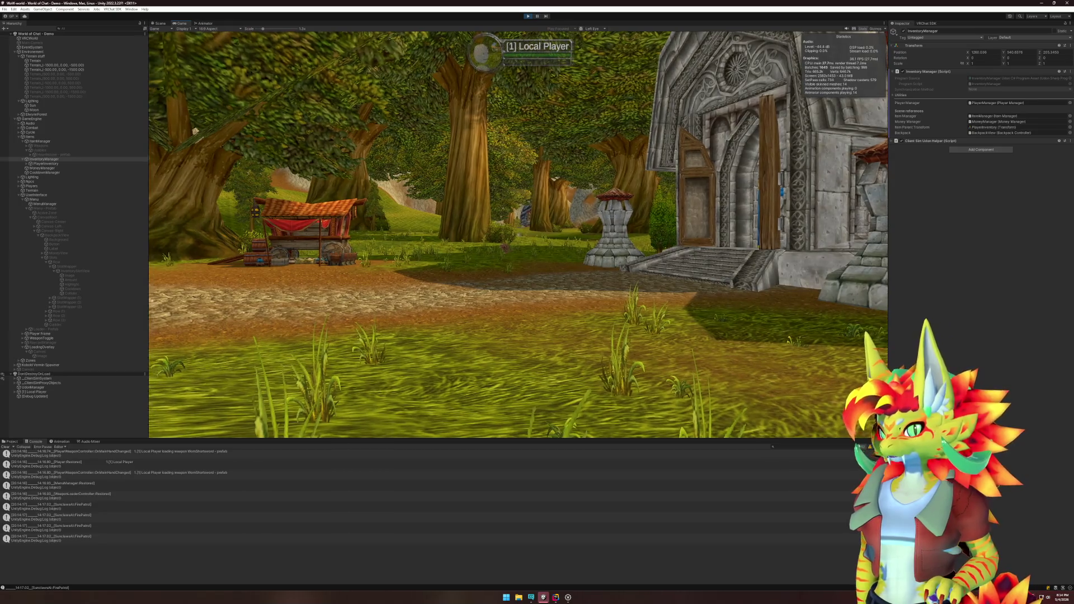
key("b")
key("s")
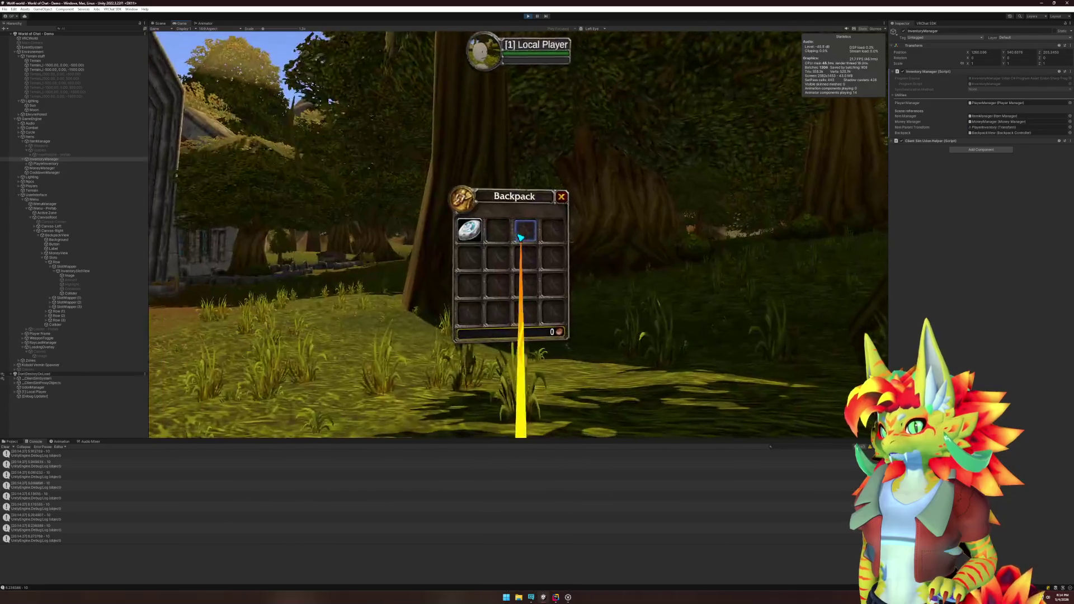
left_click(519, 236)
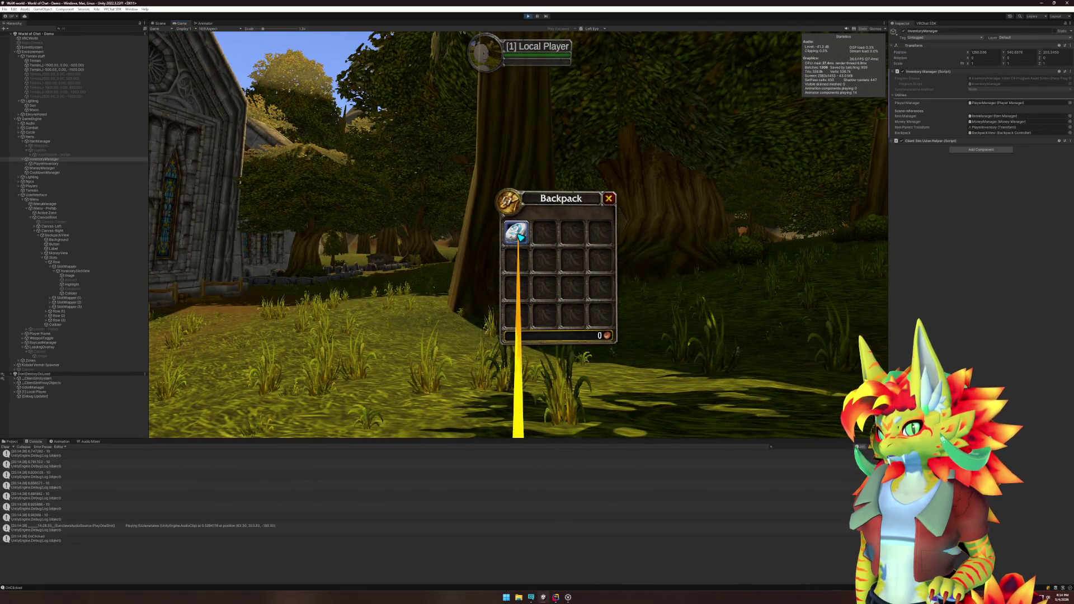
key("b")
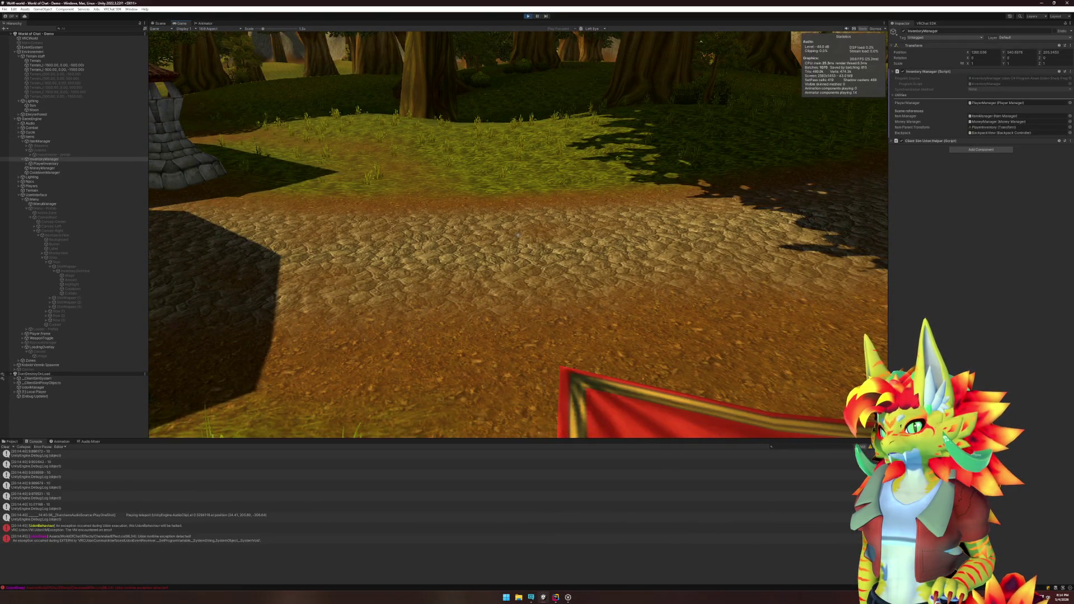
Step: Open the logged exception's source line in ChanneledEffect.cs
key("super")
left_click(181, 540)
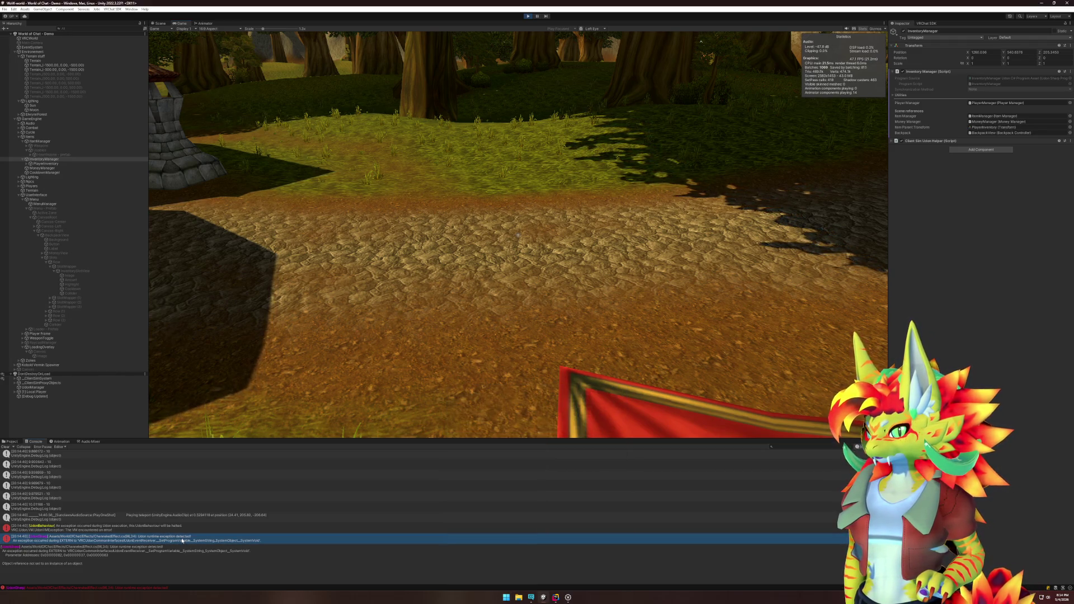
double_click(207, 537)
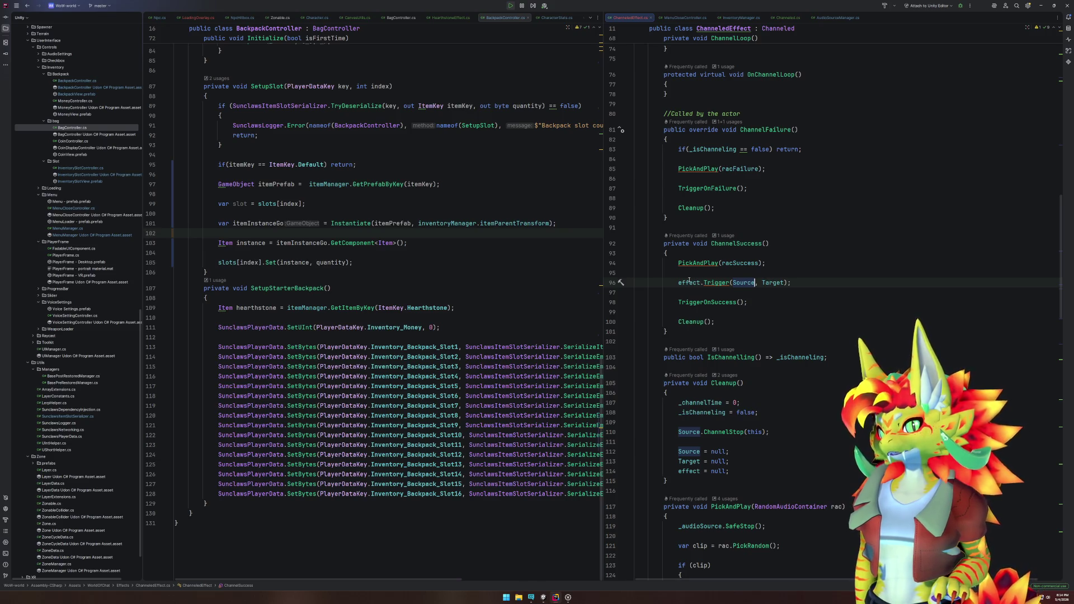
Step: Inspect the spawned Hearthstone clone's Channeled Effect settings, then exit Play mode with Ctrl+P
left_click(543, 597)
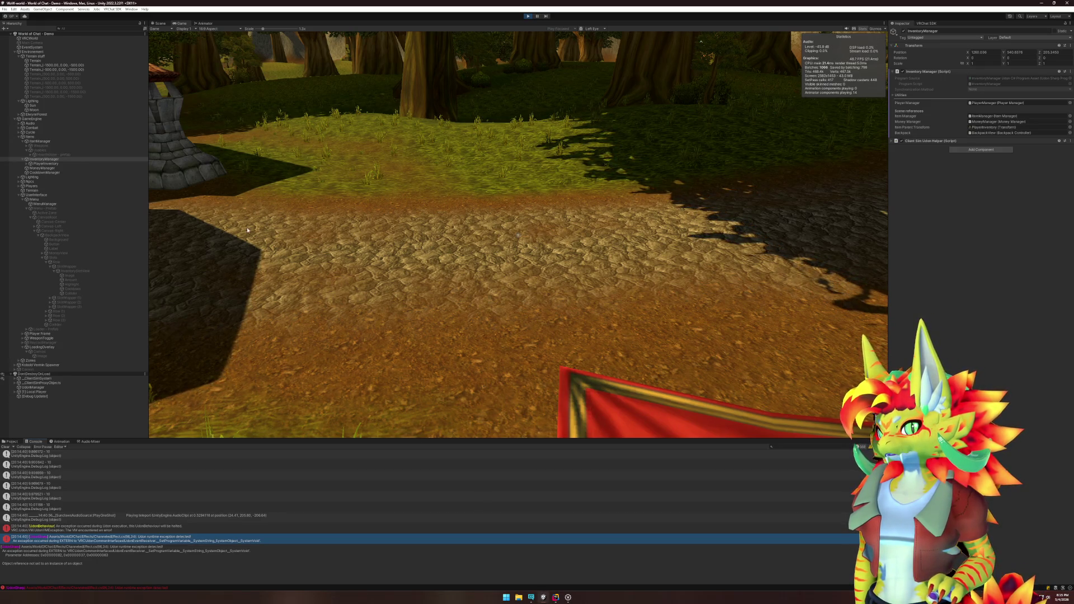
left_click(56, 160)
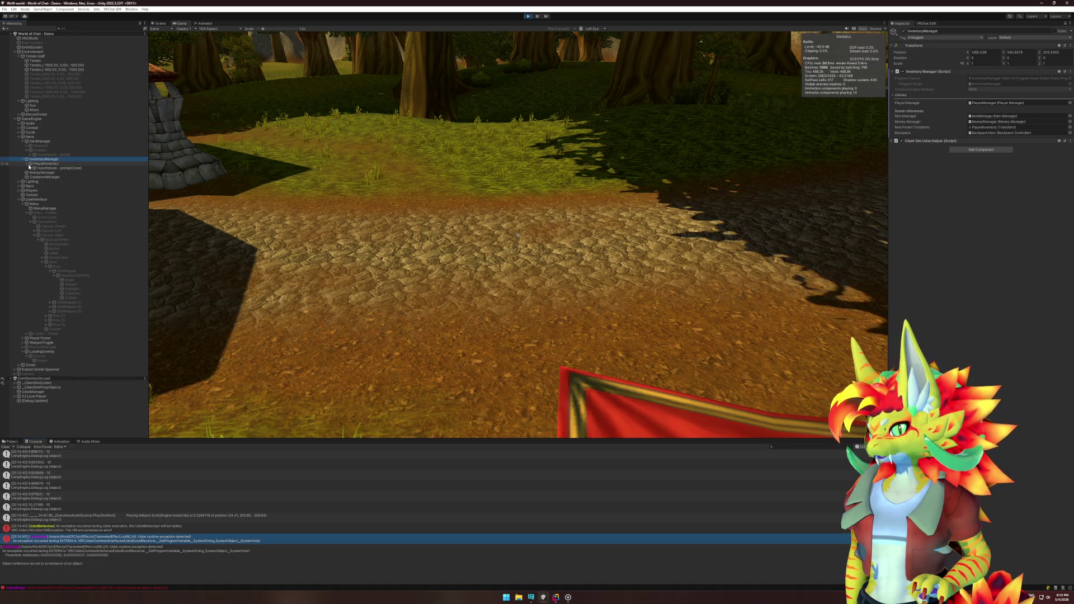
left_click(59, 169)
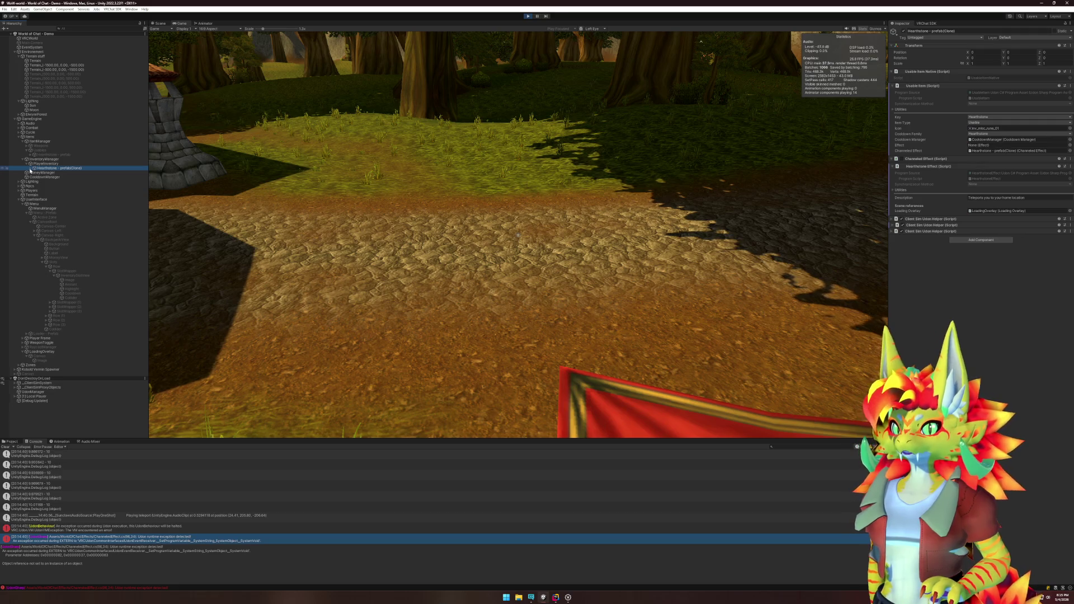
left_click(905, 159)
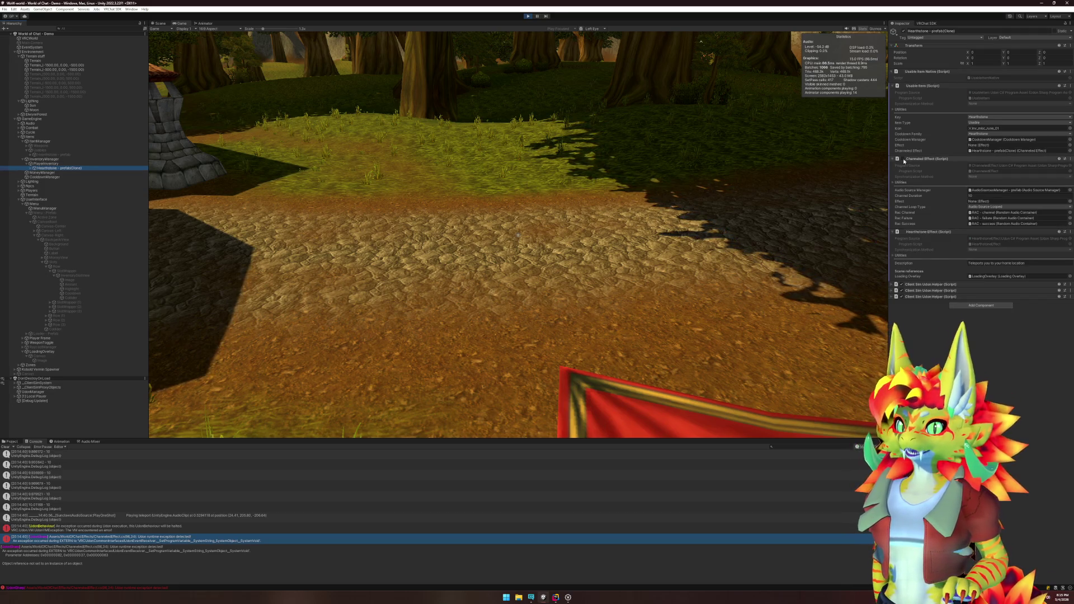
left_click(626, 178)
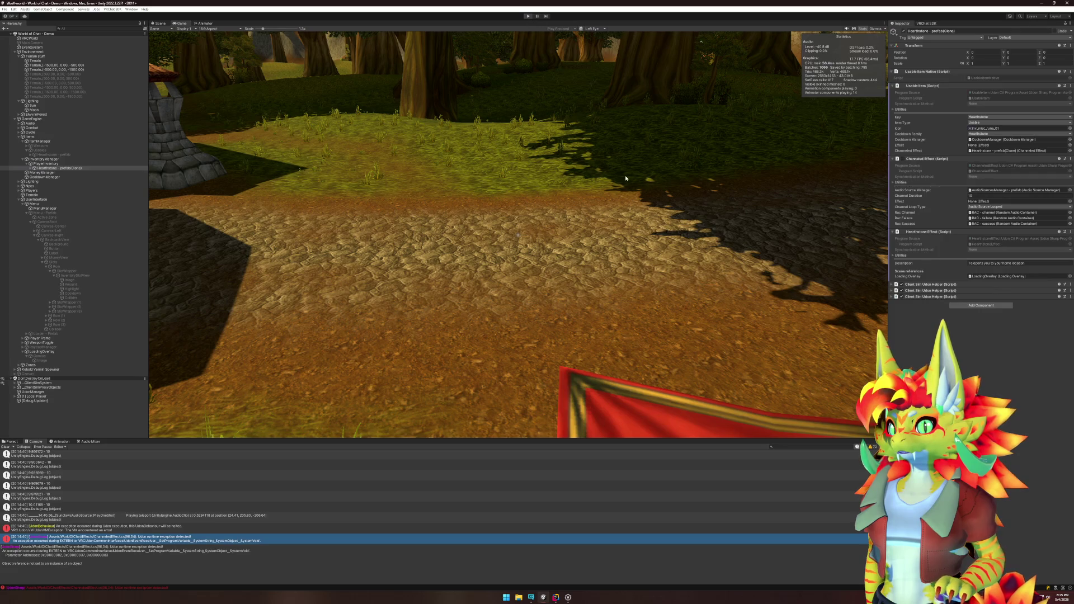
key("ctrl+p")
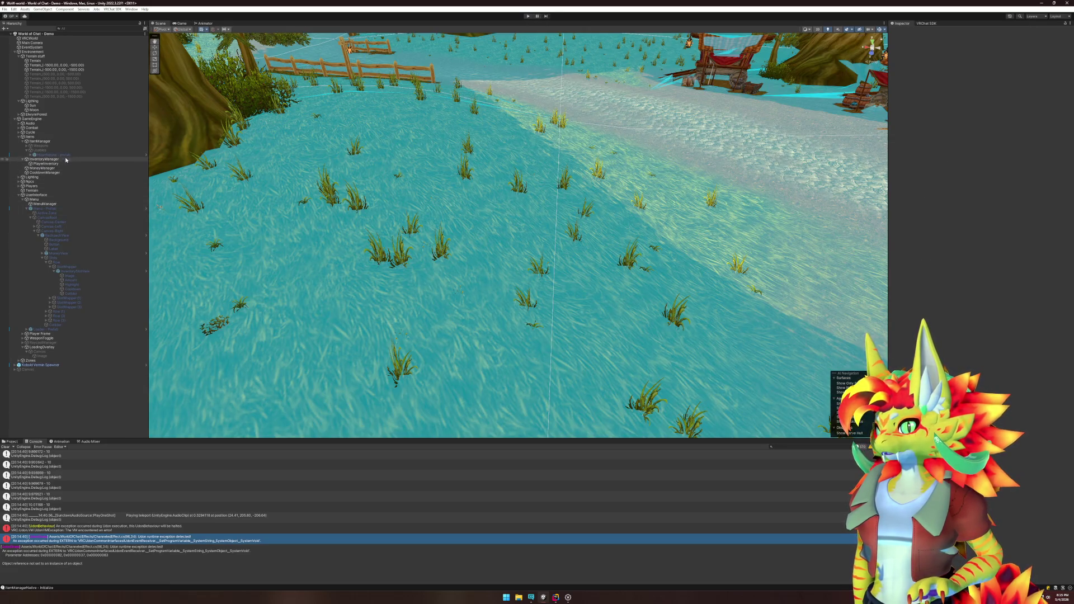
Step: Check the Hearthstone prefab's Channeled Effect component and its Trigger code in ChanneledEffect.cs, then return to Unity
left_click(65, 155)
left_click(906, 173)
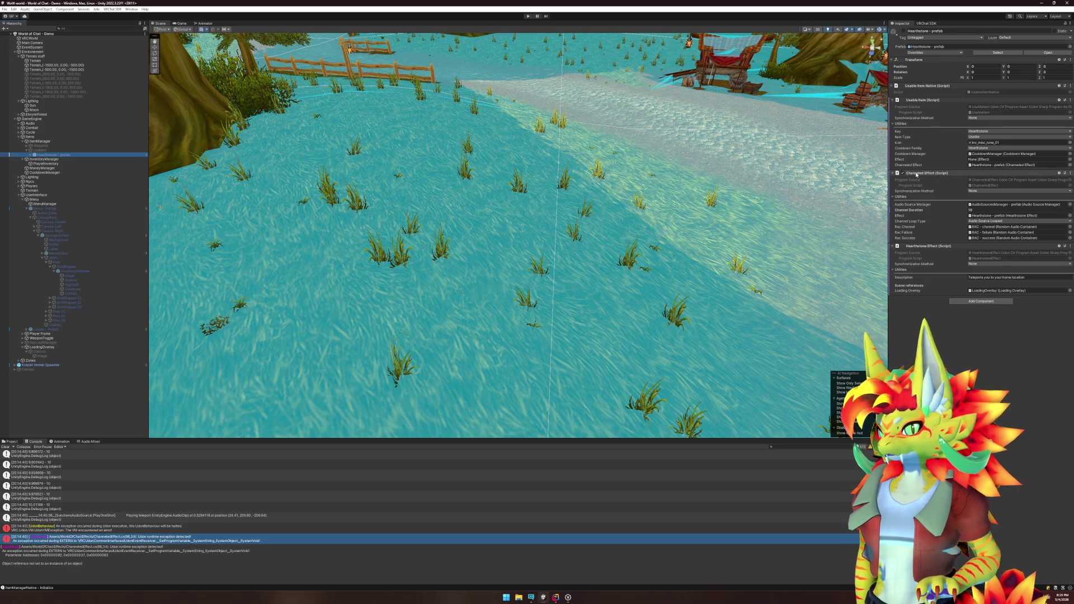
left_click(555, 597)
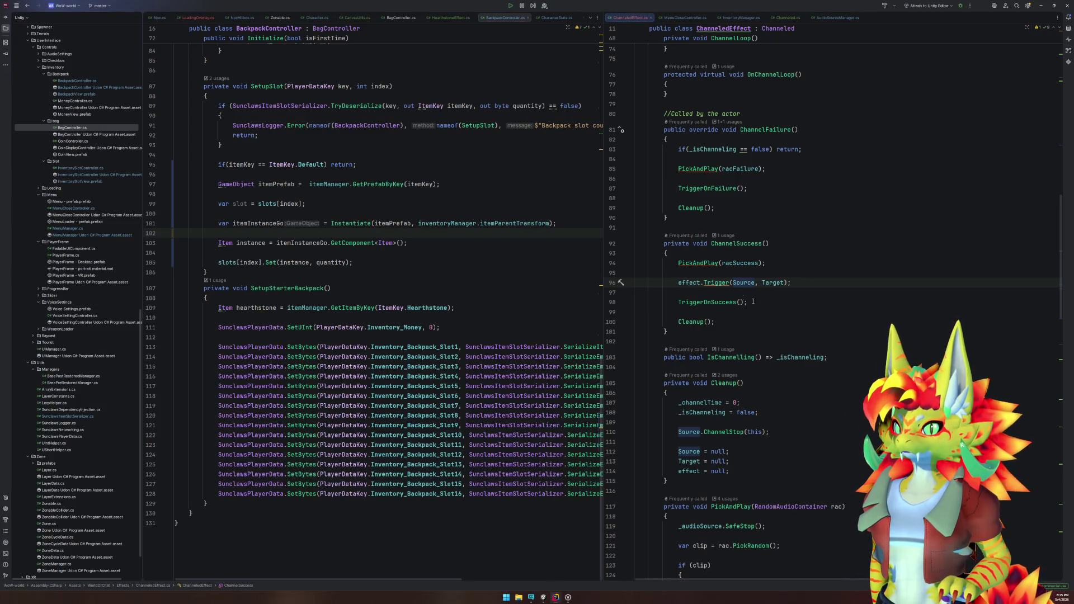
mouse_move(720, 282)
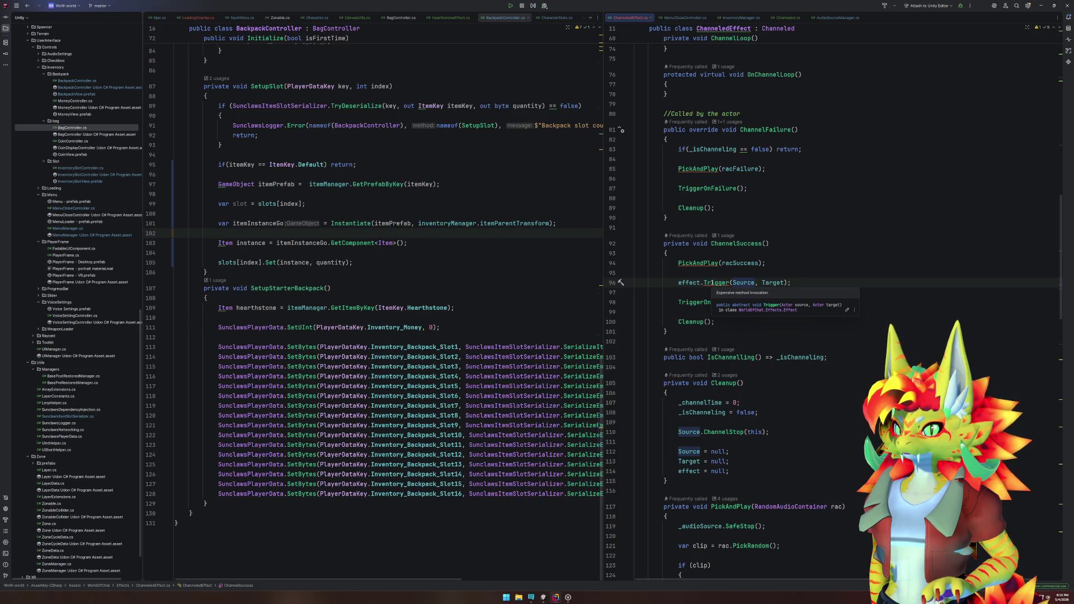
left_click(755, 282)
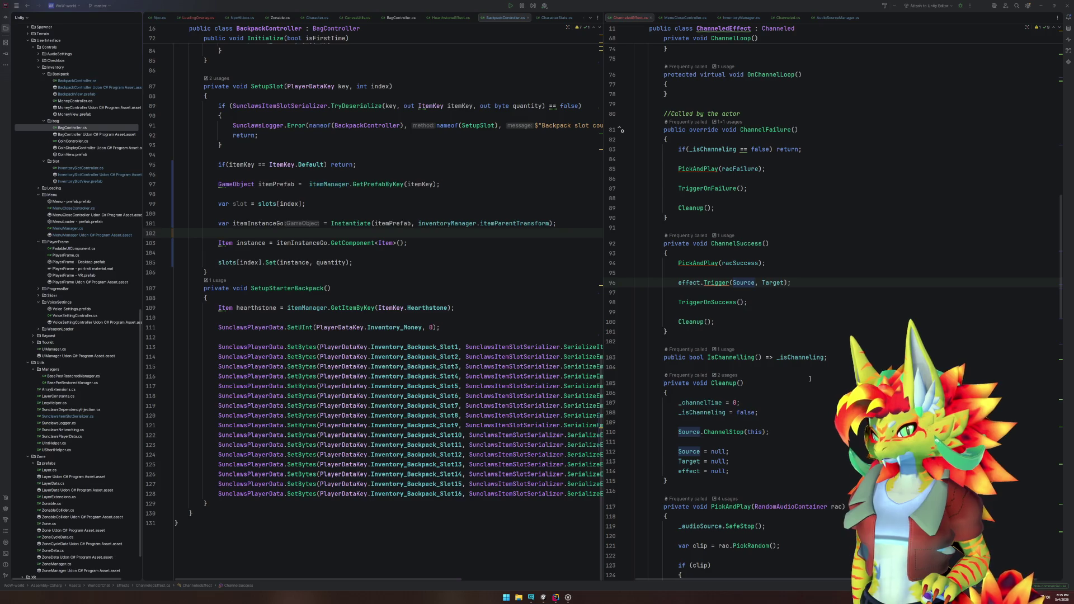
key("alt+Tab")
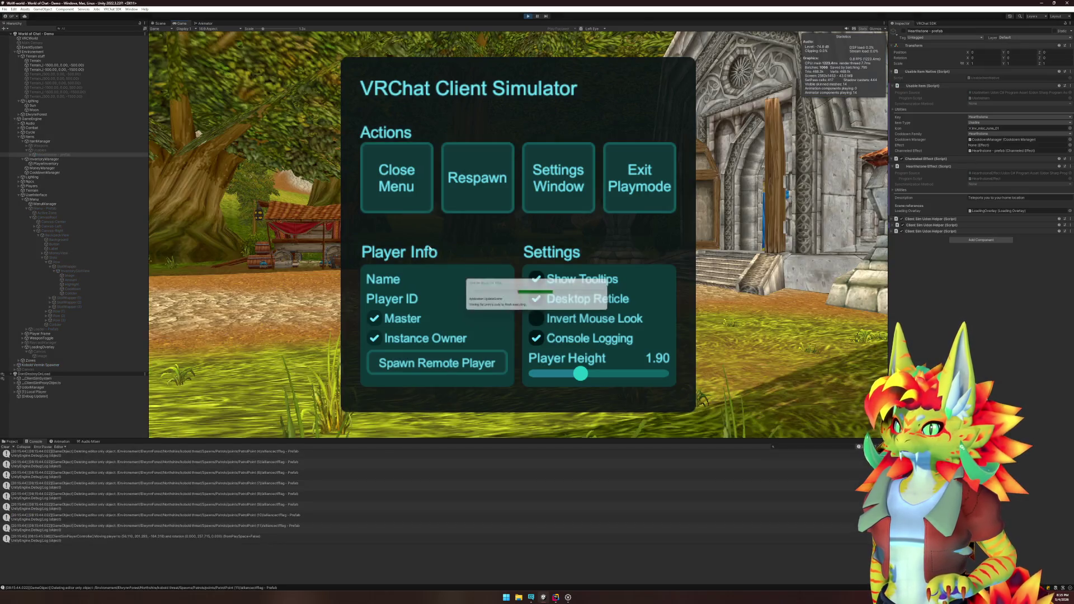
Step: Close the Client Simulator menu, walk toward the temple and inspect the spawned Hearthstone clone
left_click(407, 209)
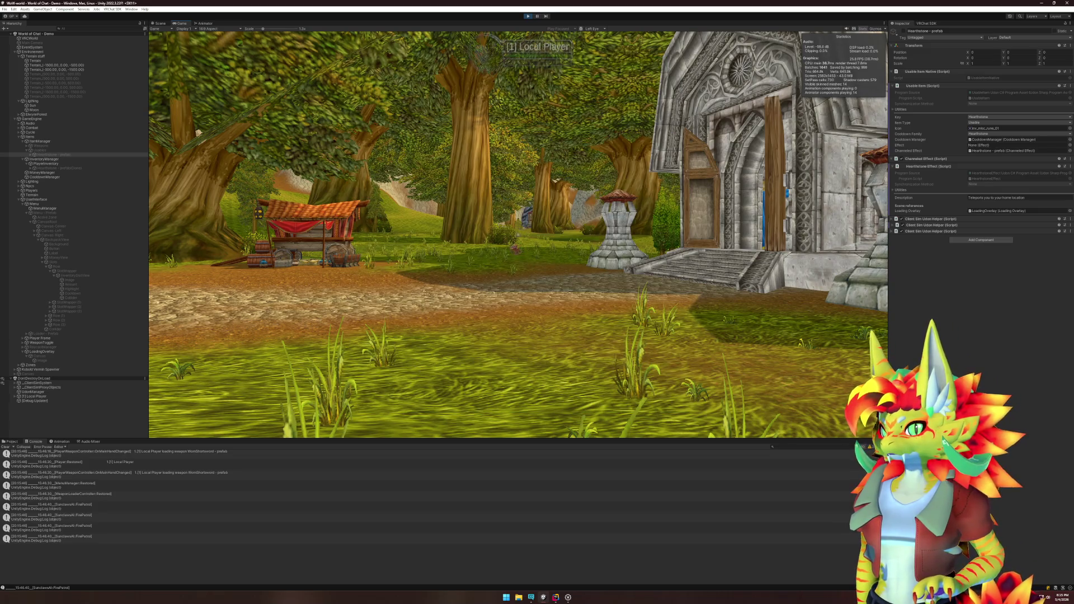
key("w")
key("super")
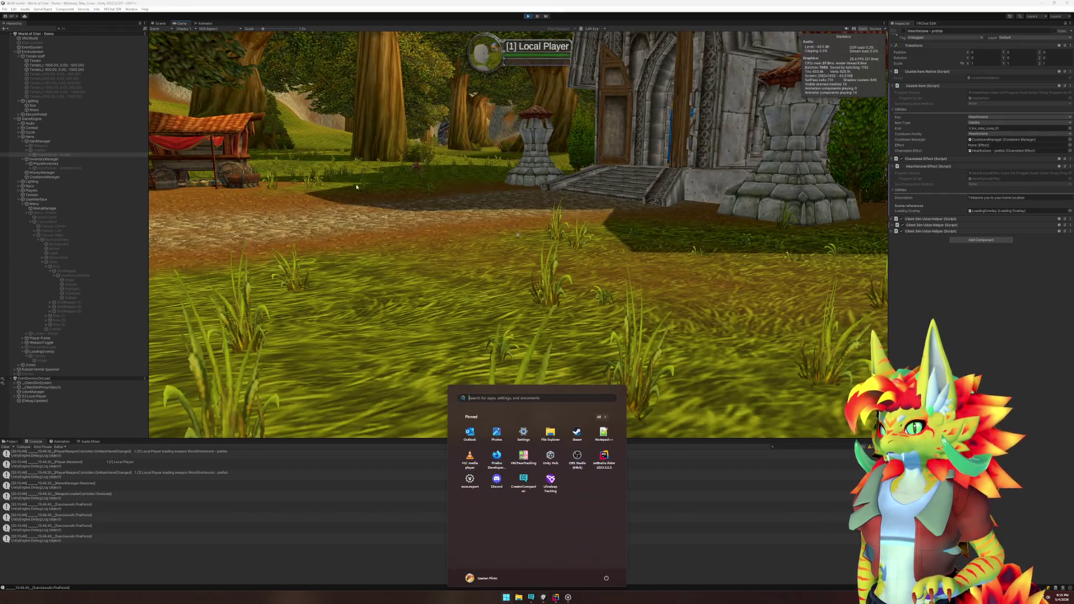
left_click(77, 167)
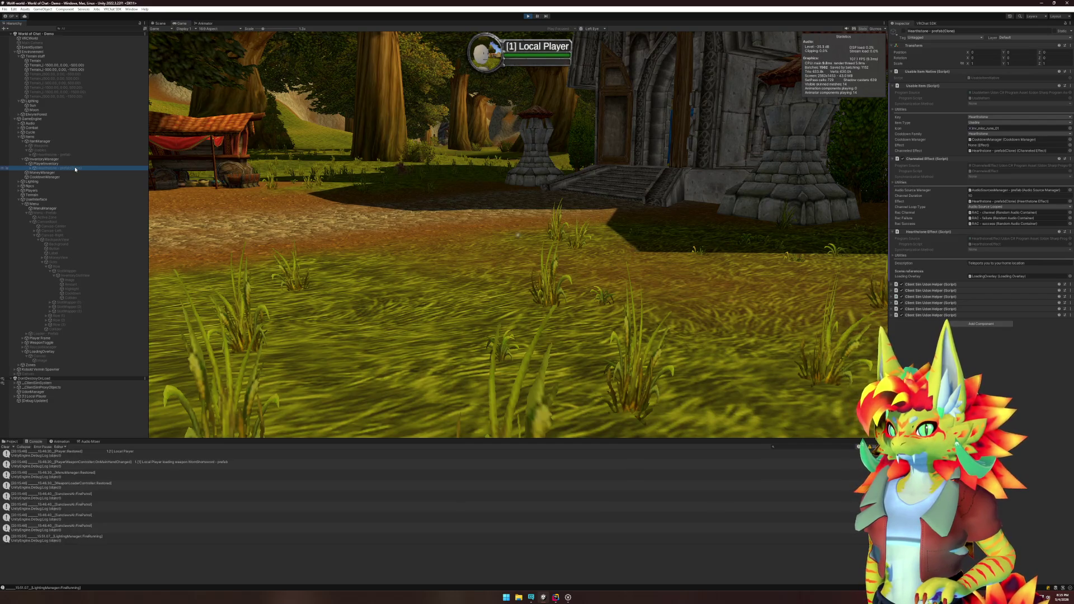
left_click(517, 235)
Step: Use the Hearthstone from the backpack slot three times, close the backpack and select its clone
key("b")
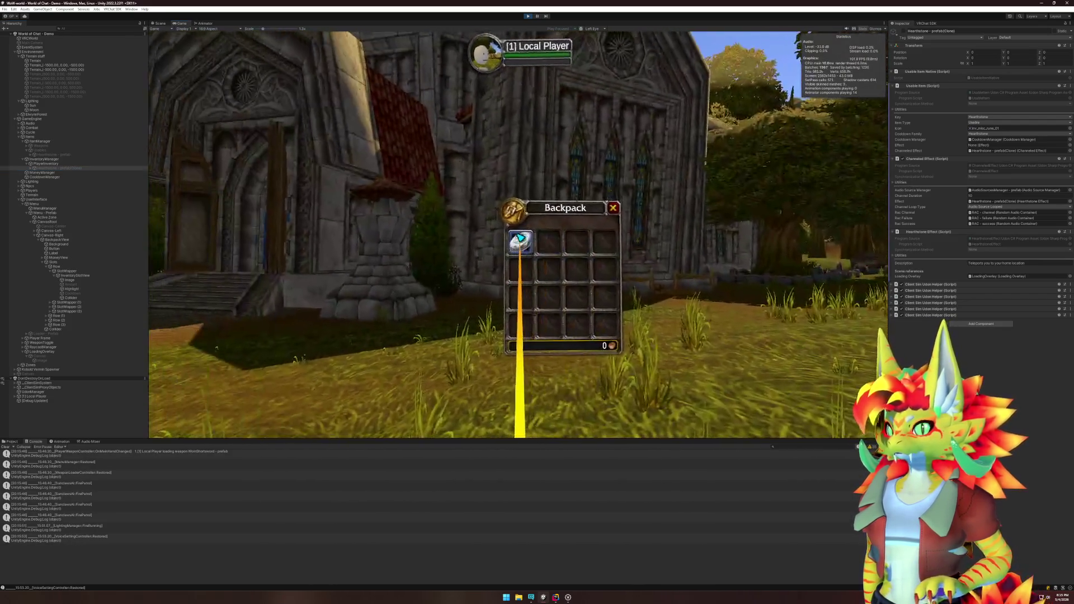
left_click(519, 237)
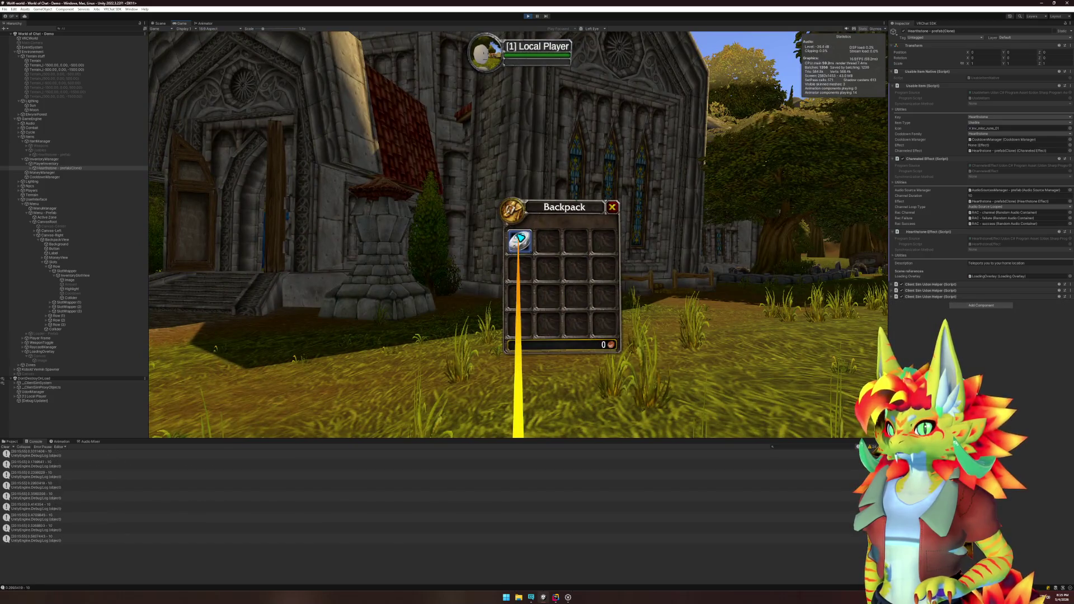
left_click(519, 237)
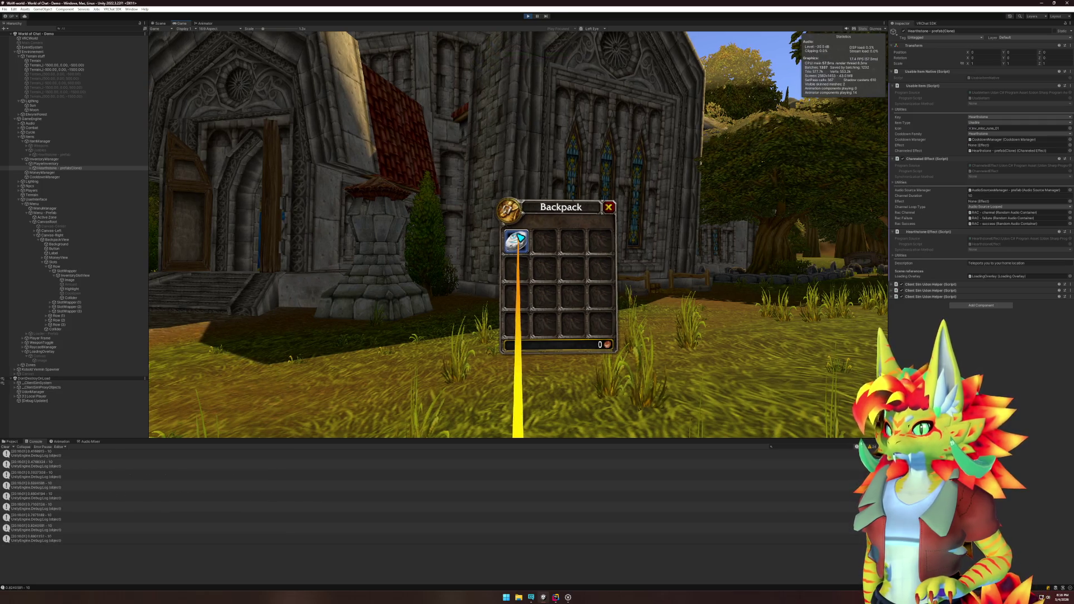
left_click(516, 238)
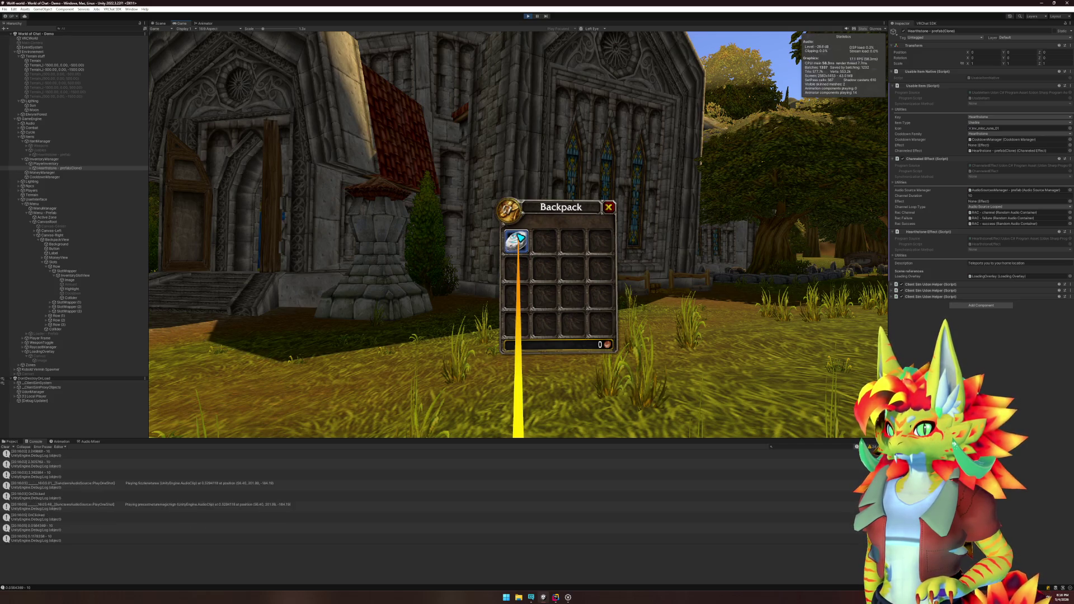
key("b")
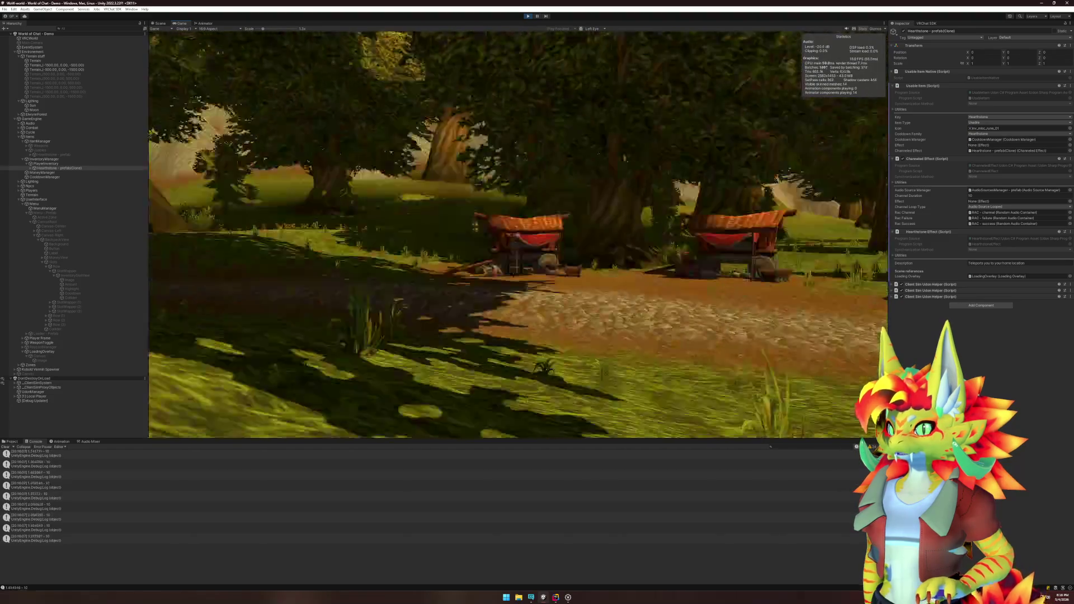
key("super")
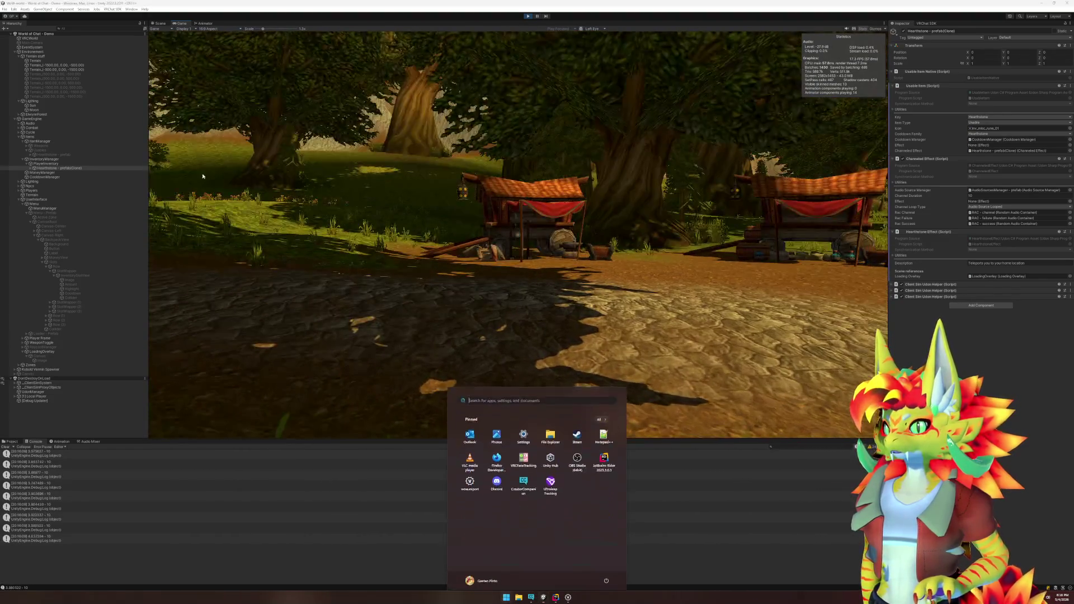
left_click(86, 170)
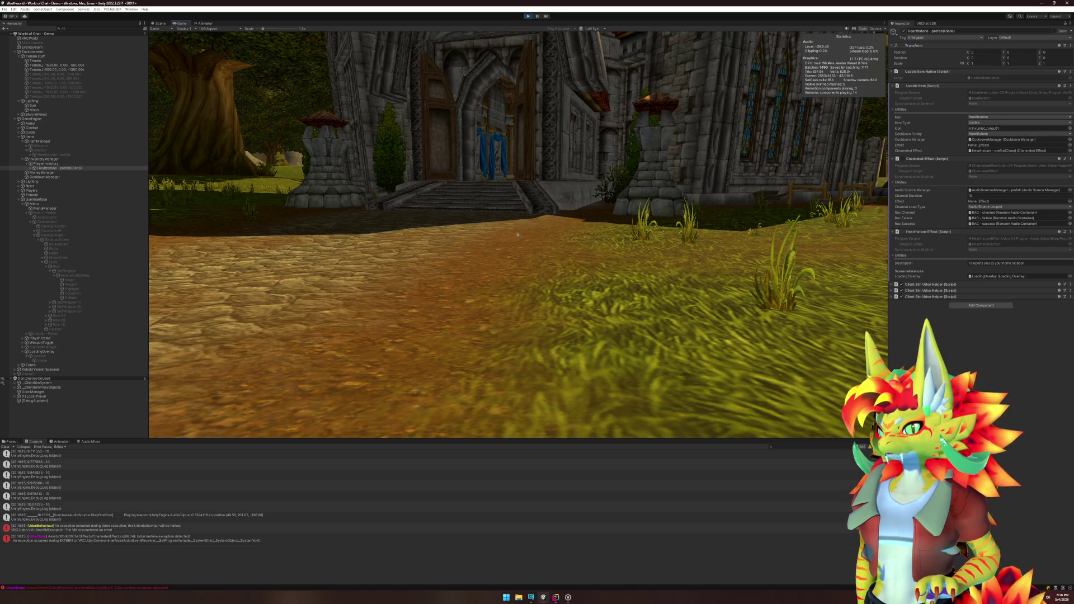
Step: Read both Udon exception errors in the Console, stop play mode and switch to Rider
key("super")
left_click(143, 527)
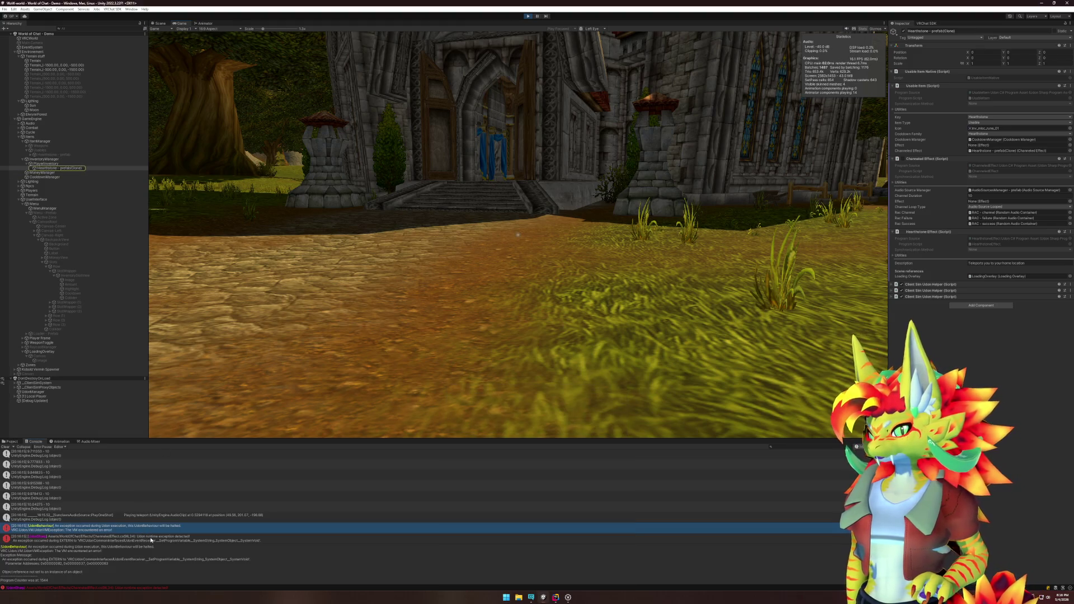
left_click(151, 540)
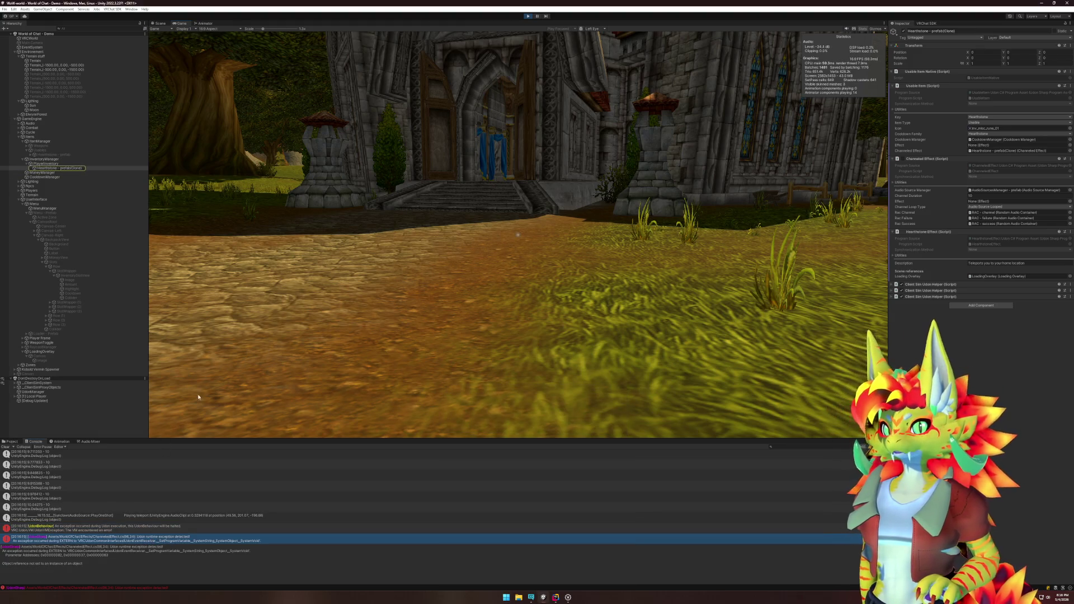
left_click(528, 16)
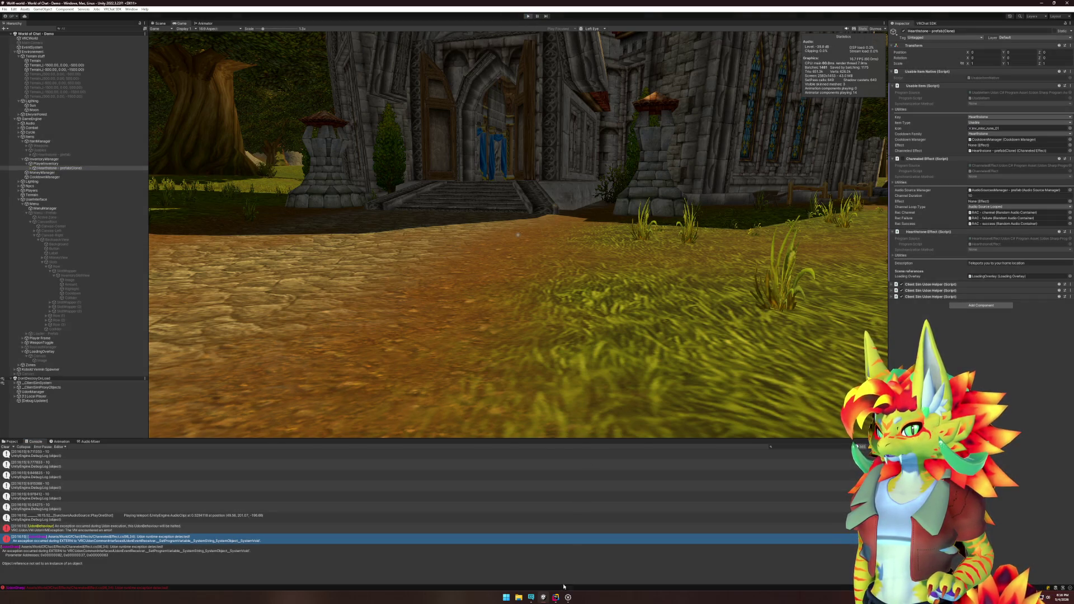
left_click(555, 597)
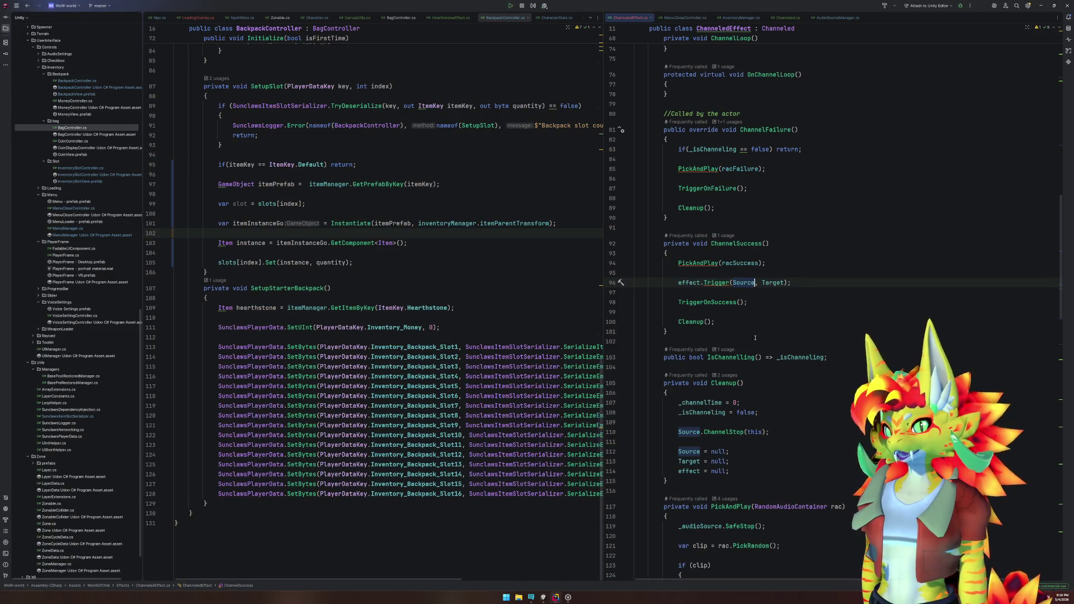
Step: Jump to the error's effect.Trigger(Source, Target) call on line 96 and review the UdonBehaviour stack trace
left_click(540, 599)
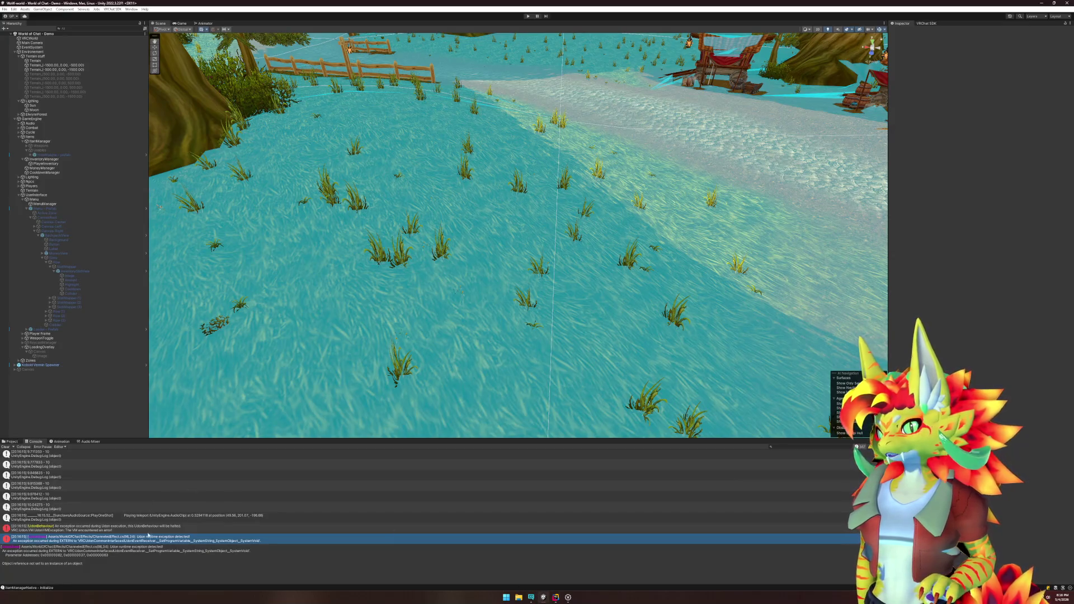
double_click(149, 535)
left_click_drag(678, 227, 788, 226)
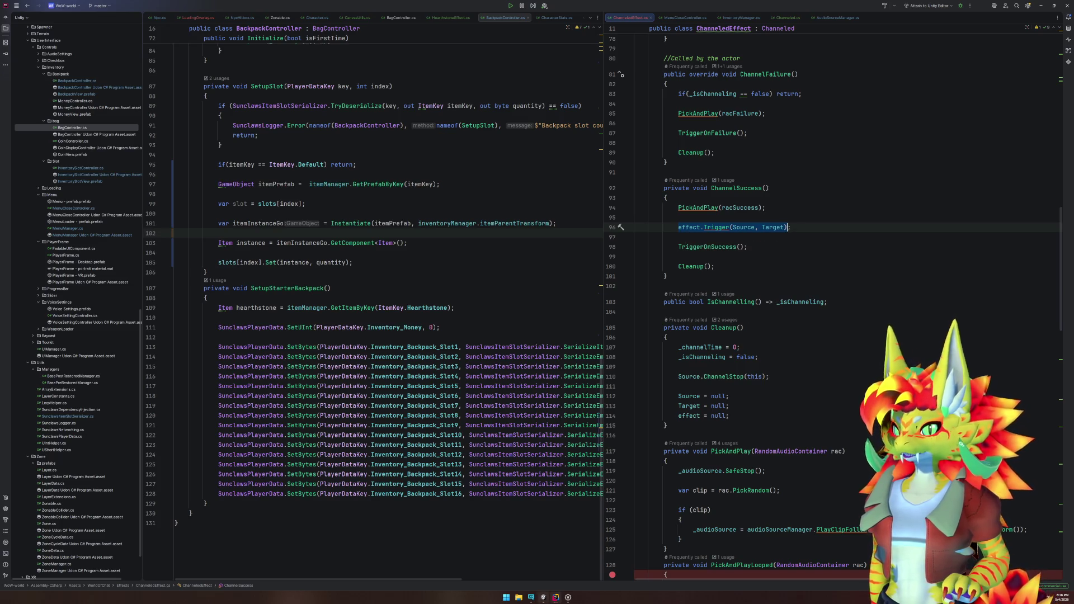
left_click(543, 597)
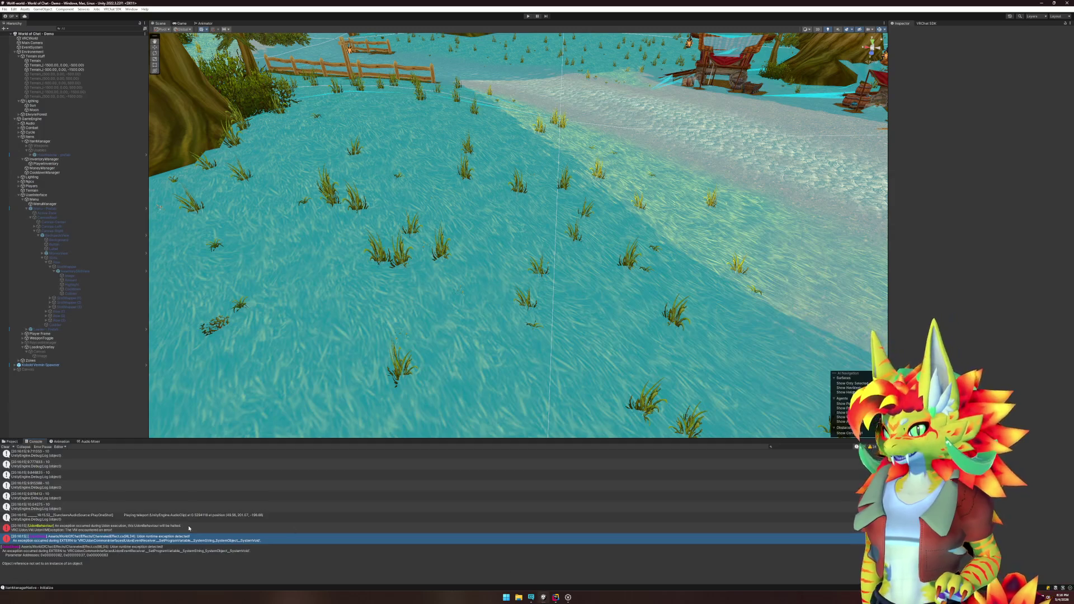
left_click(117, 527)
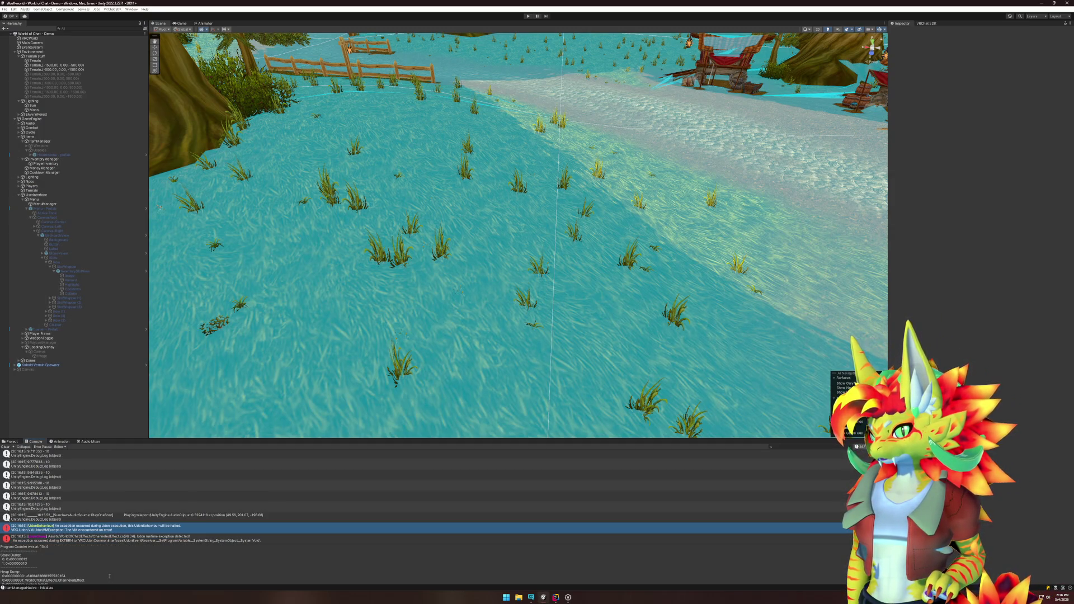
scroll(109, 576, "up", 3)
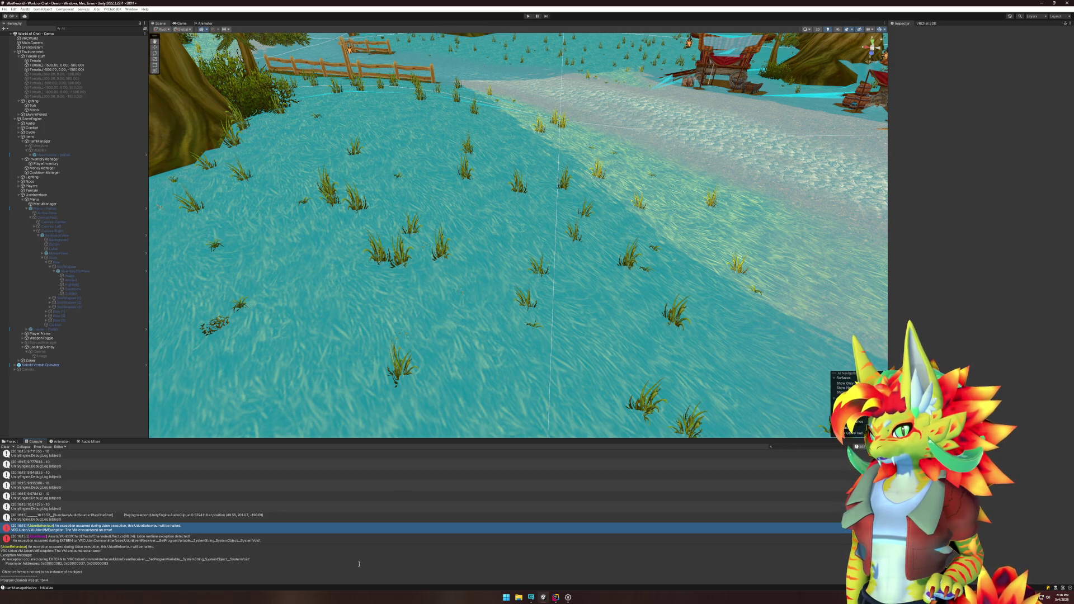
Step: Highlight all usages of effect in ChanneledEffect.cs
left_click(556, 597)
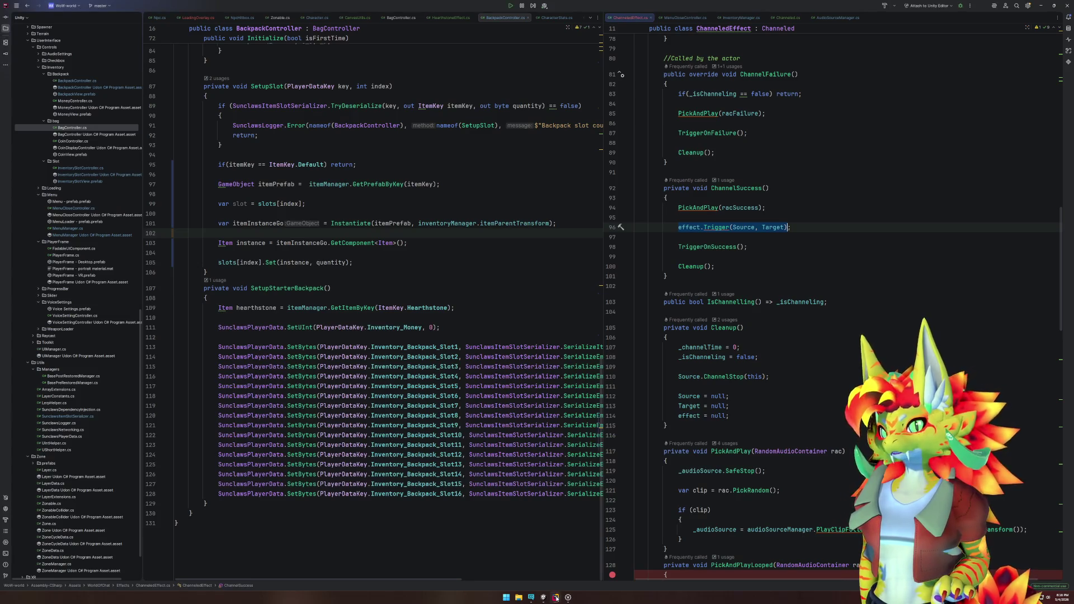
left_click(693, 227)
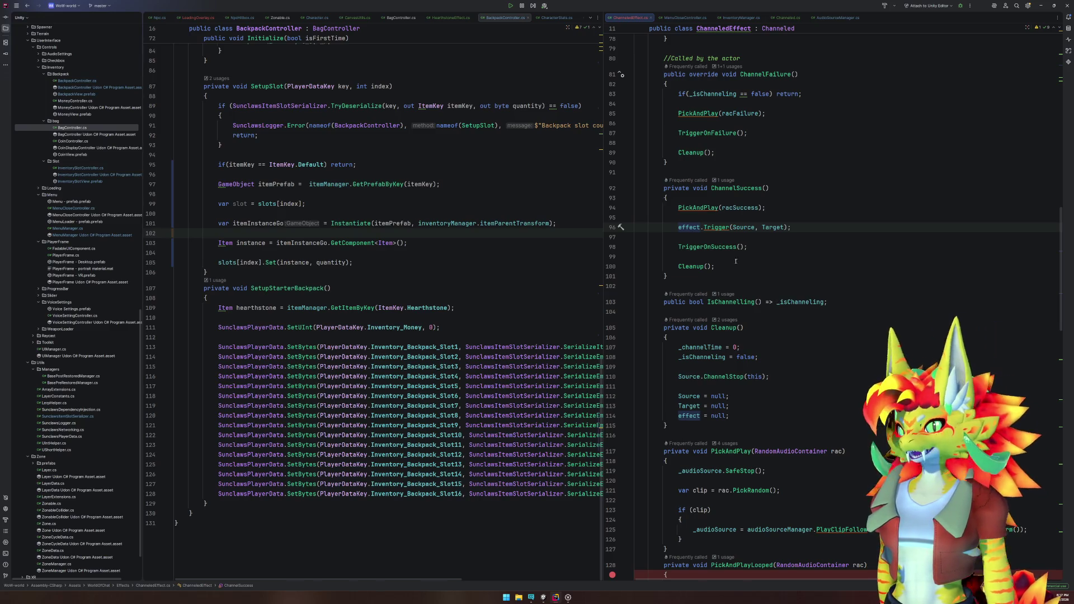
mouse_move(722, 227)
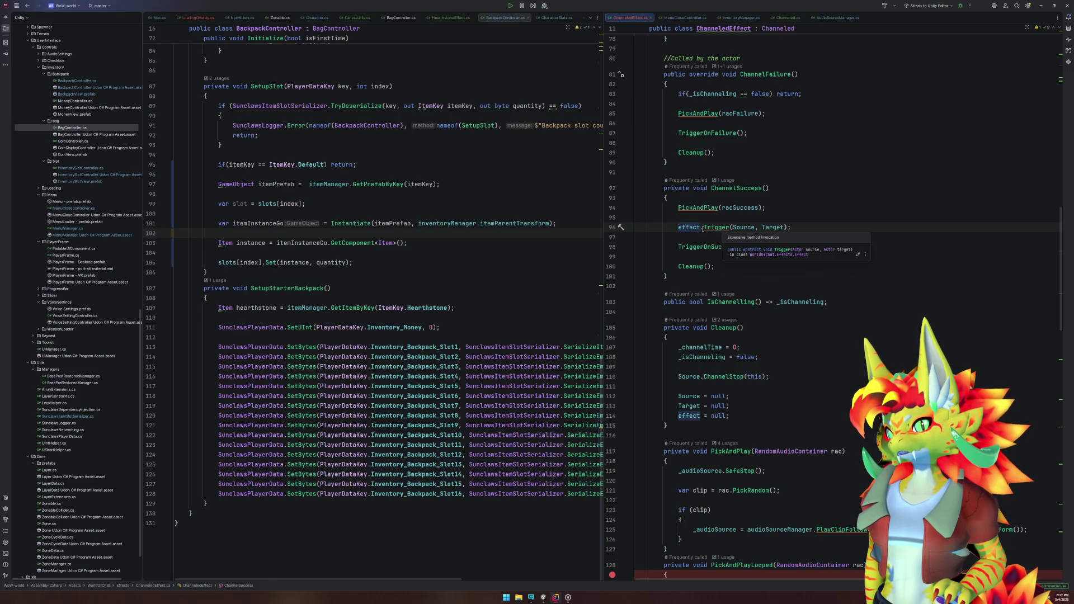
left_click(701, 228)
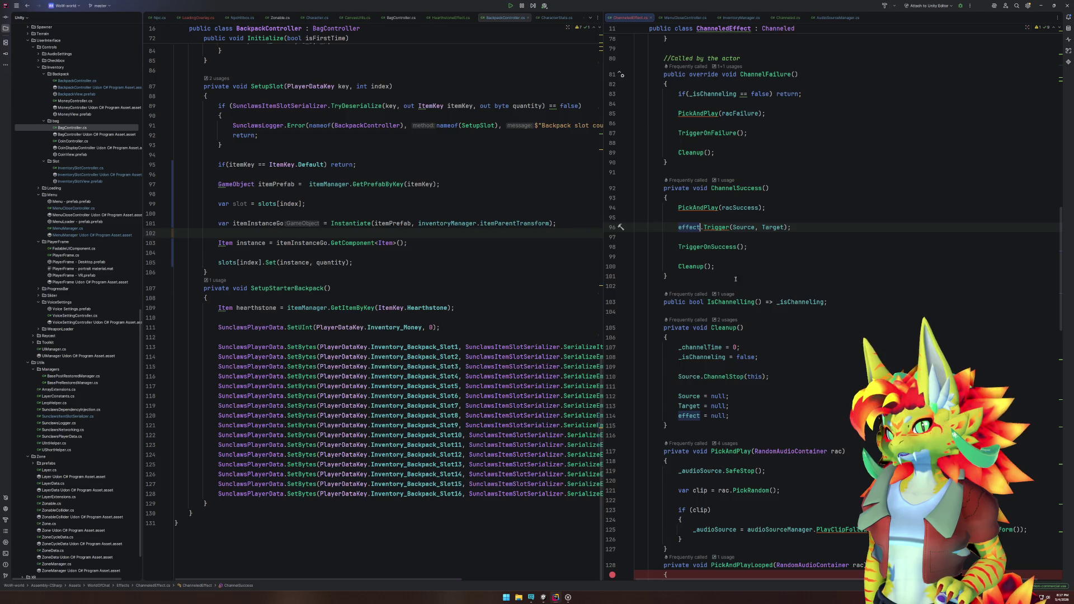
scroll(736, 279, "up", 15)
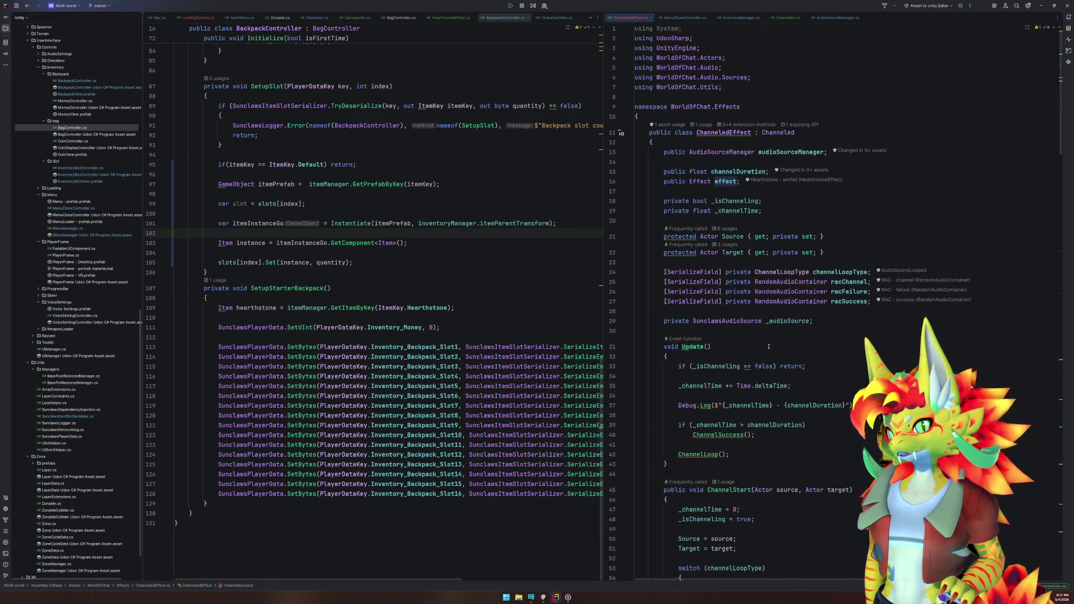
Step: Expand the Hearthstone prefab's Channeled Effect component and check what its Effect field references
left_click(556, 598)
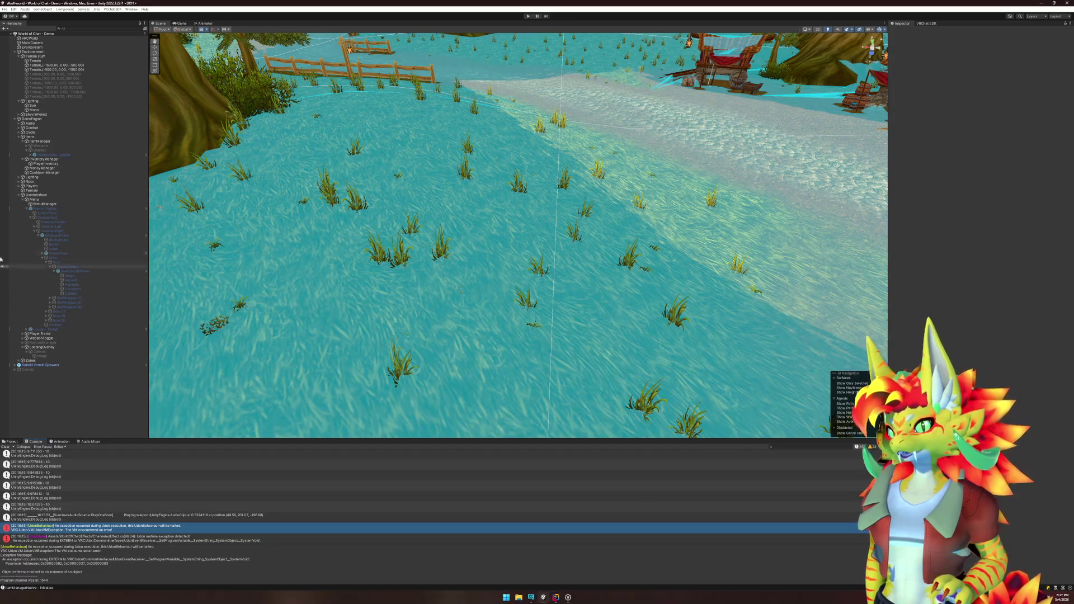
left_click(54, 155)
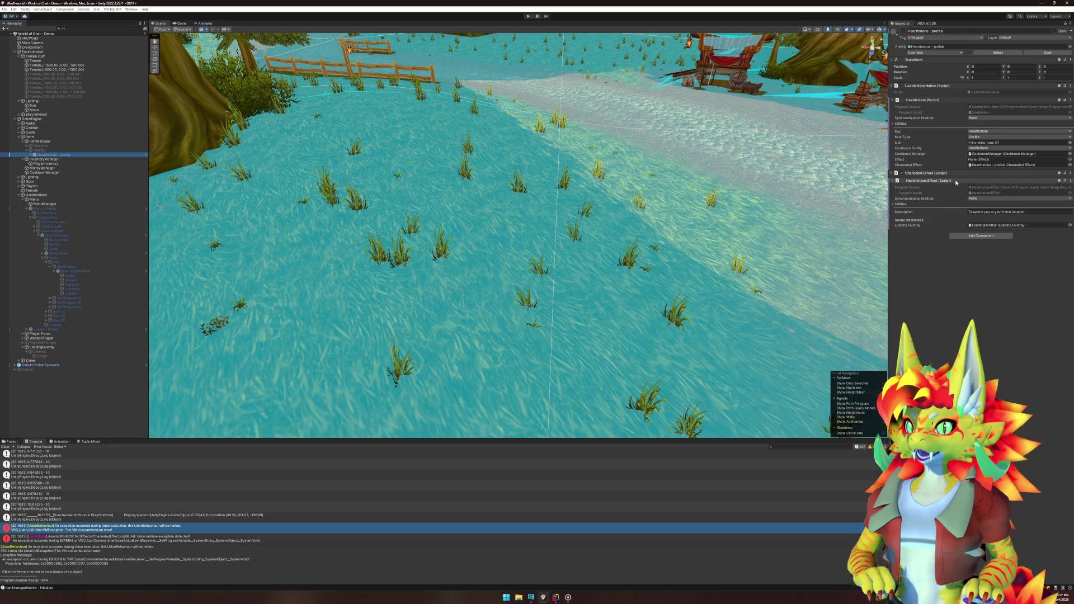
left_click(953, 173)
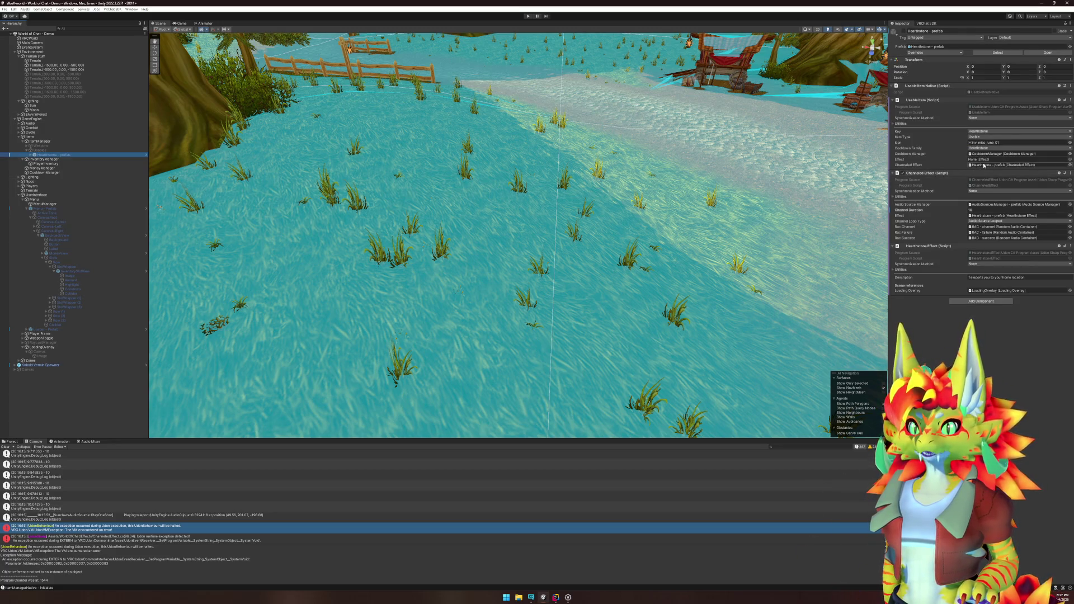
left_click(987, 215)
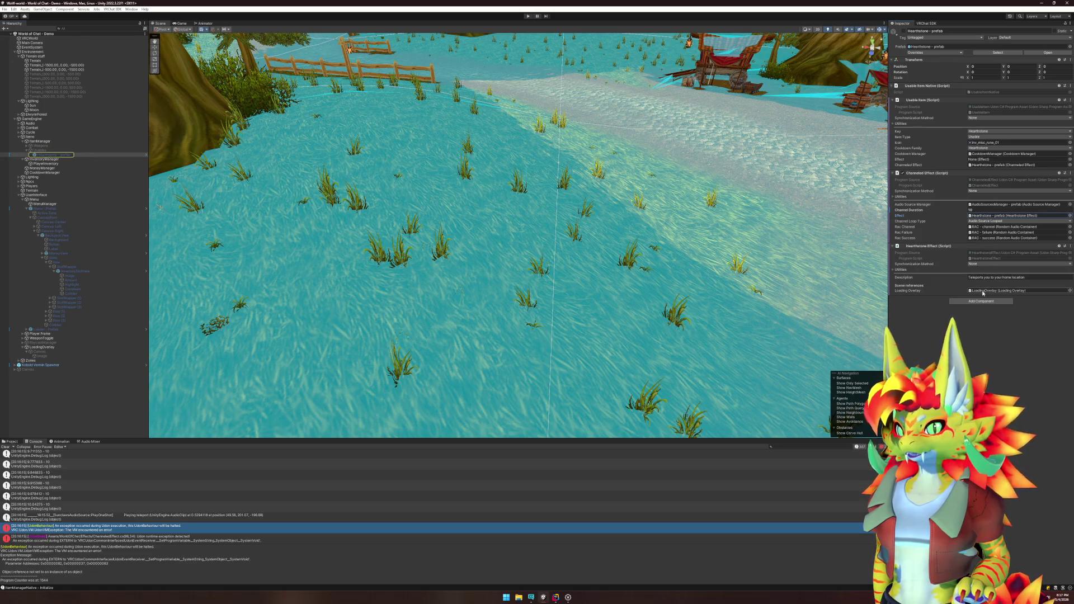
left_click(1015, 277)
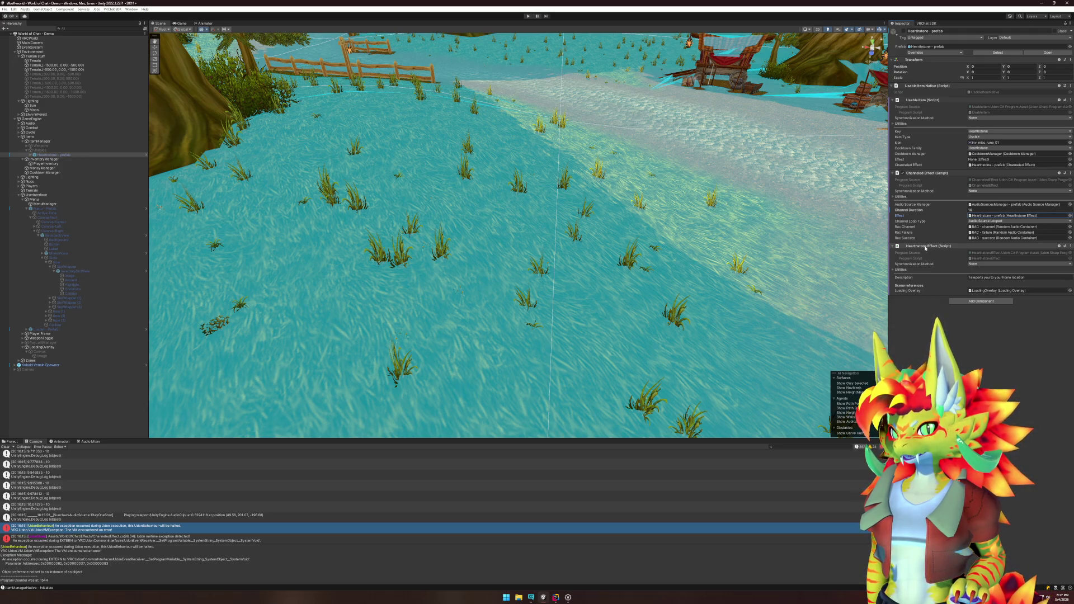
Step: Find where ChannelSuccess is called in ChanneledEffect.cs
left_click(557, 597)
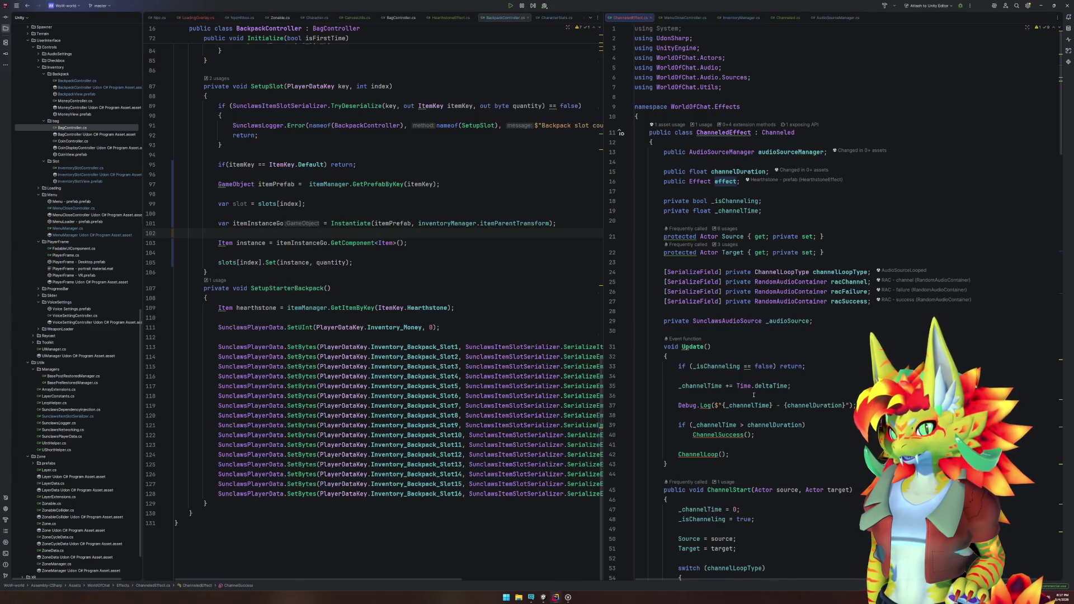
scroll(701, 232, "down", 10)
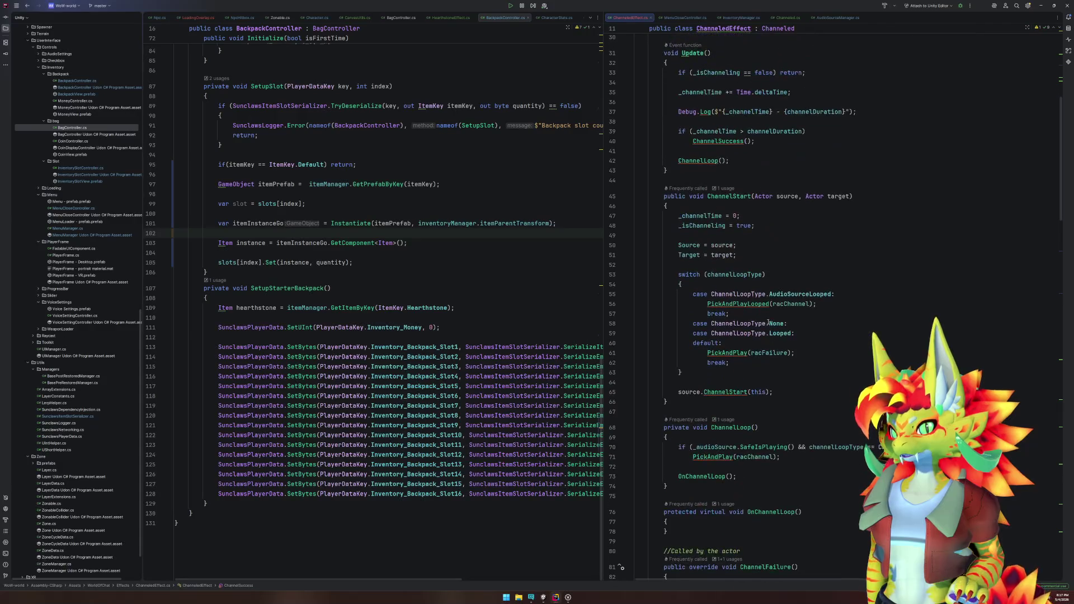
scroll(768, 325, "down", 6)
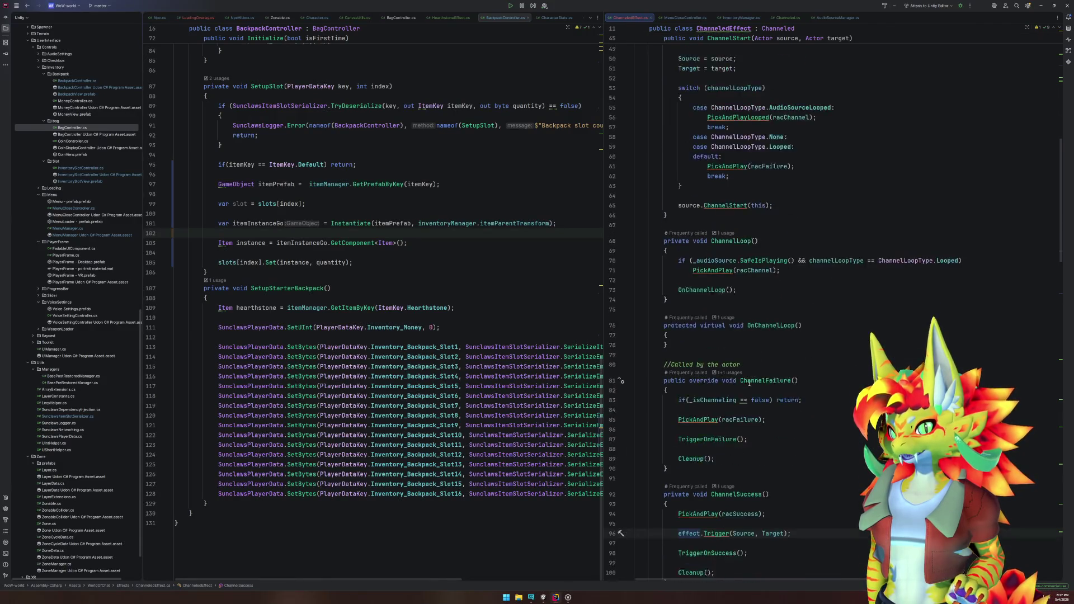
scroll(740, 414, "down", 4)
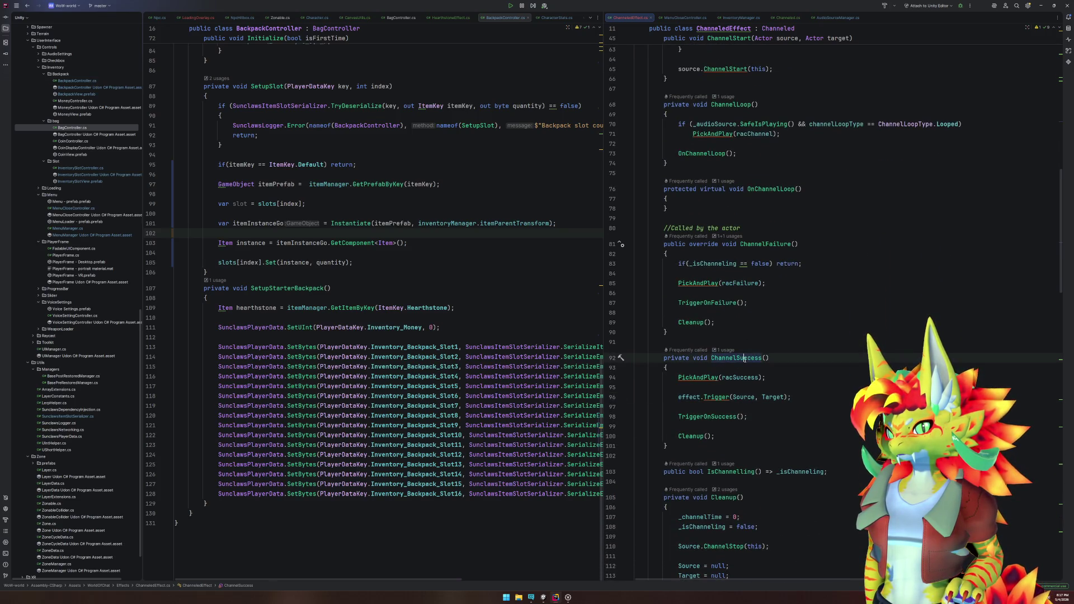
left_click(731, 350)
left_click(753, 387)
left_click(730, 350)
left_click(759, 379)
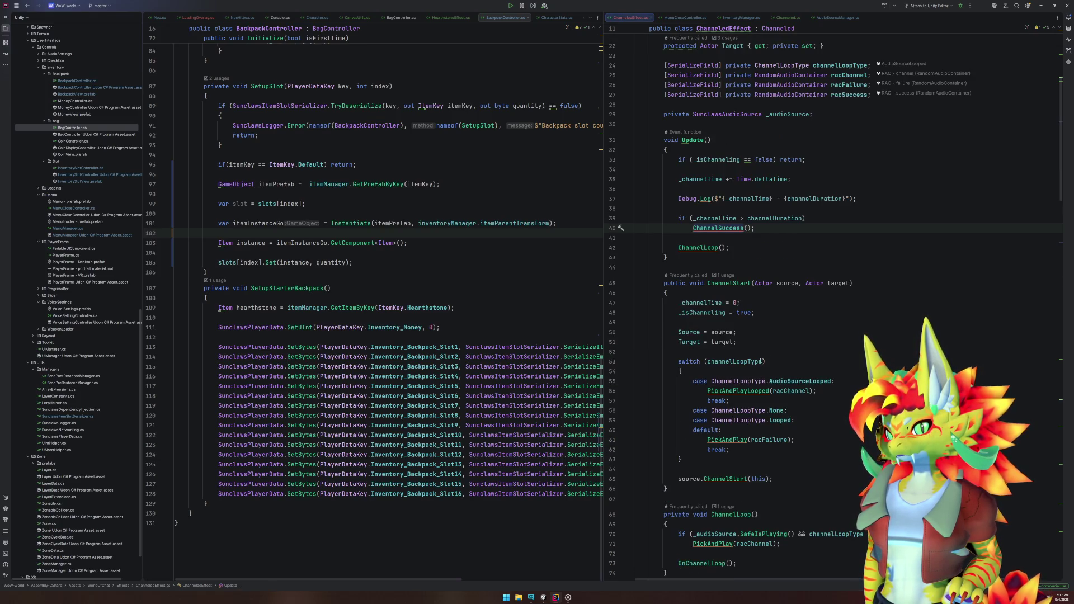
Step: Insert a new line in Update after the channelDuration if condition on line 42
mouse_move(760, 361)
left_click(740, 248)
left_click(817, 220)
key("Return")
Step: Wrap the ChannelSuccess() call in braces and add a return statement after it
type("{")
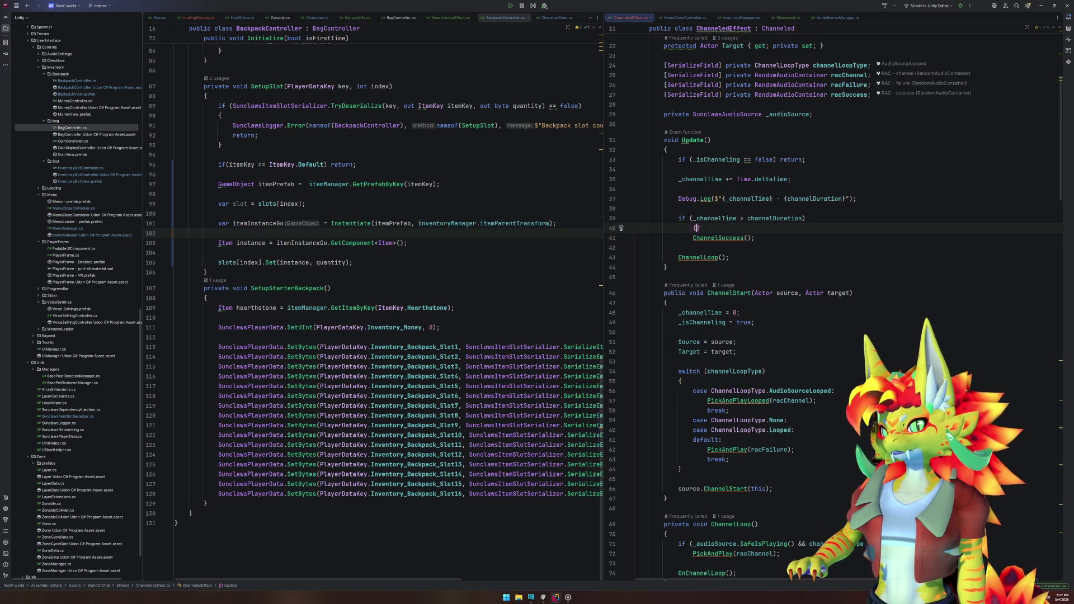
key("Down")
key("End")
key("Return")
type("}")
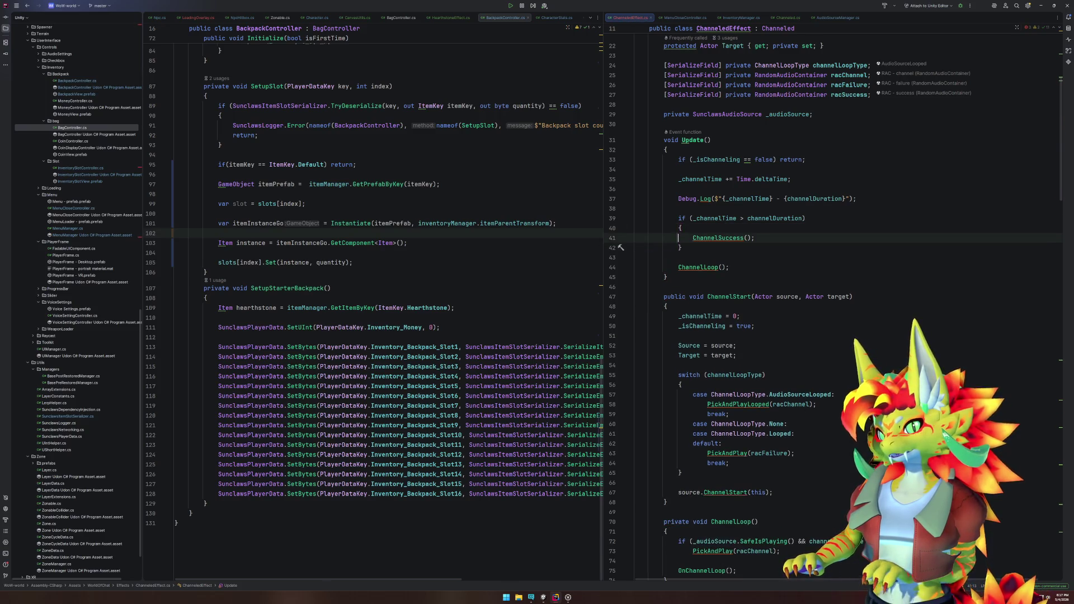
key("Up")
key("End")
key("Return")
type("ret")
key("Return")
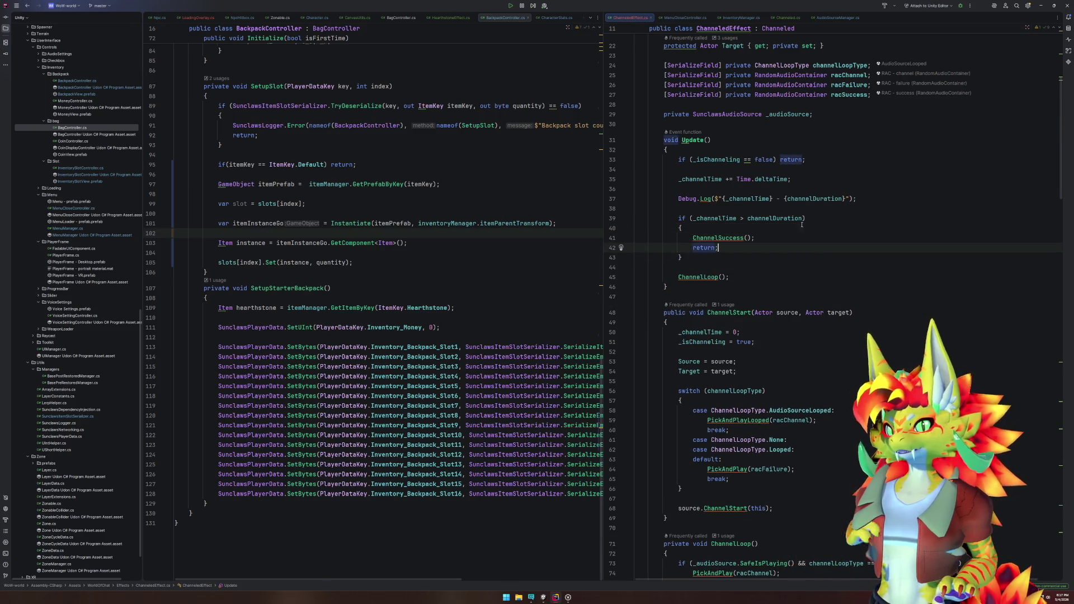
Step: Add Debug.LogError(effect == null); before the effect trigger in ChannelSuccess
scroll(814, 288, "down", 9)
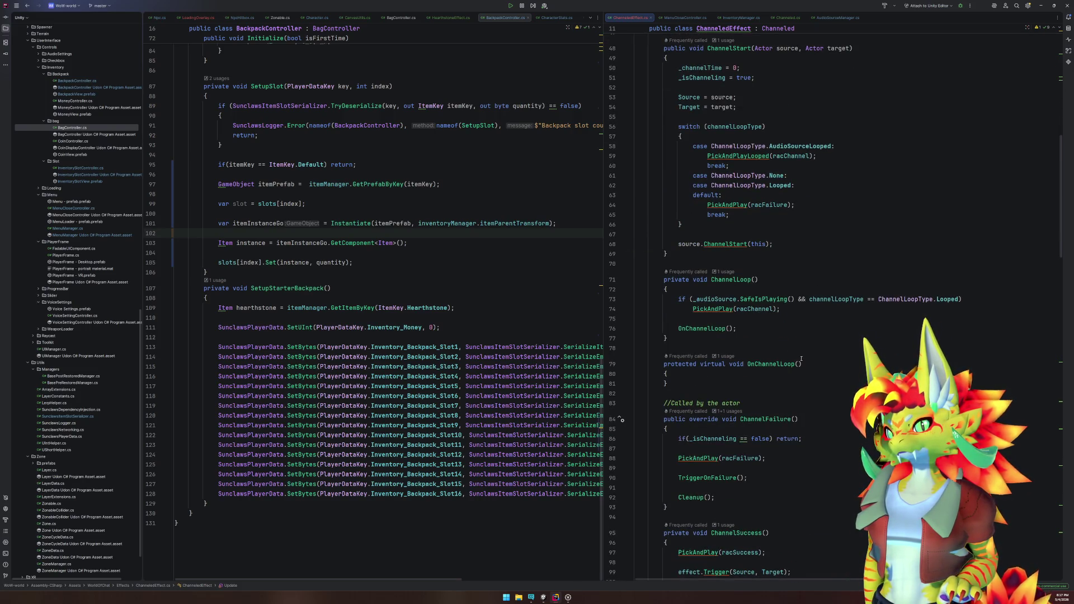
scroll(800, 358, "down", 7)
left_click(745, 328)
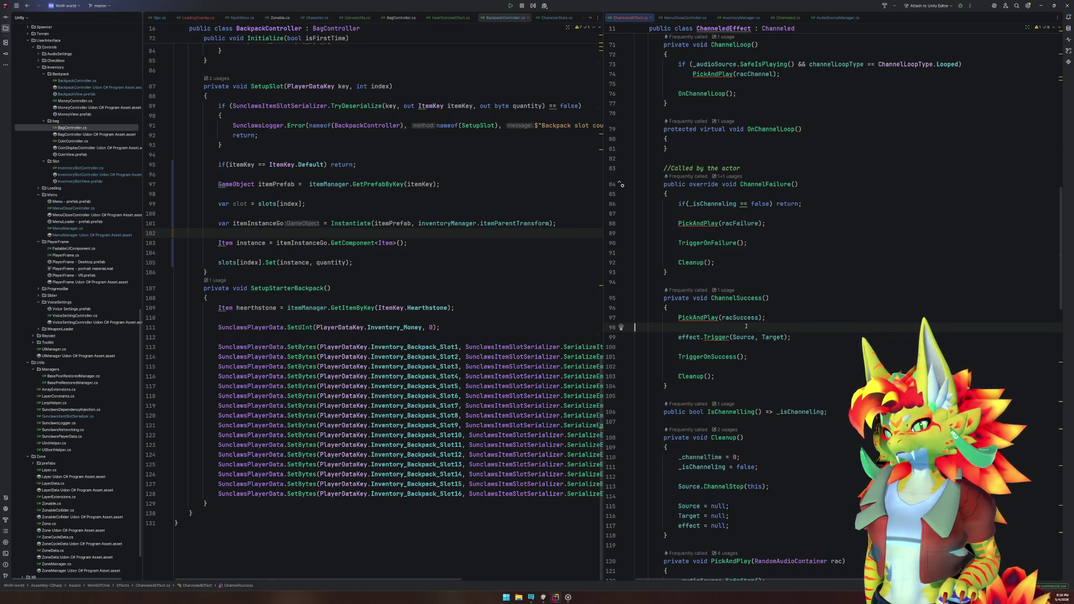
key("Return")
key("Return")
key("Up")
type("Debug")
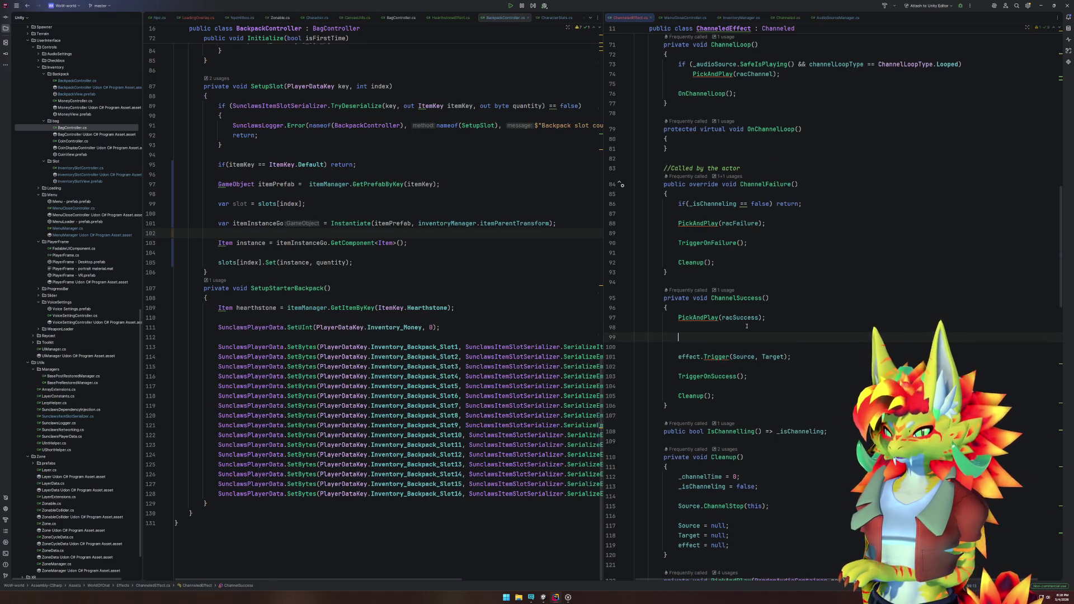
type(".LogE")
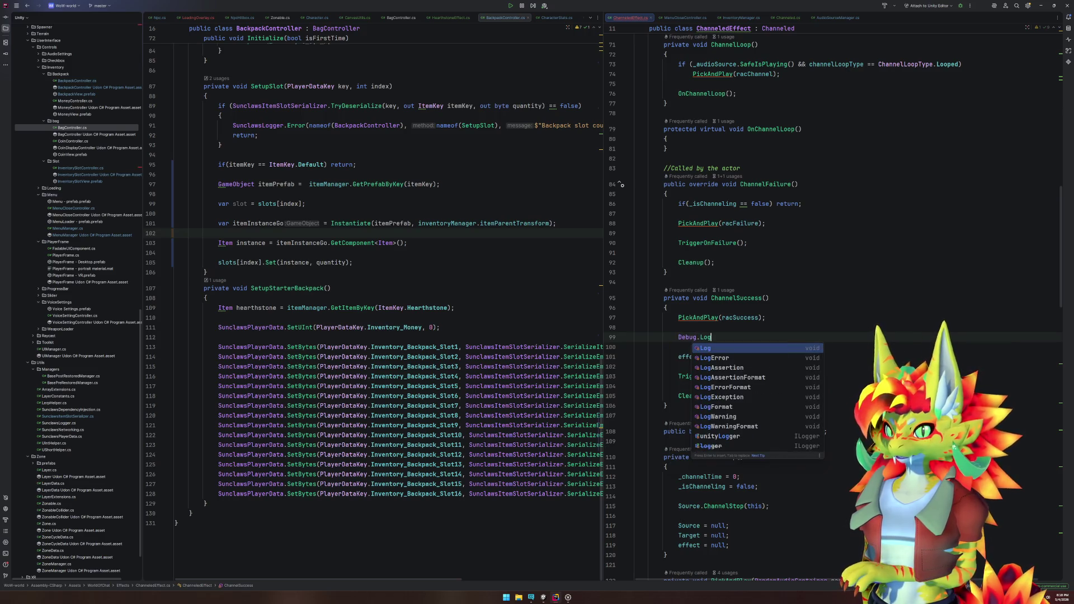
key("Return")
type("\"\");")
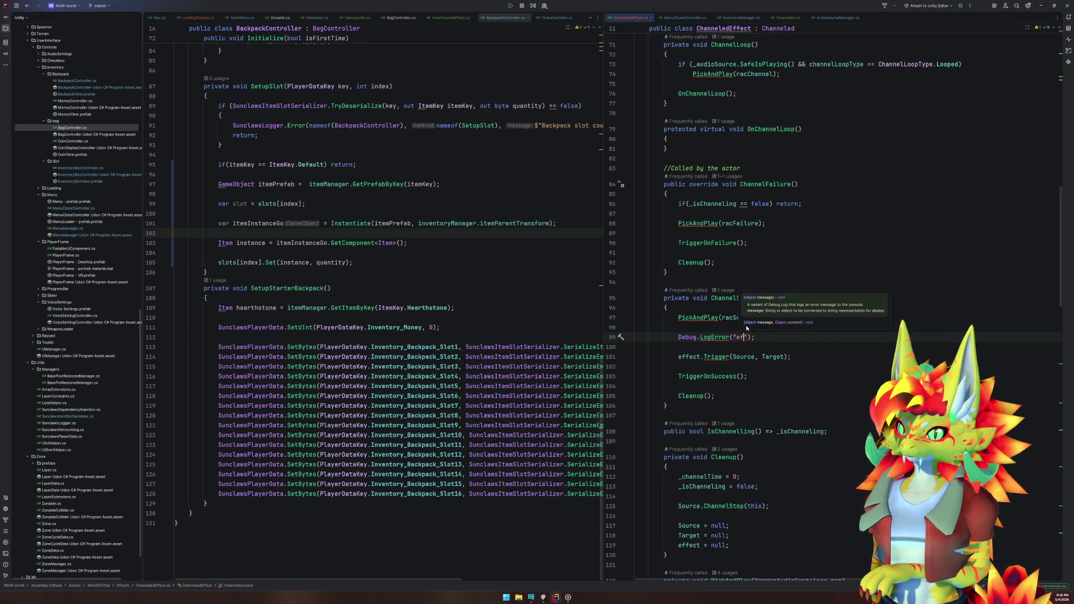
key("BackSpace")
type("$\"eff")
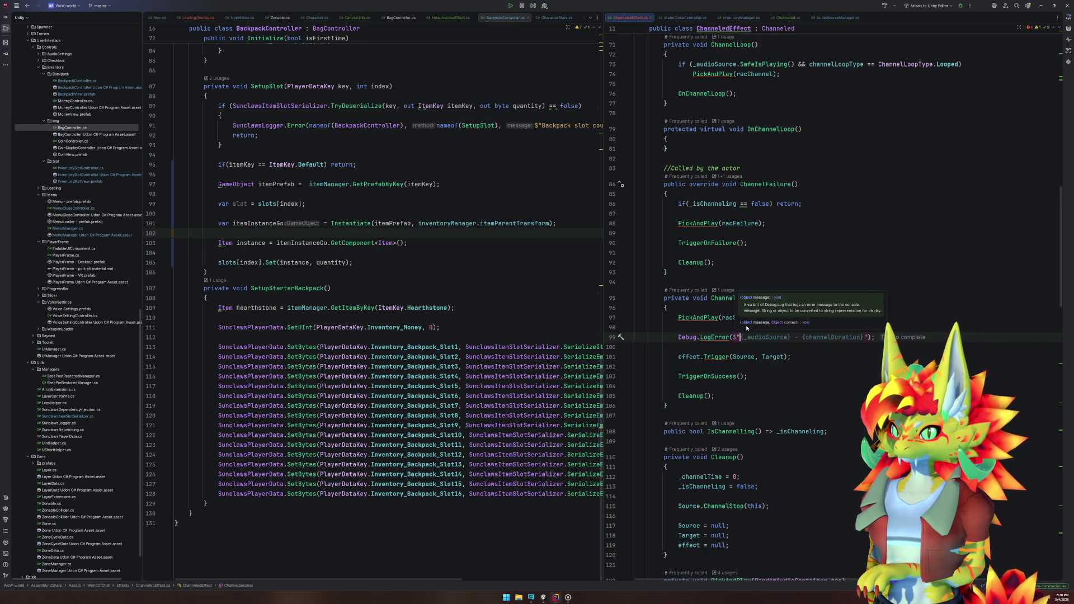
key("BackSpace")
key("BackSpace")
key("BackSpace")
type("eff")
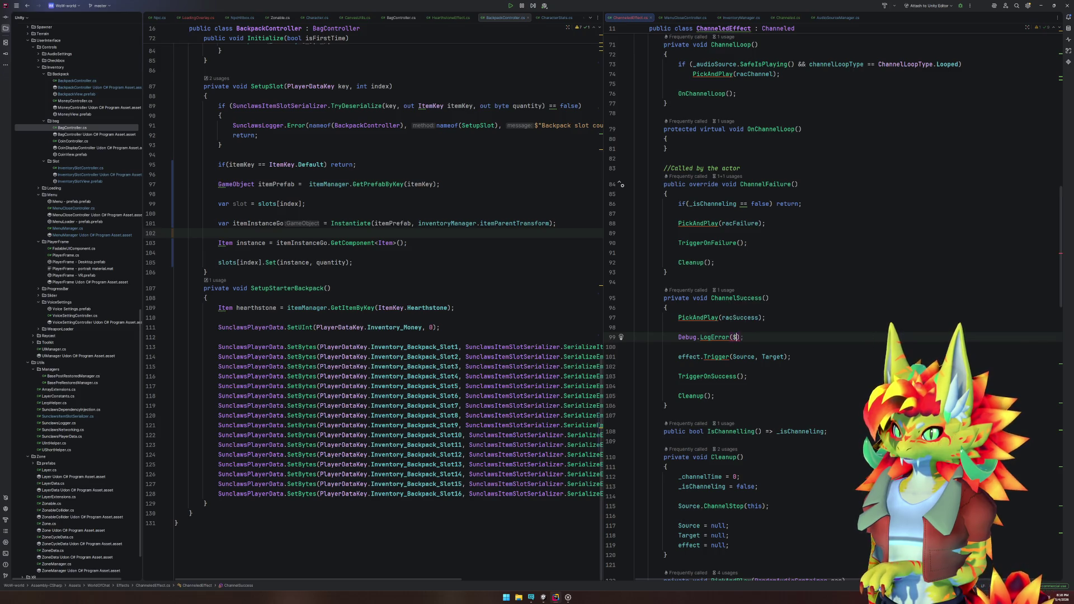
key("Return")
type(".")
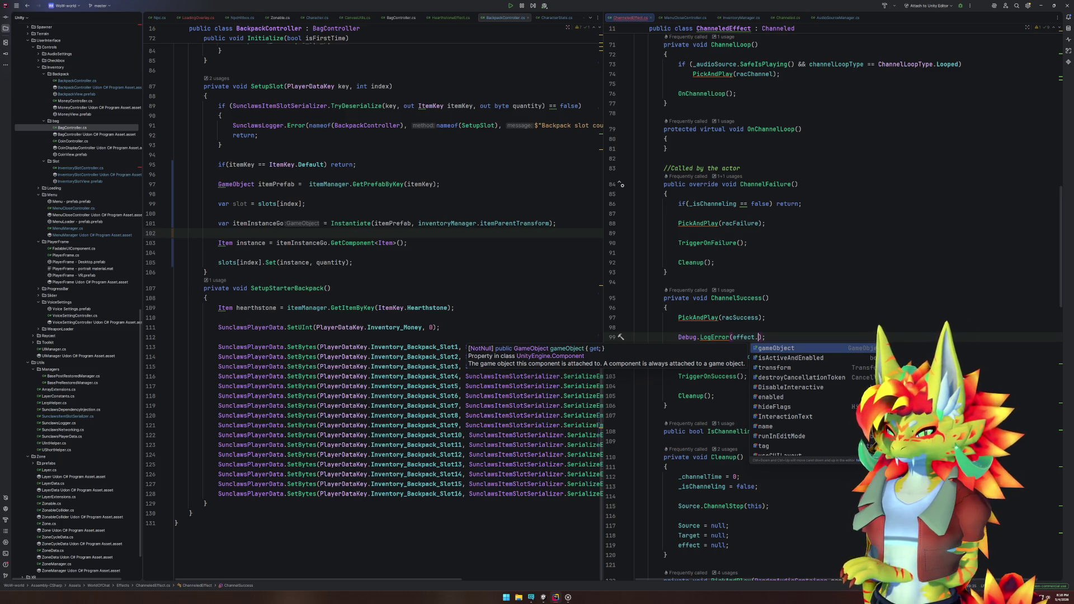
key("BackSpace")
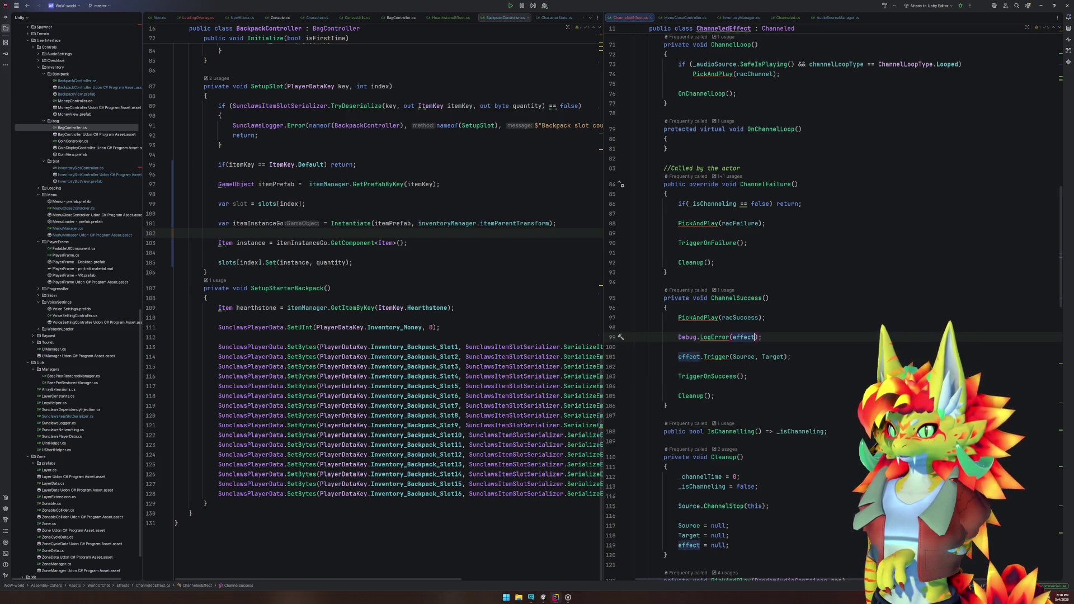
type("== ")
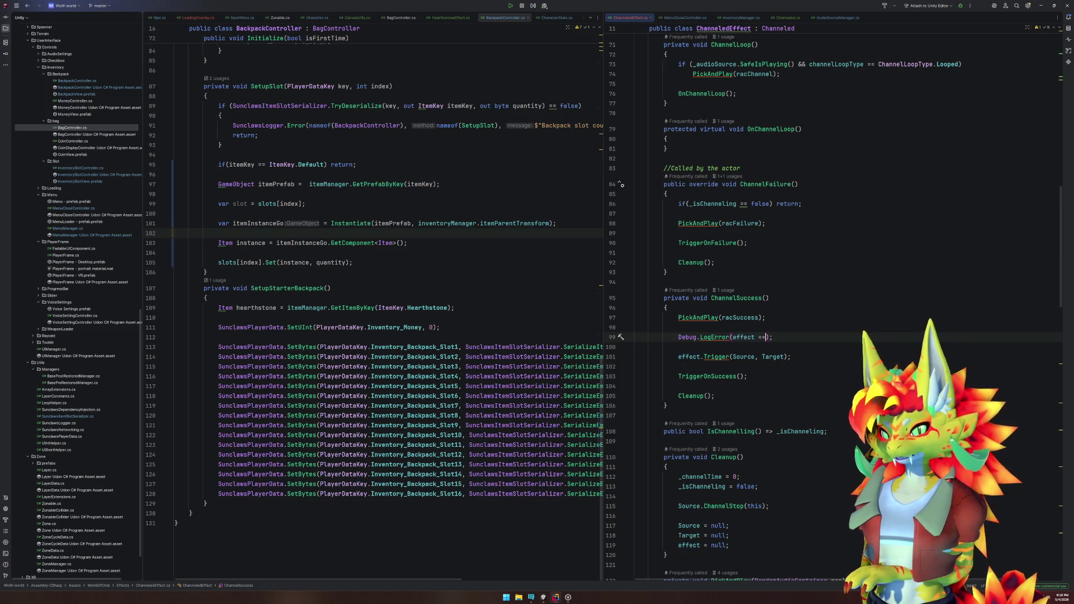
type("null")
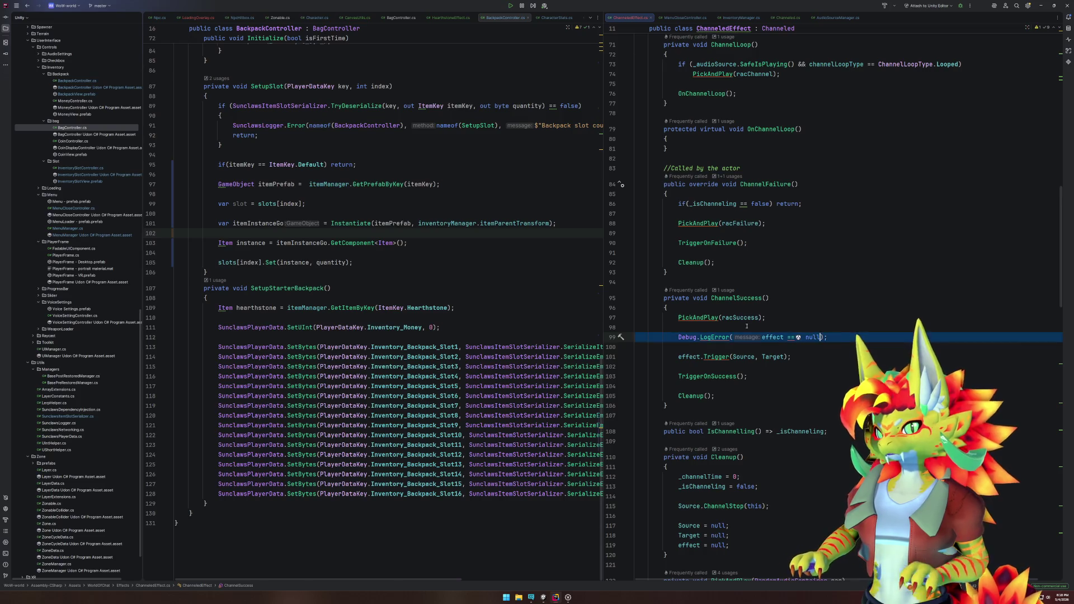
Step: Duplicate that line and change it to Debug.LogError(effect.name);
key("ctrl+d")
key("Down")
left_click_drag(783, 346, 822, 347)
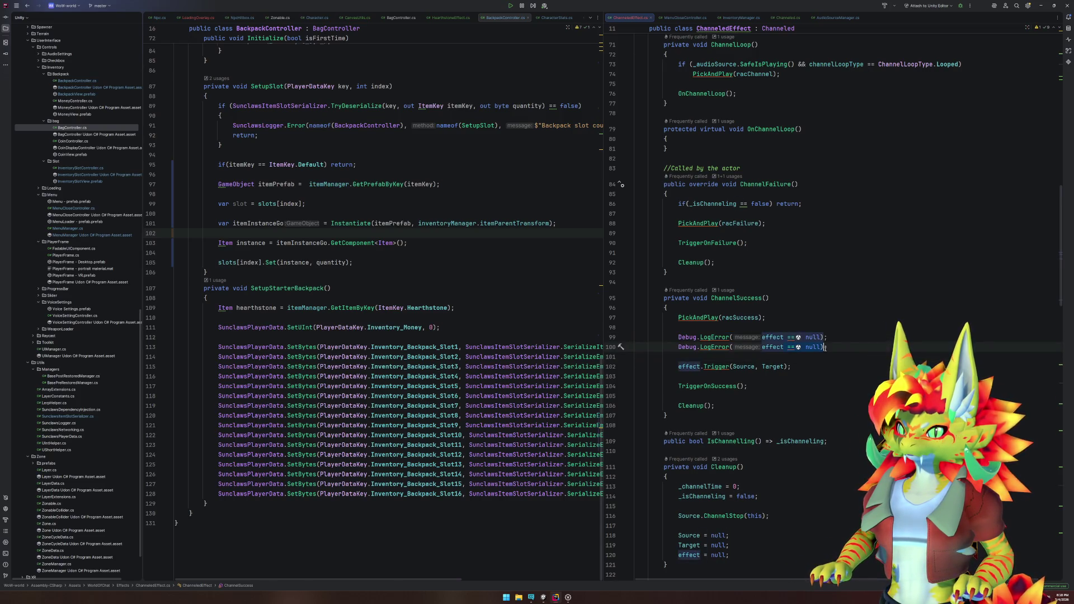
type(".name")
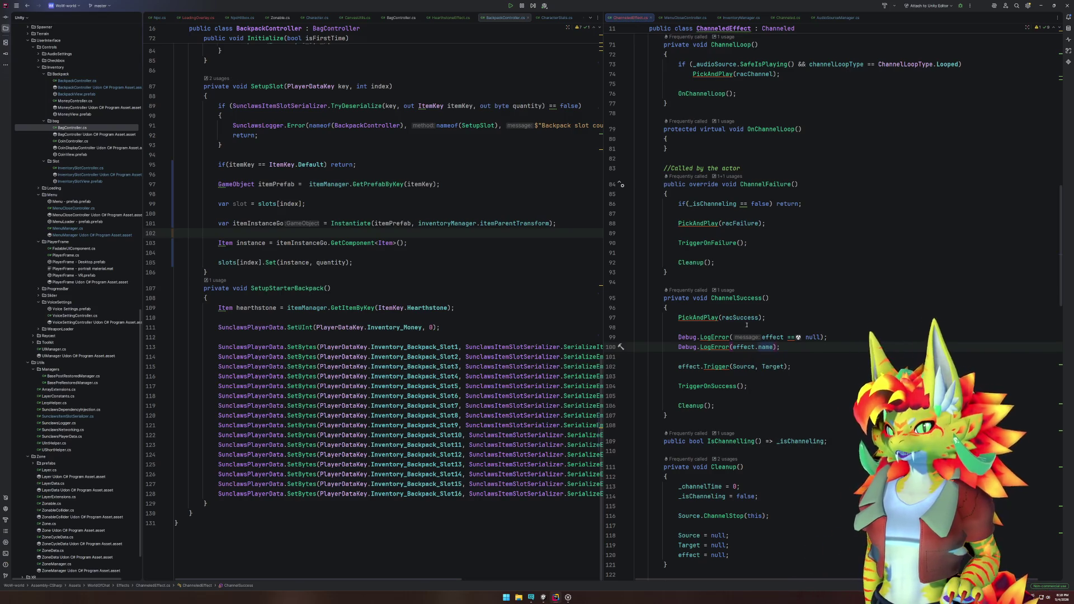
left_click(531, 597)
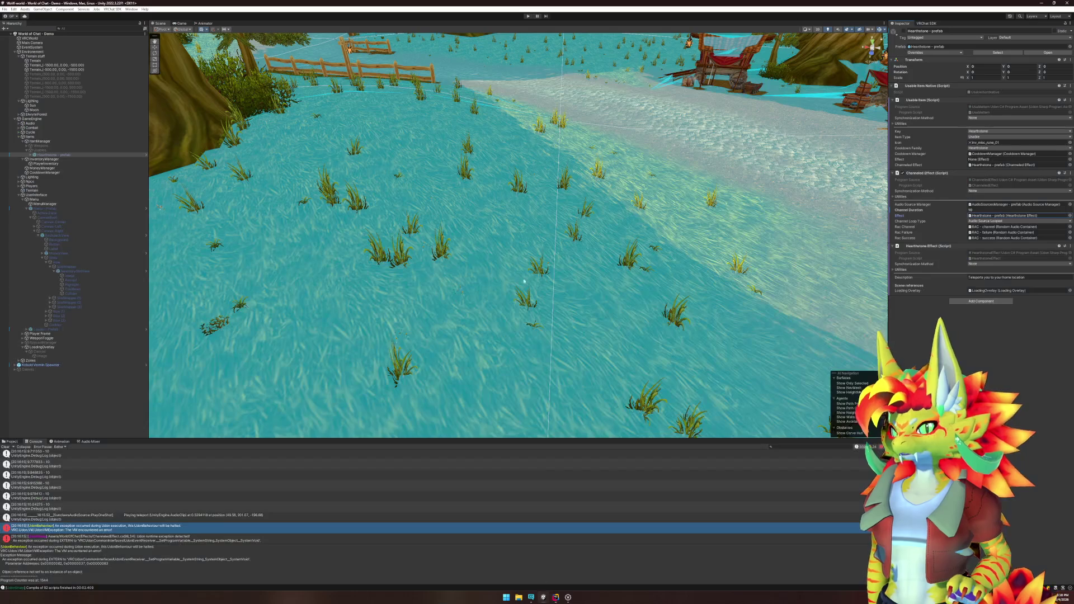
Step: Enter play mode, use the Hearthstone from the backpack to channel and teleport, then inspect a log entry
left_click(527, 16)
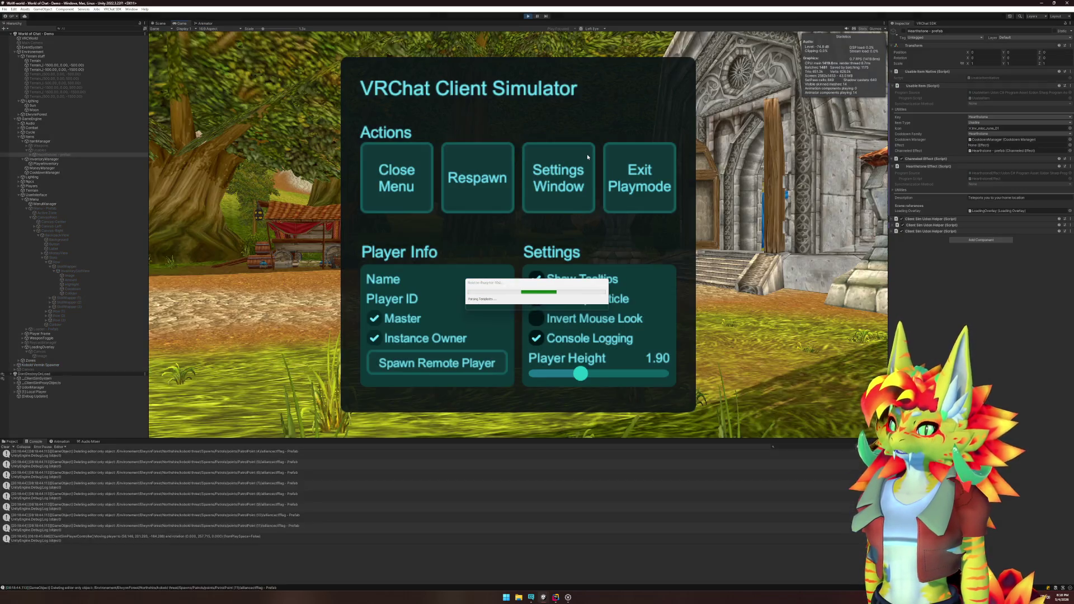
left_click(431, 162)
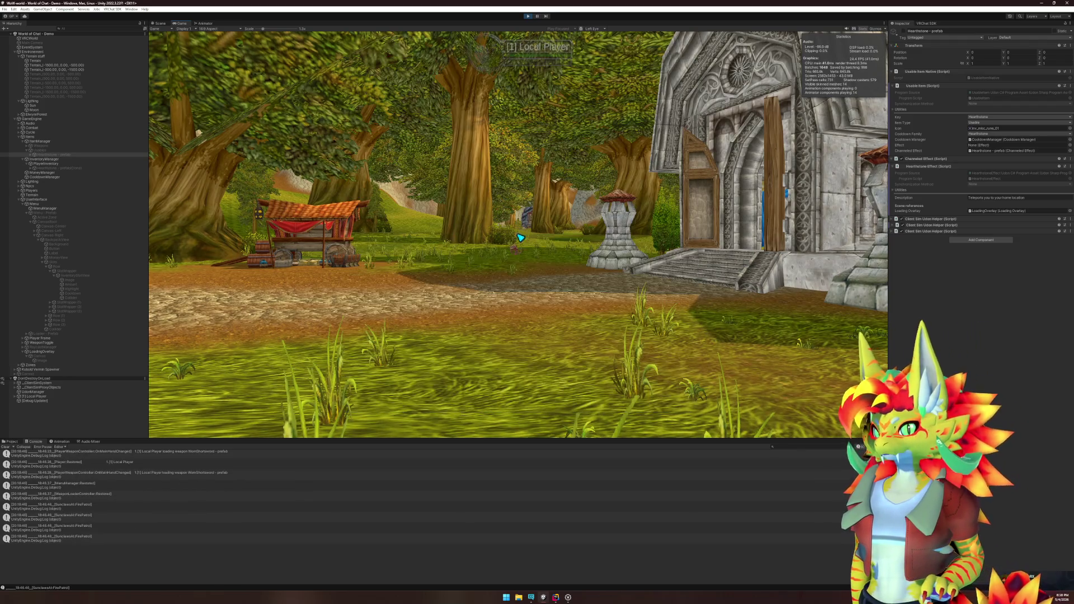
key("b")
left_click(520, 238)
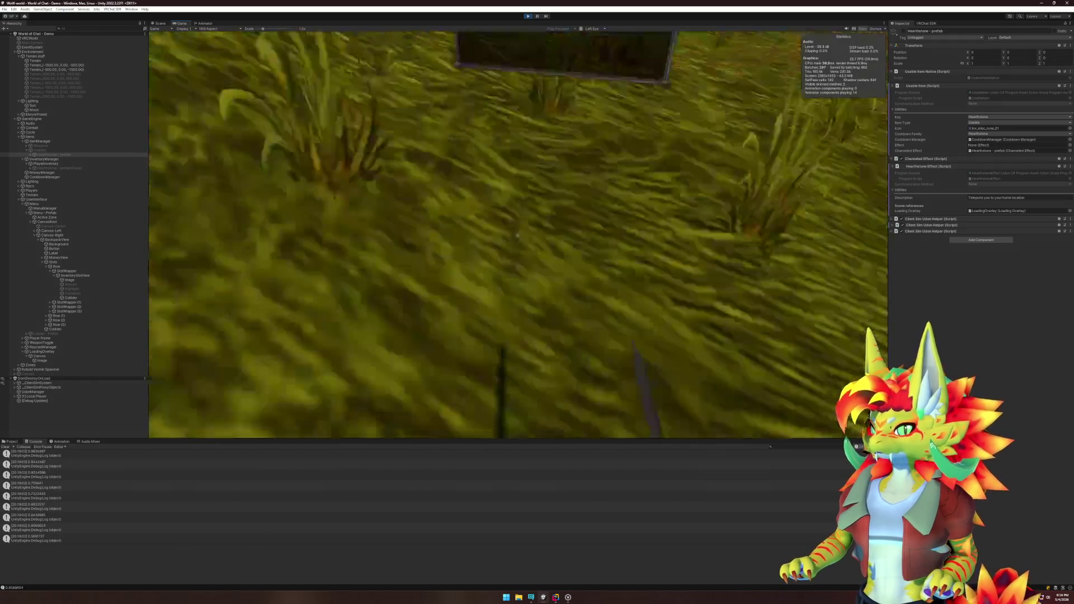
key("super")
left_click(289, 535)
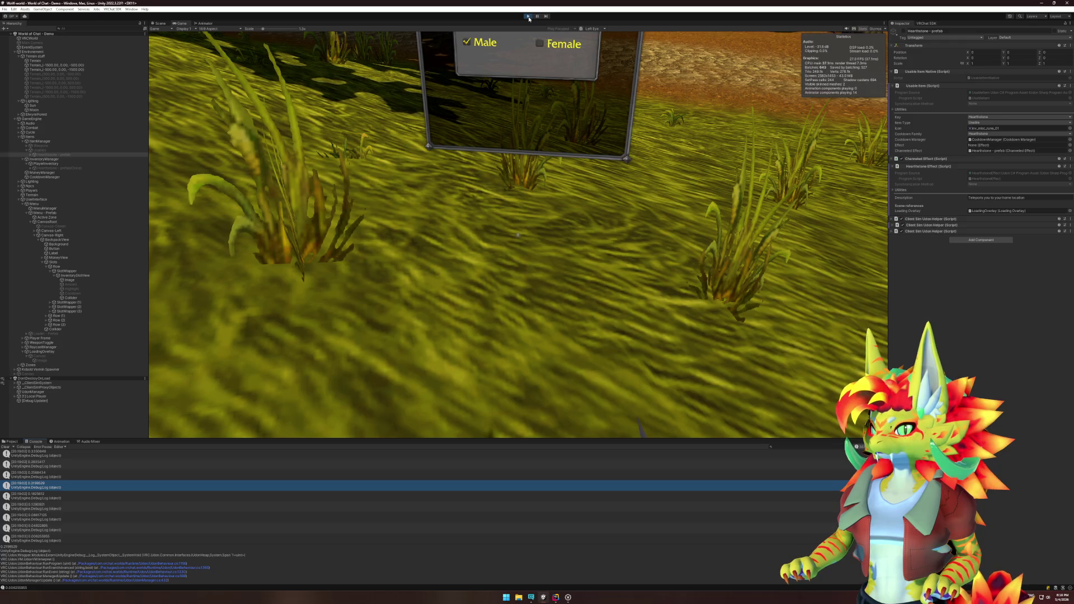
Step: Reopen the backpack, select InventorySlotView in the Hierarchy, and use the Hearthstone slot again
scroll(269, 500, "up", 5)
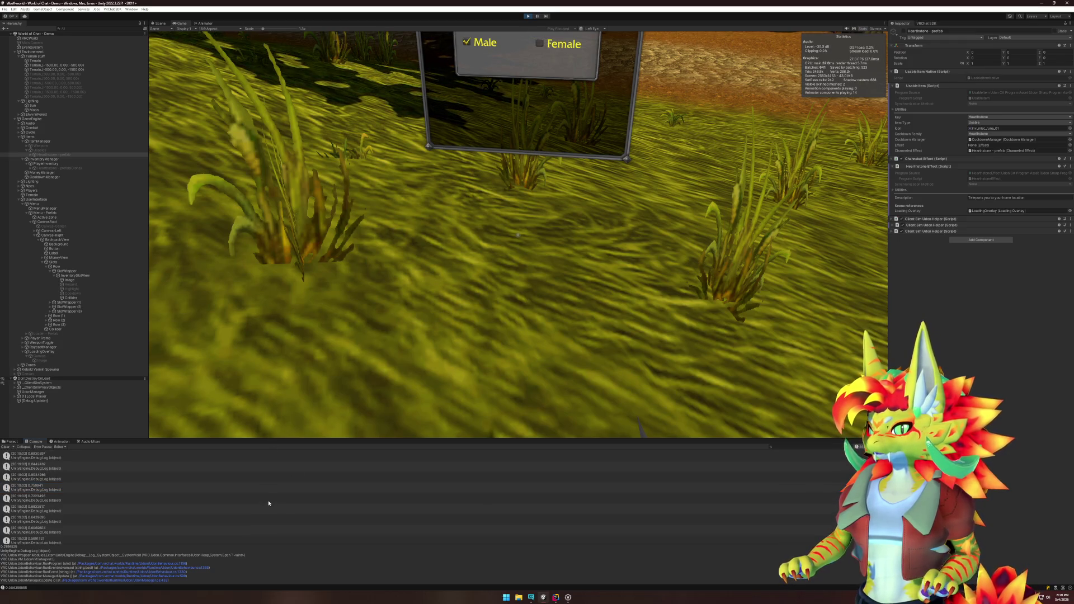
scroll(269, 500, "up", 3)
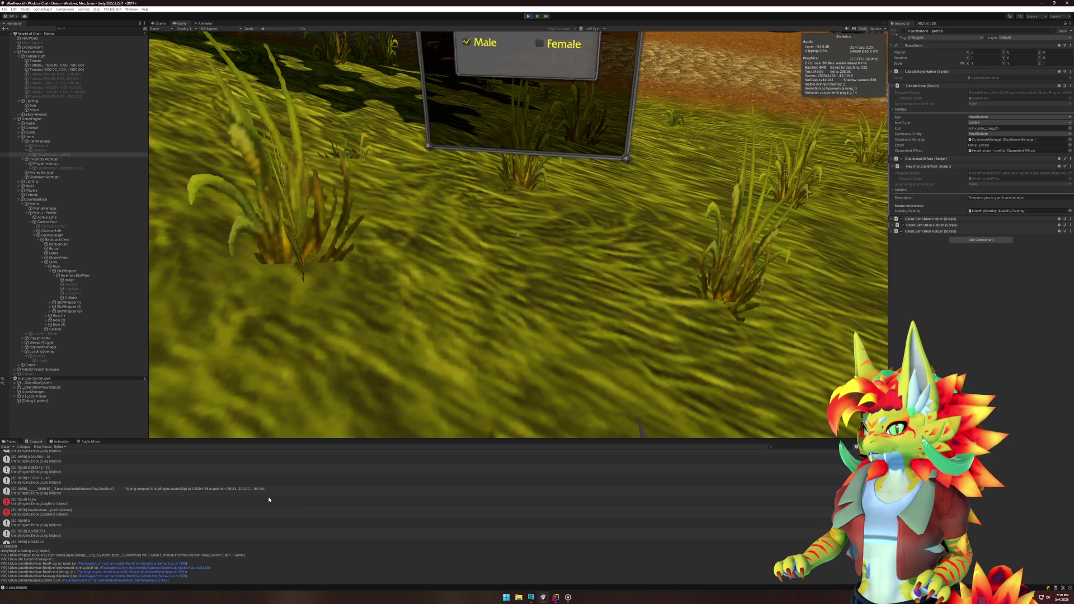
left_click(600, 238)
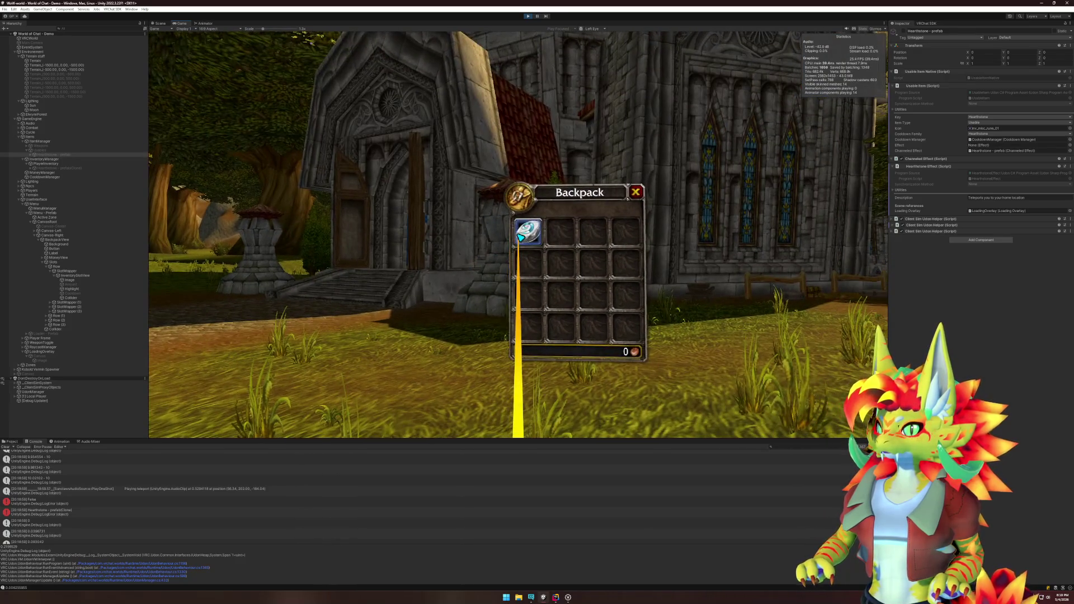
key("super")
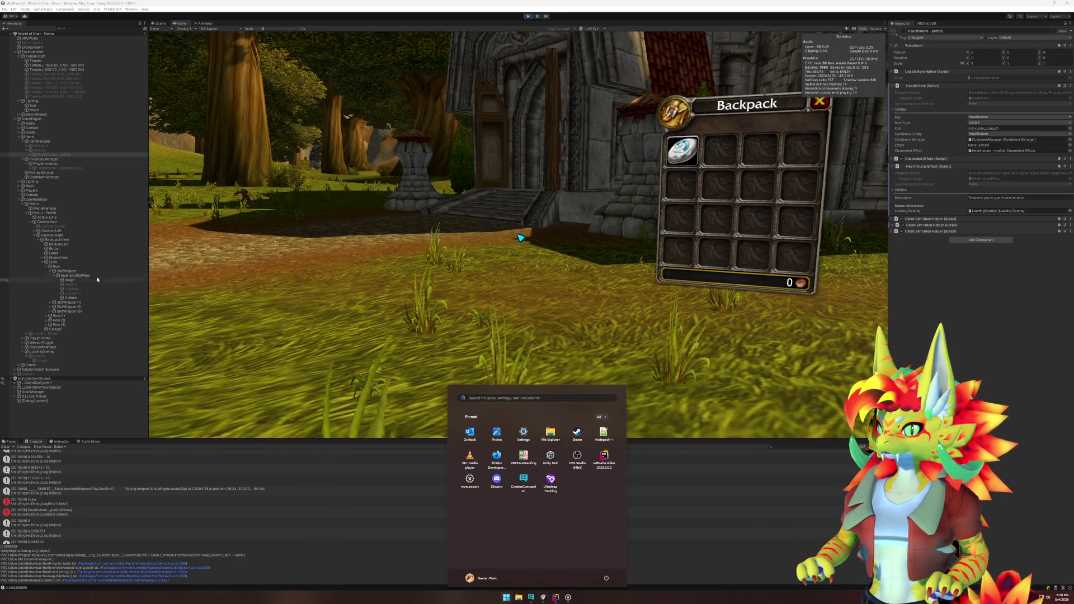
left_click(96, 277)
left_click(335, 251)
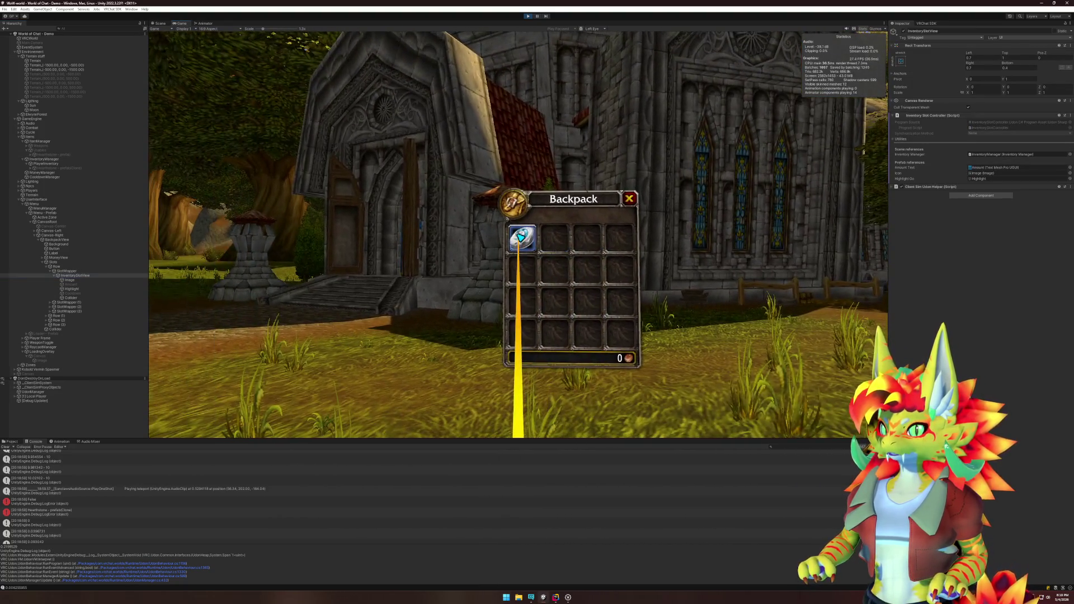
left_click(518, 235)
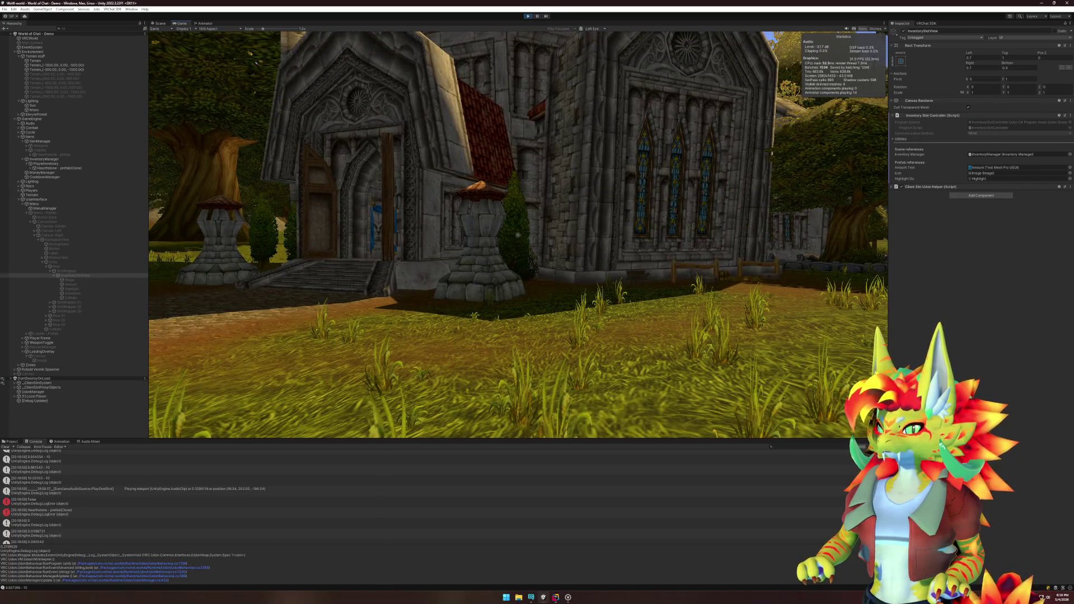
key("super")
left_click(367, 489)
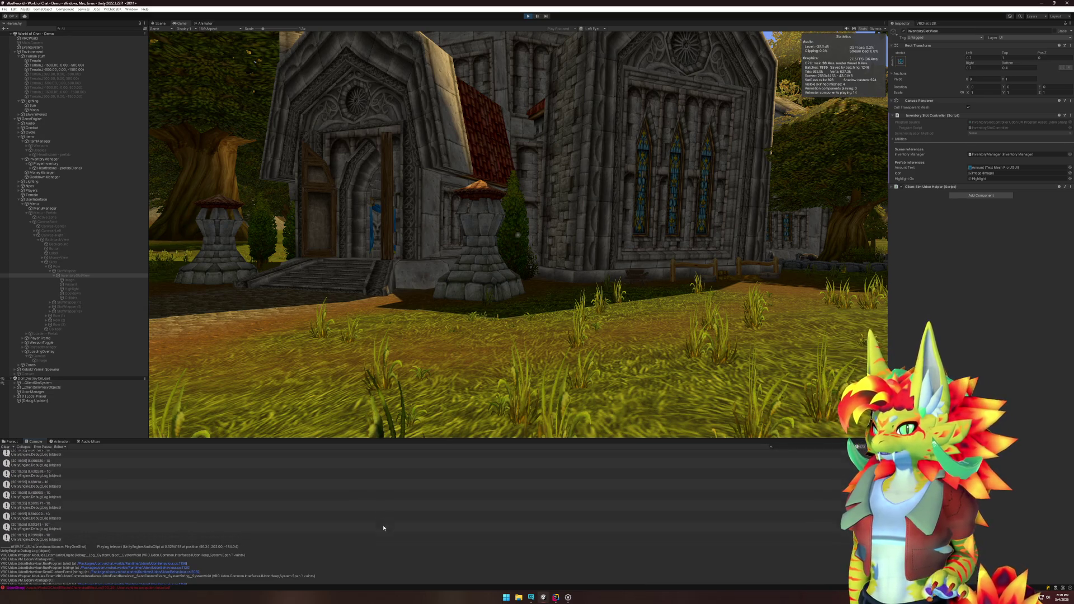
Step: Cut the Debug.Log channel time and duration line 37 from Update, then return to Unity
left_click(555, 597)
scroll(860, 276, "up", 8)
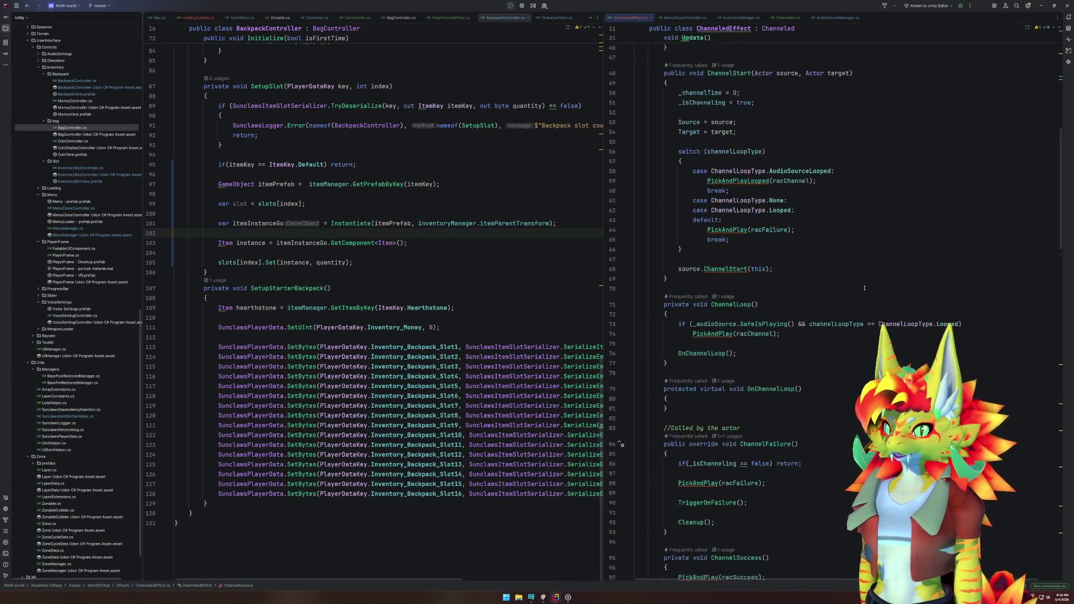
left_click(849, 287)
scroll(712, 347, "up", 7)
left_click(705, 168)
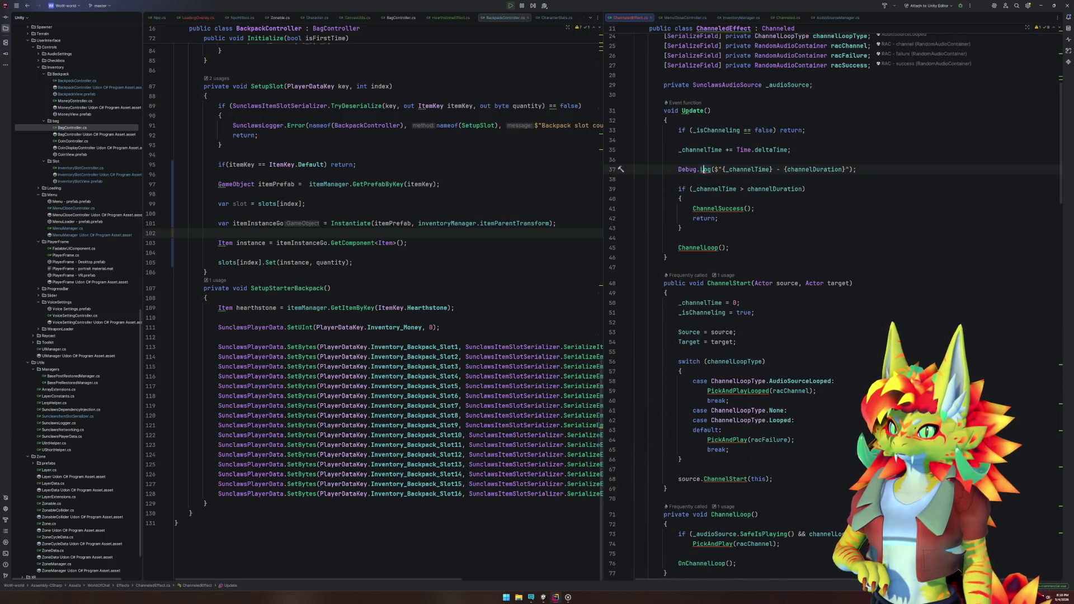
key("ctrl+x")
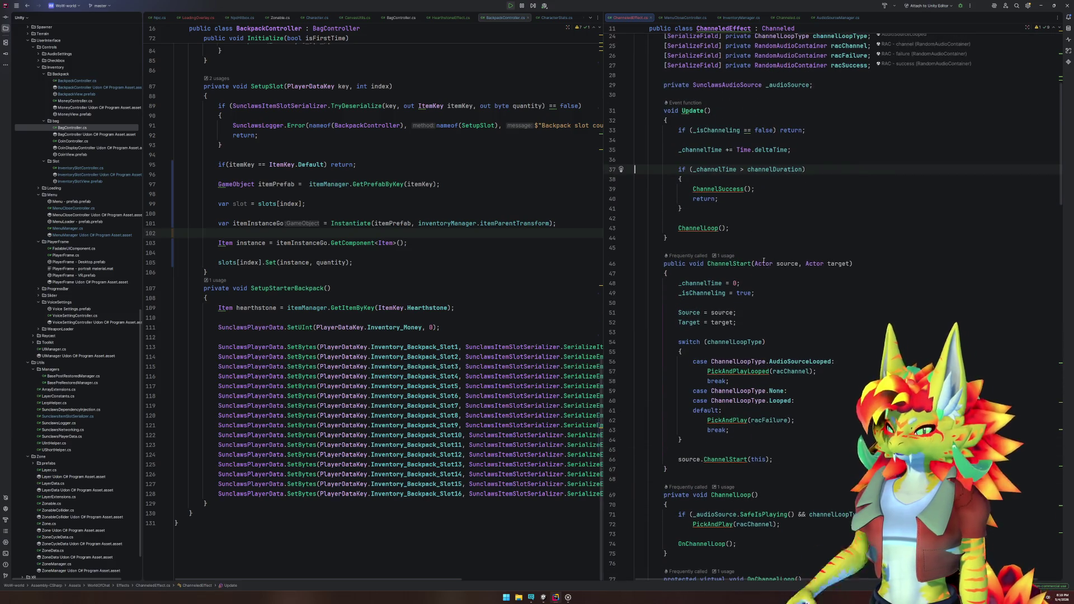
mouse_move(541, 599)
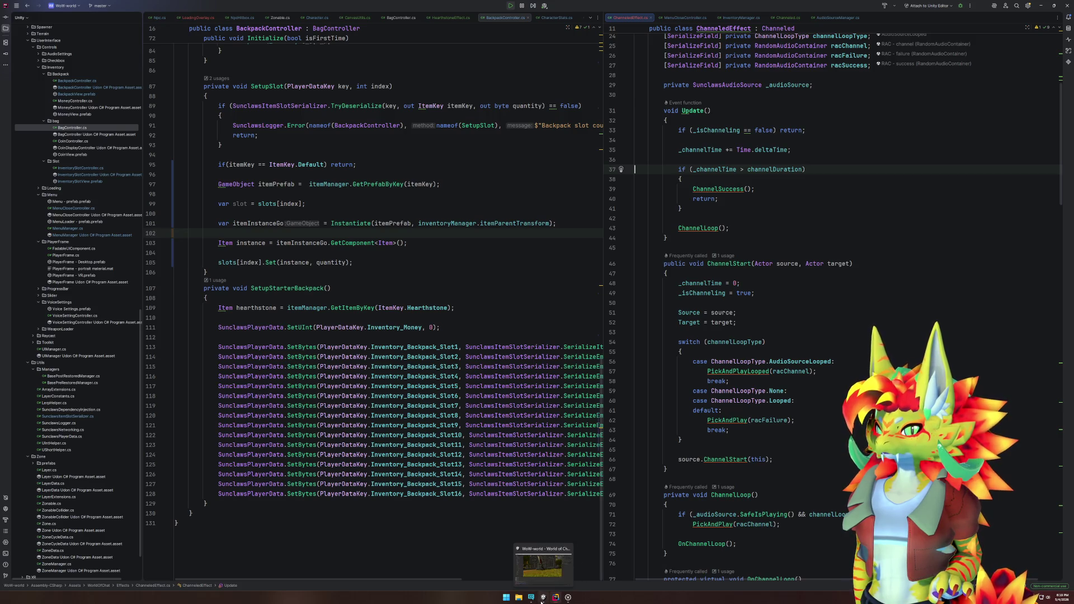
left_click(542, 599)
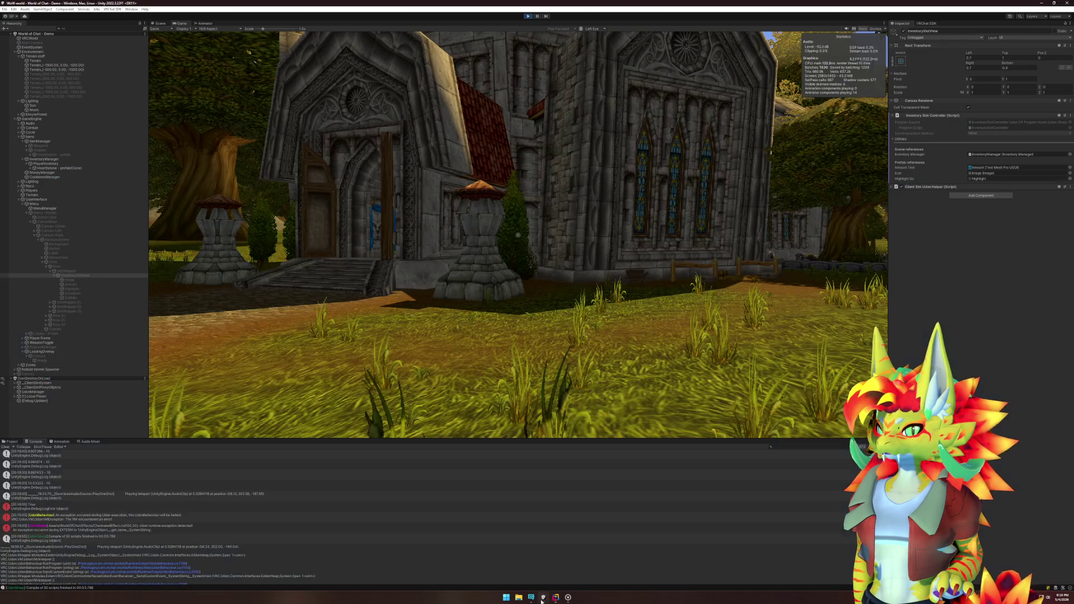
Step: View the stack trace of the logged 'True' error in the Console, then bring Rider back
left_click(80, 509)
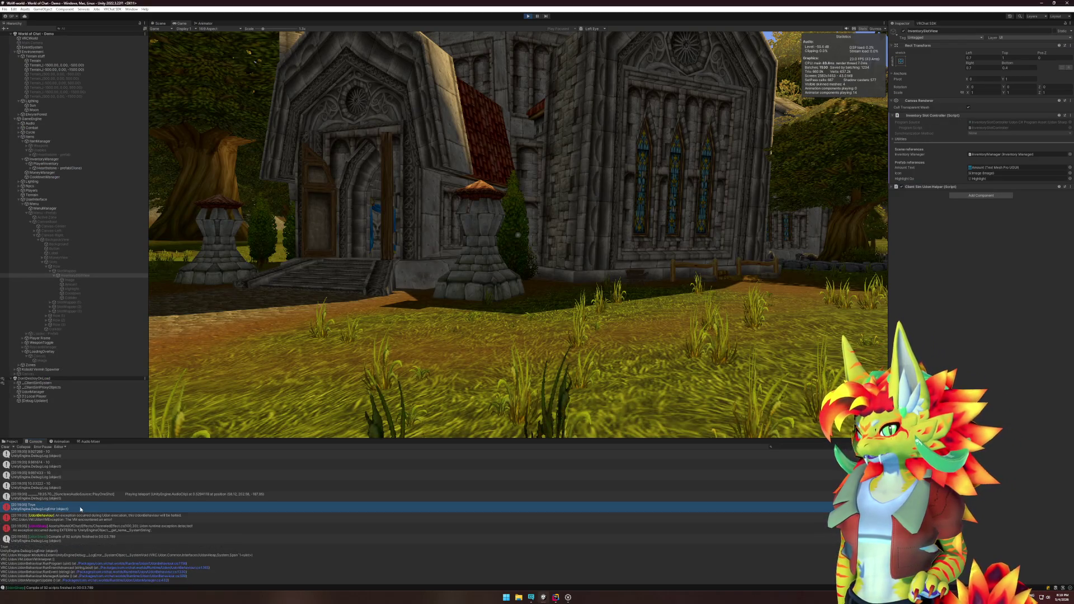
left_click(557, 598)
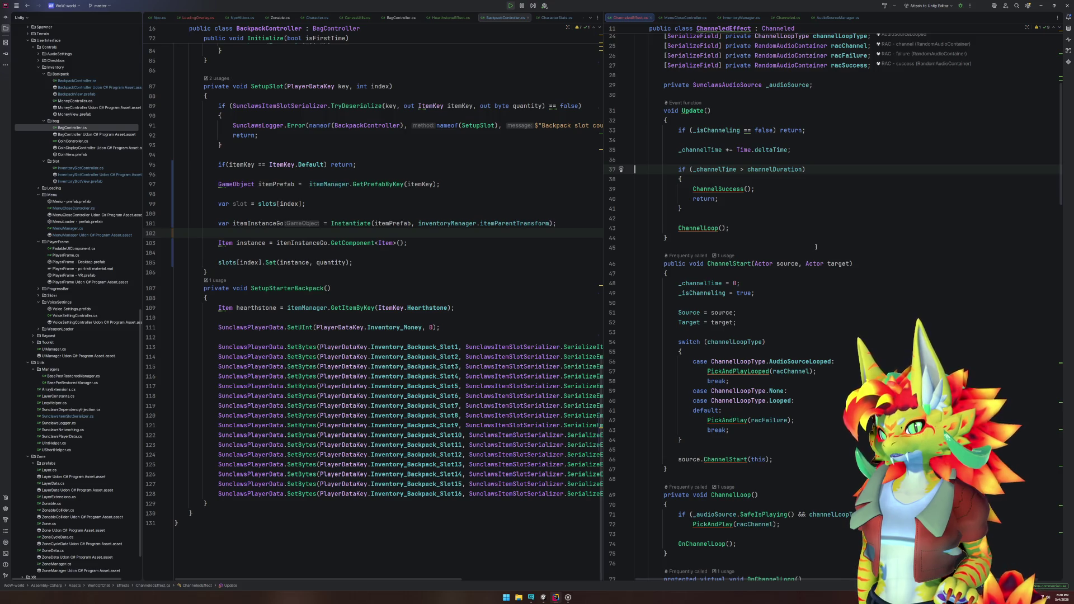
left_click_drag(732, 95, 733, 245)
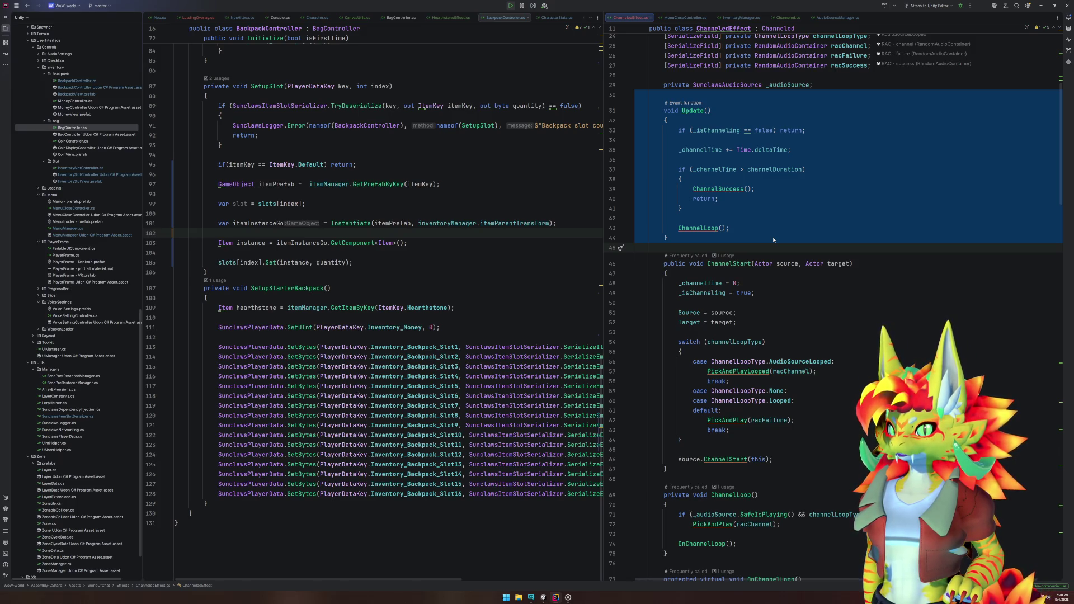
scroll(447, 281, "up", 15)
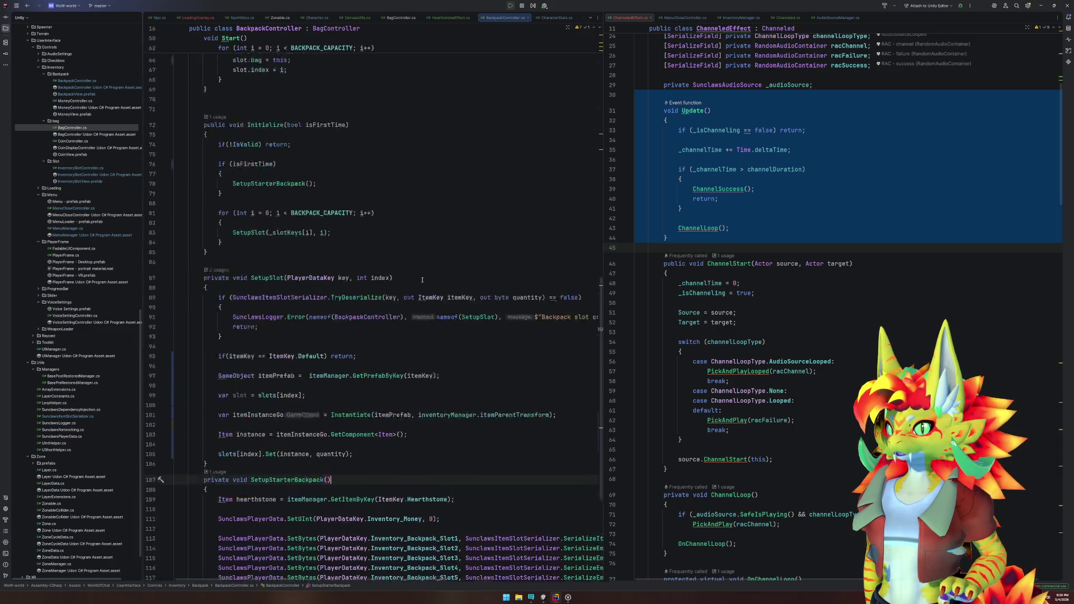
scroll(424, 282, "up", 8)
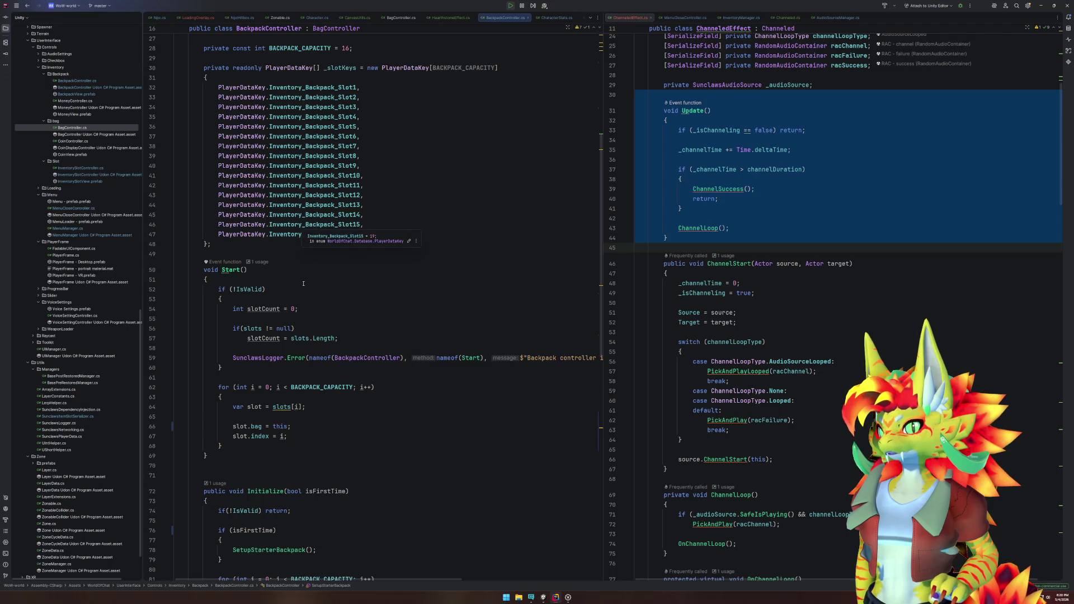
scroll(303, 284, "down", 12)
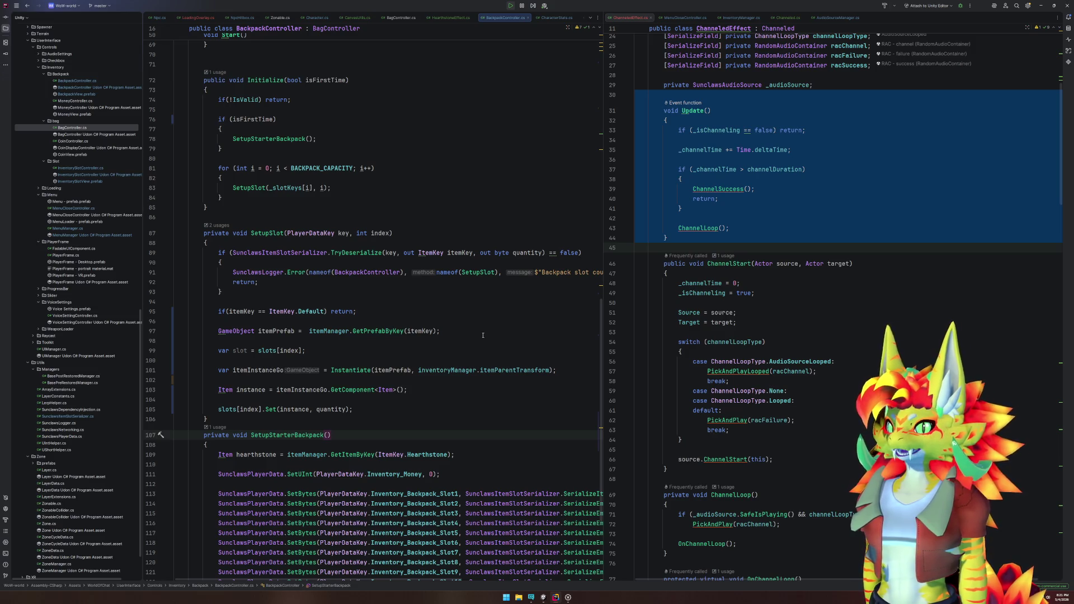
scroll(444, 342, "down", 3)
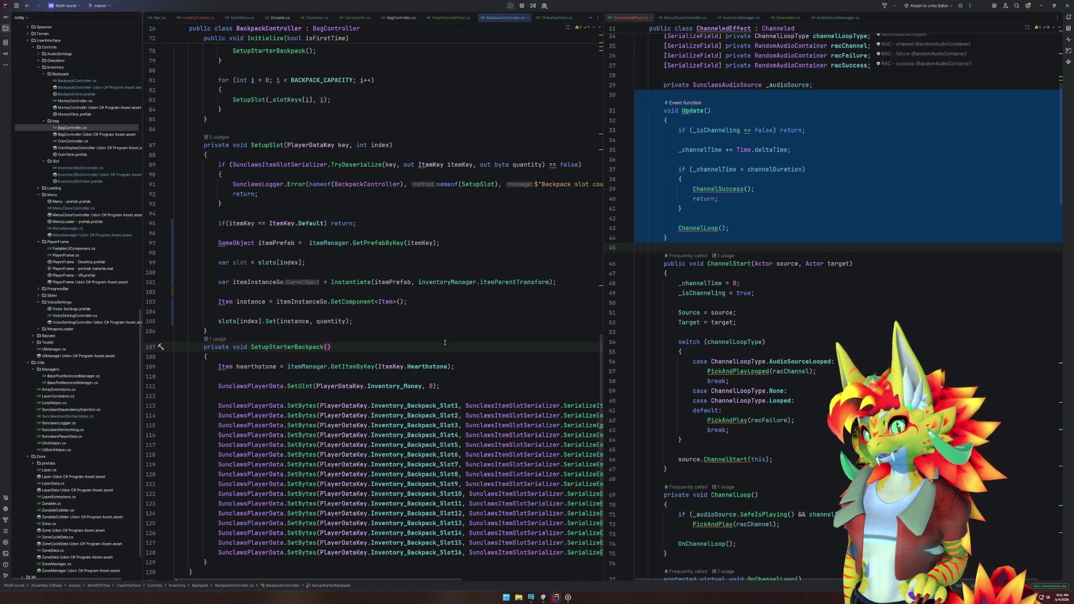
mouse_move(351, 285)
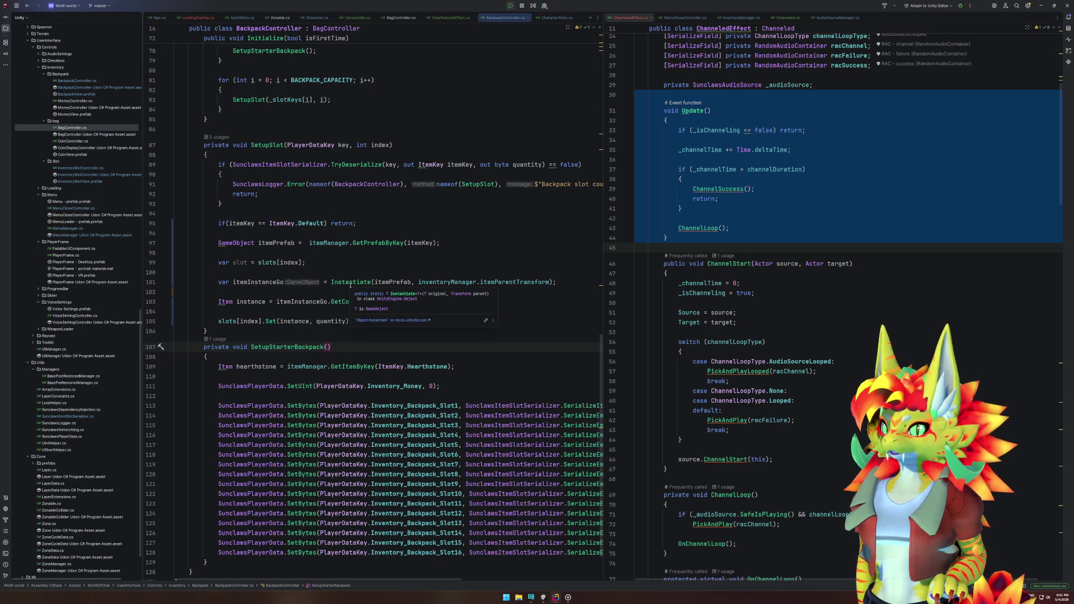
Step: Inspect Unity's Instantiate definition and how its parent argument is used, then close Object.cs
left_click(350, 284)
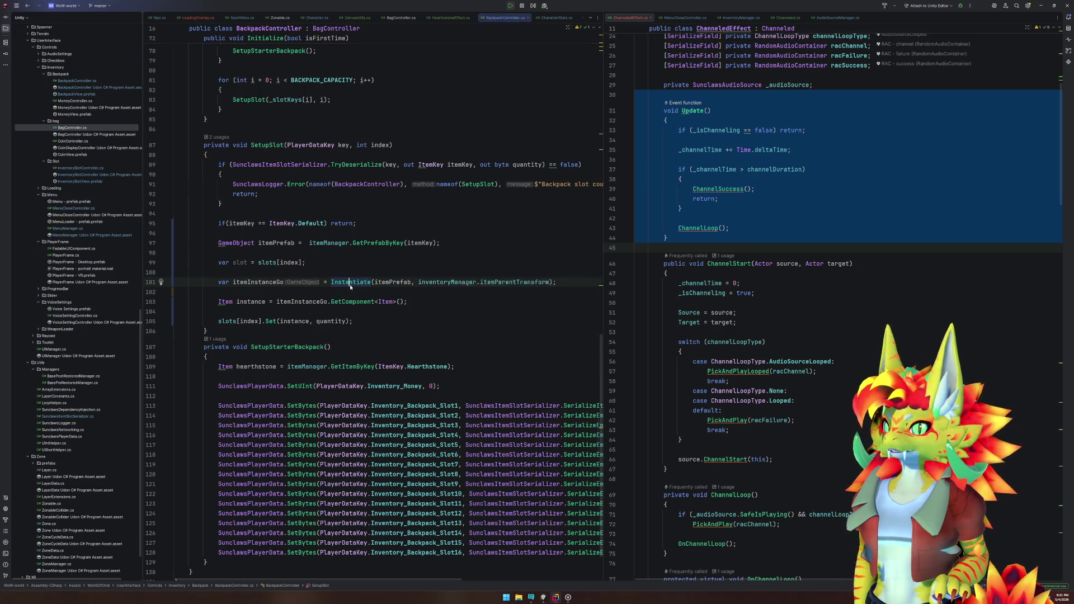
left_click(350, 285, "ctrl")
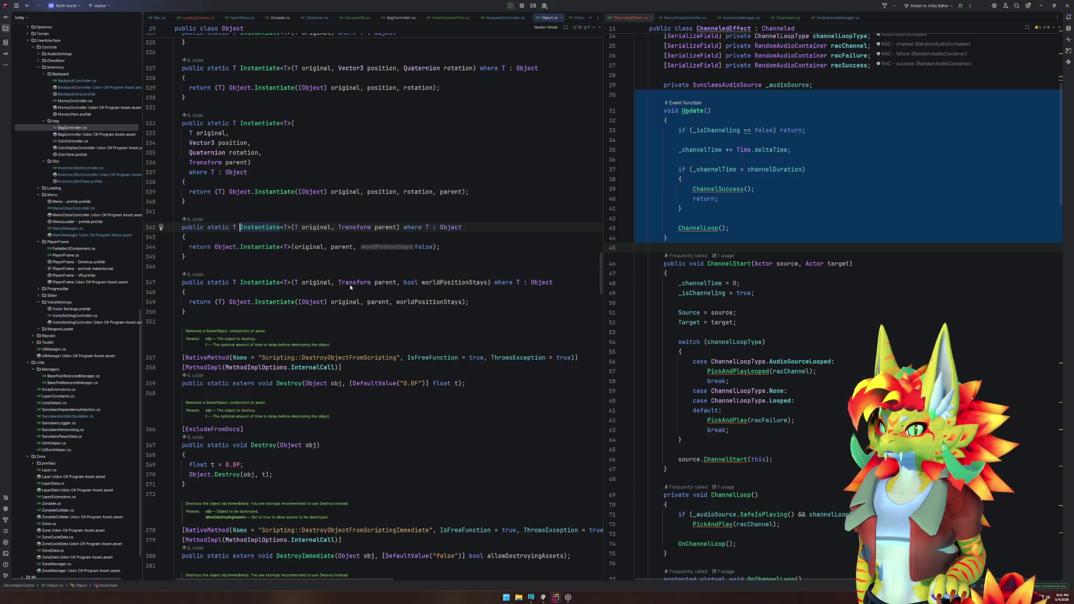
left_click(337, 246)
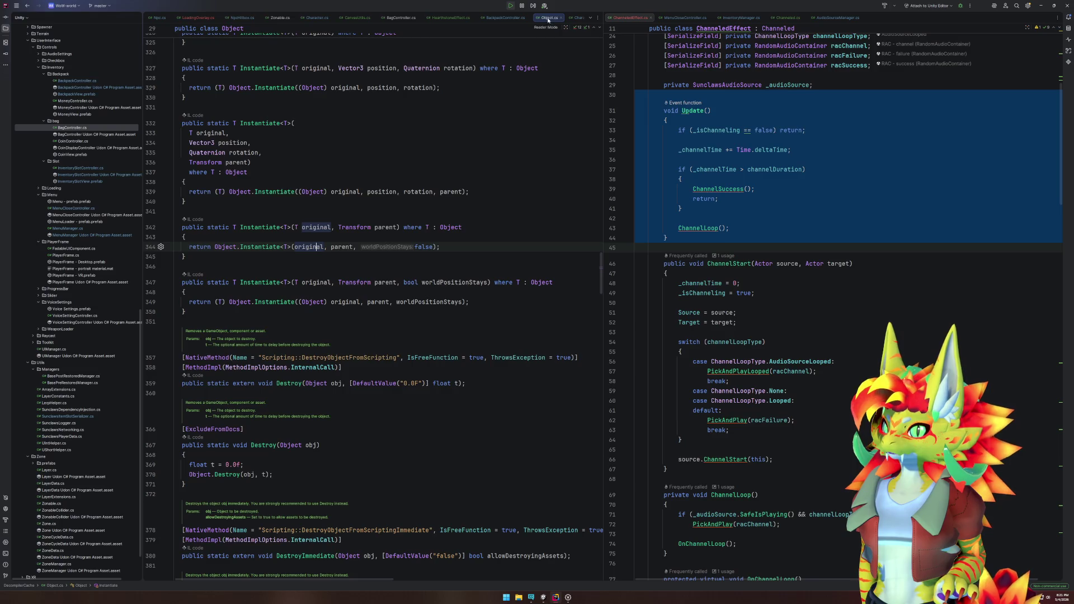
key("ctrl+F4")
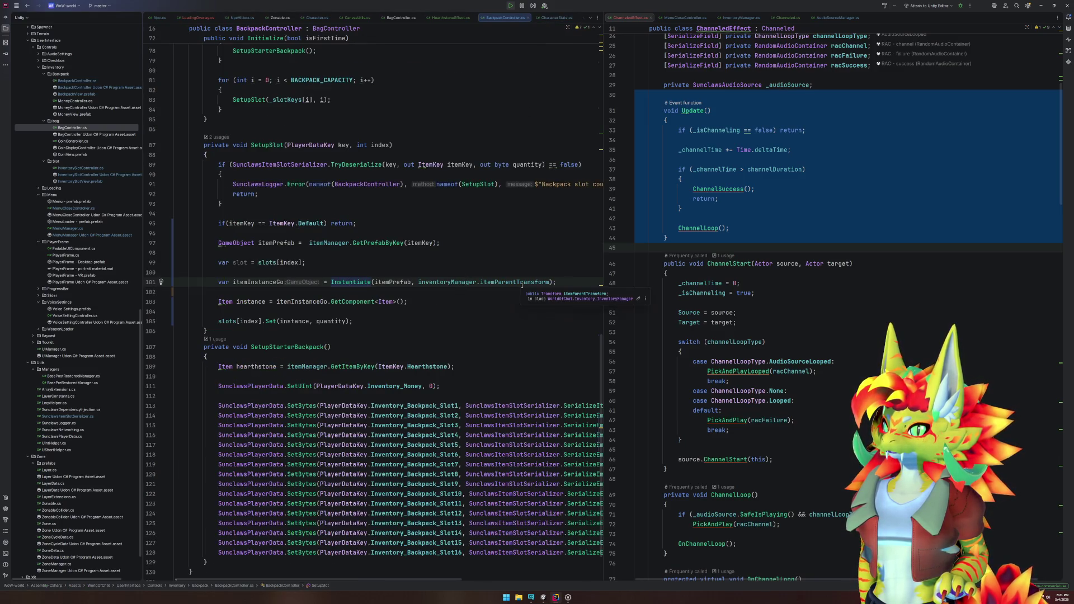
Step: Remove the inventoryManager prefix so line 101 calls plain Instantiate
double_click(447, 283)
key("ctrl+v")
type(".")
key("Escape")
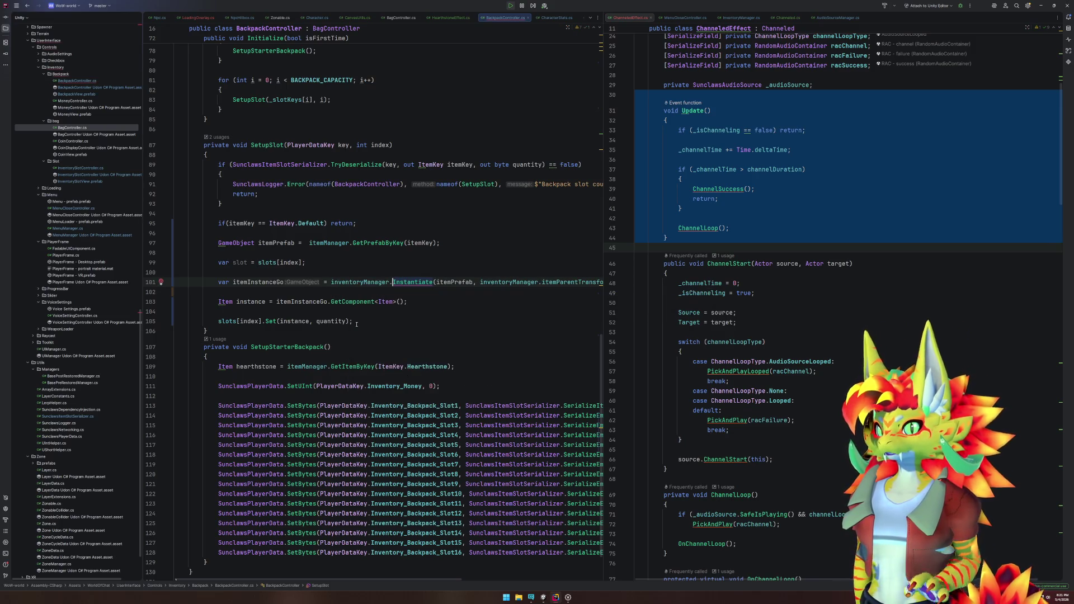
mouse_move(401, 282)
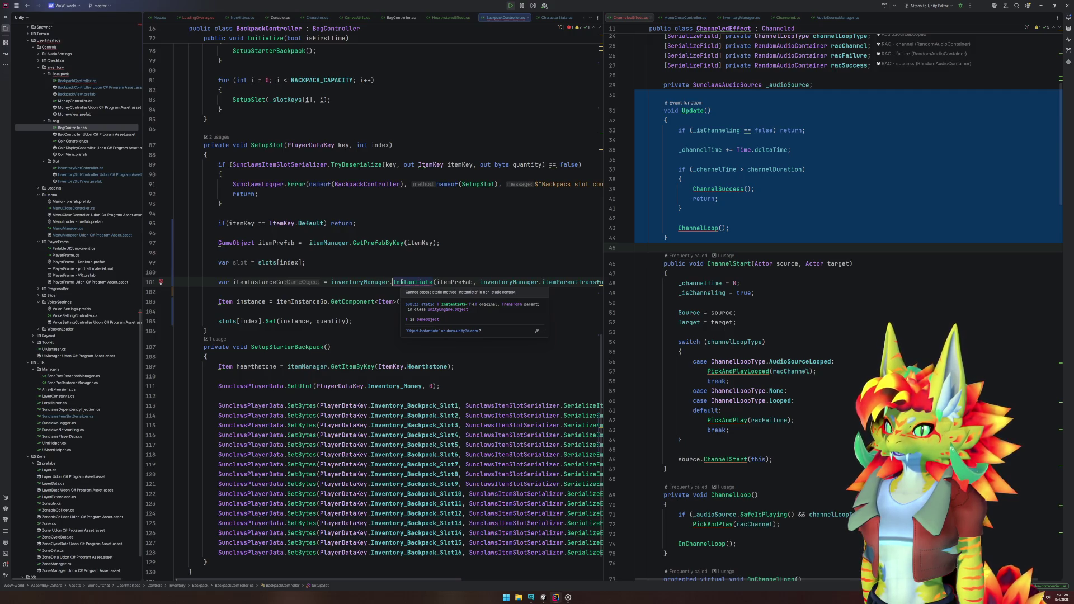
key("ctrl+BackSpace")
key("ctrl+BackSpace")
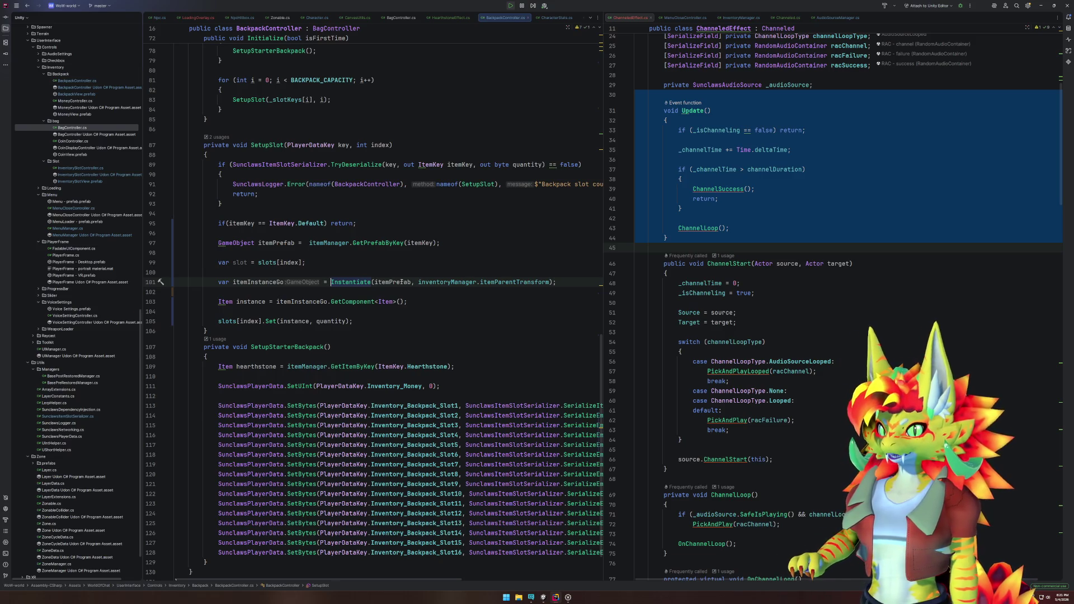
key("Return")
key("ctrl+z")
Step: Add a test VRCInstantiate line, inspect its definition and inner Instantiate, then delete it
key("ctrl+alt+Return")
key("ctrl+alt+Return")
type("Vr")
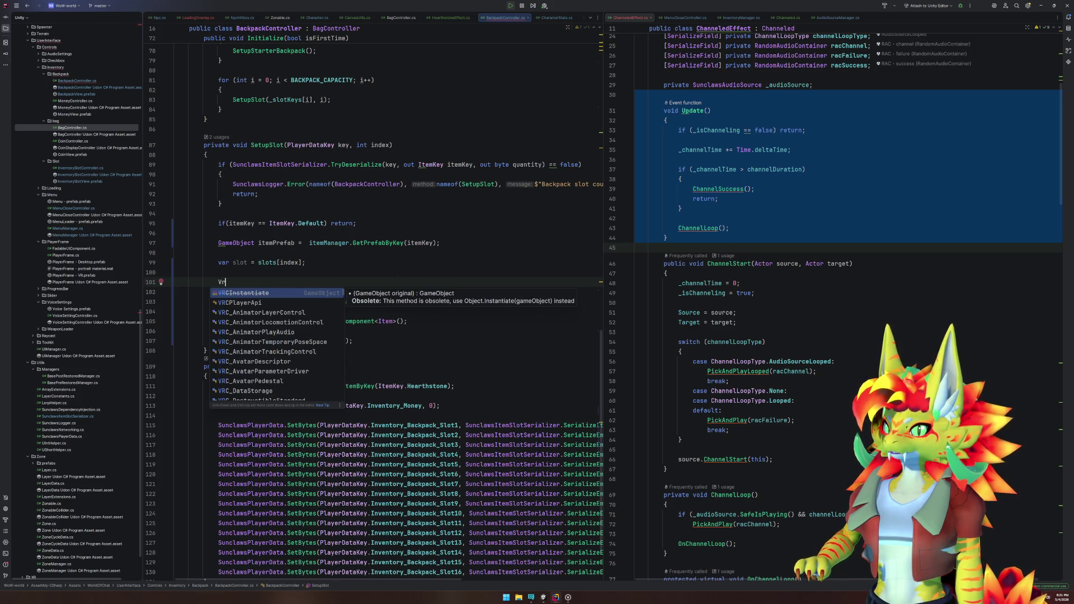
key("Return")
key("ctrl+b")
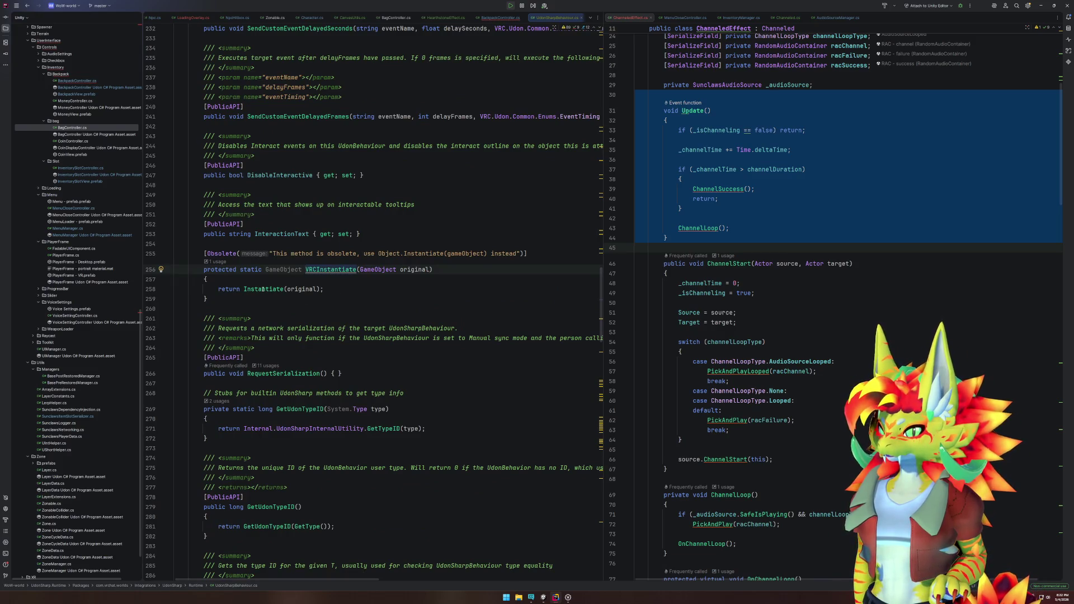
left_click(262, 289)
key("ctrl+b")
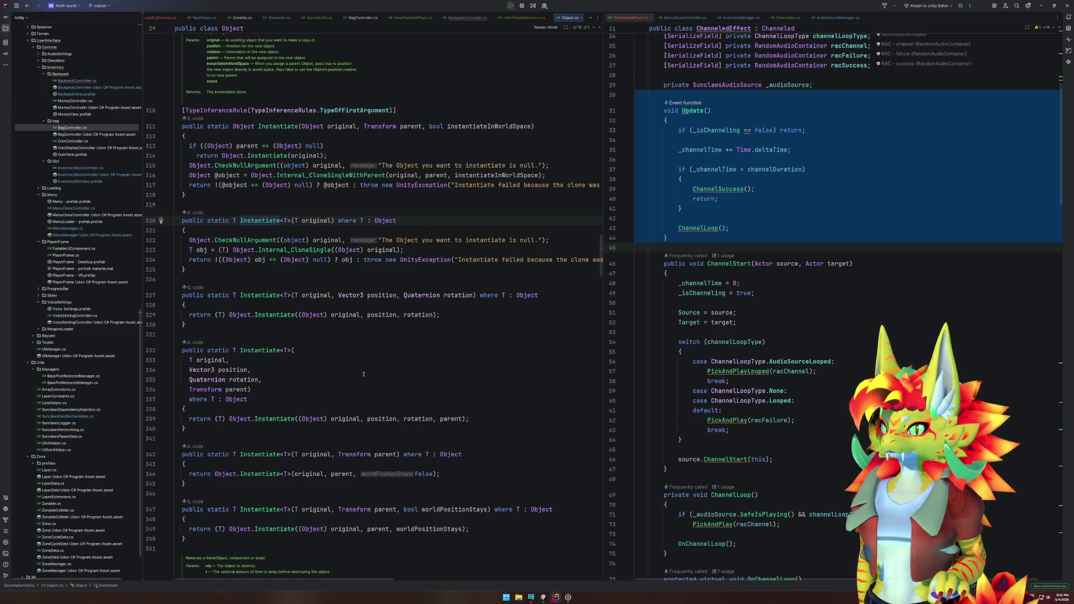
key("ctrl+alt+Left")
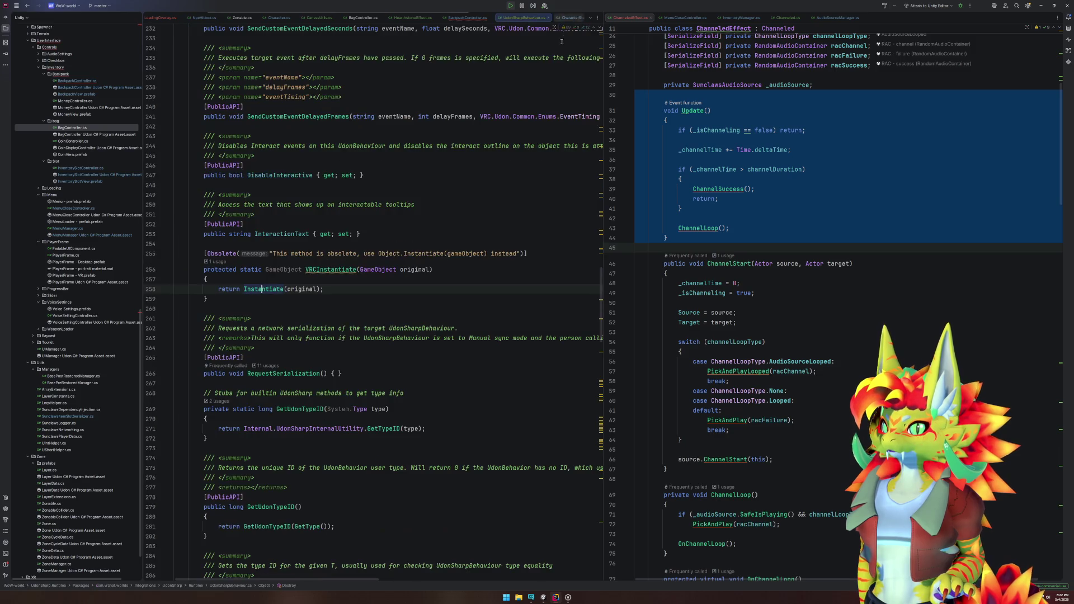
key("ctrl+alt+Left")
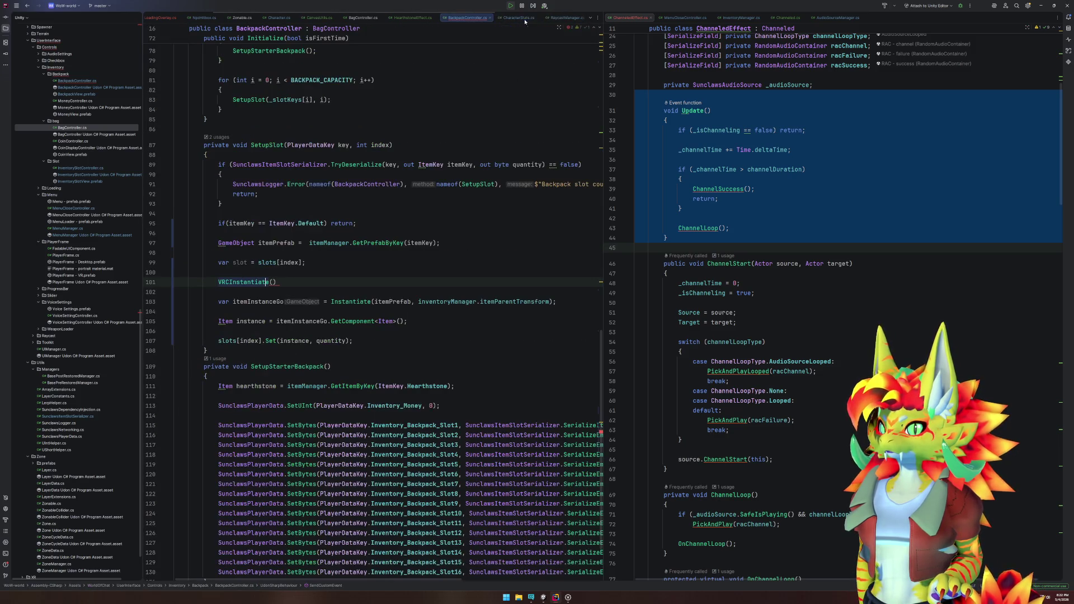
left_click_drag(389, 291, 315, 271)
key("Delete")
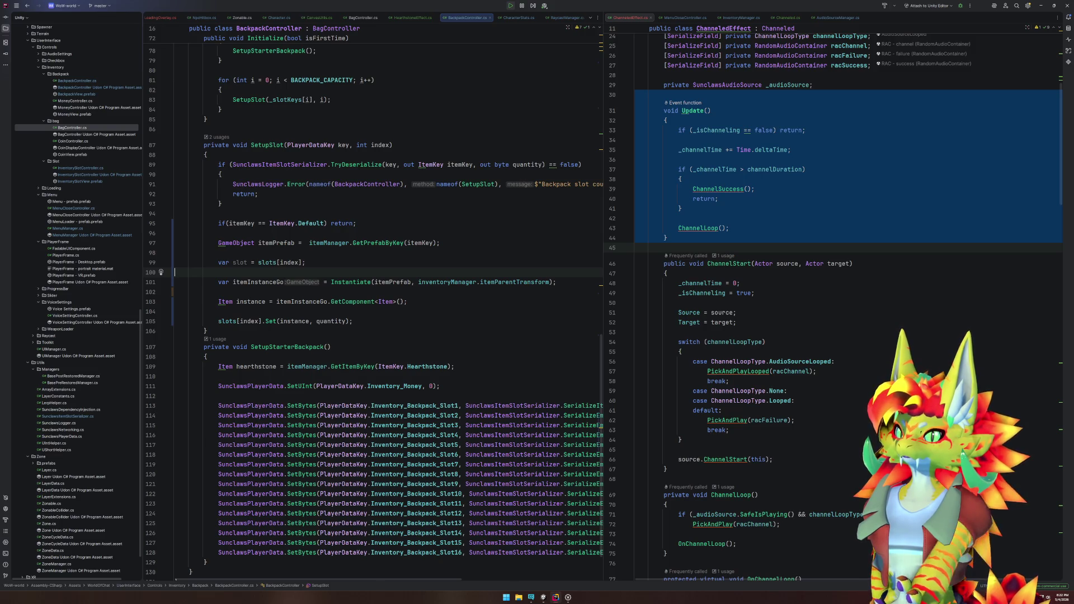
Step: Show InventoryManager.cs beside BackpackController in the right-hand pane
scroll(827, 408, "down", 2)
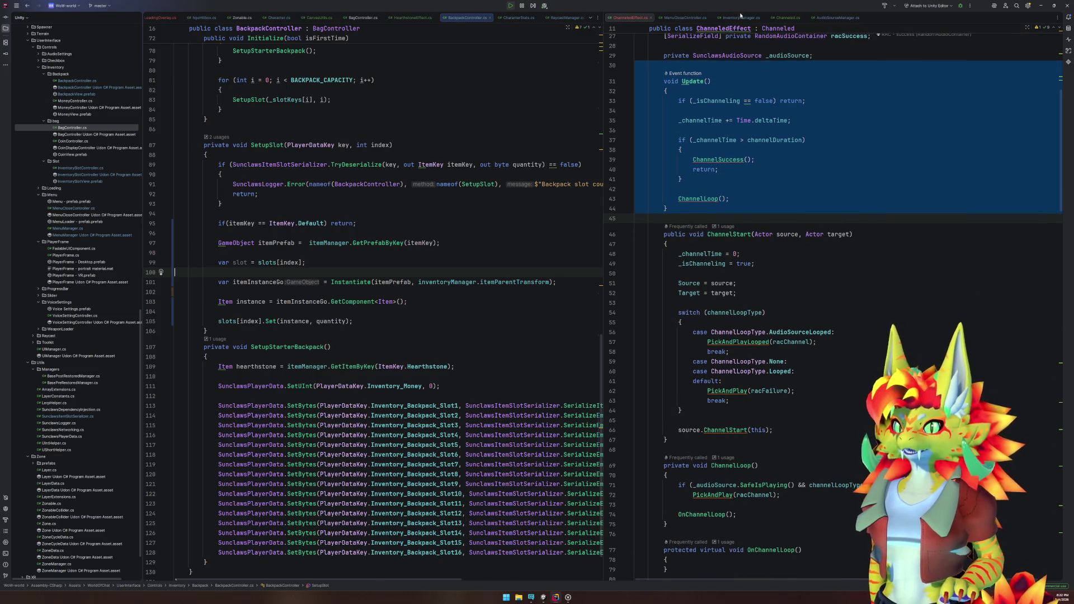
key("ctrl+Tab")
scroll(827, 408, "down", 15)
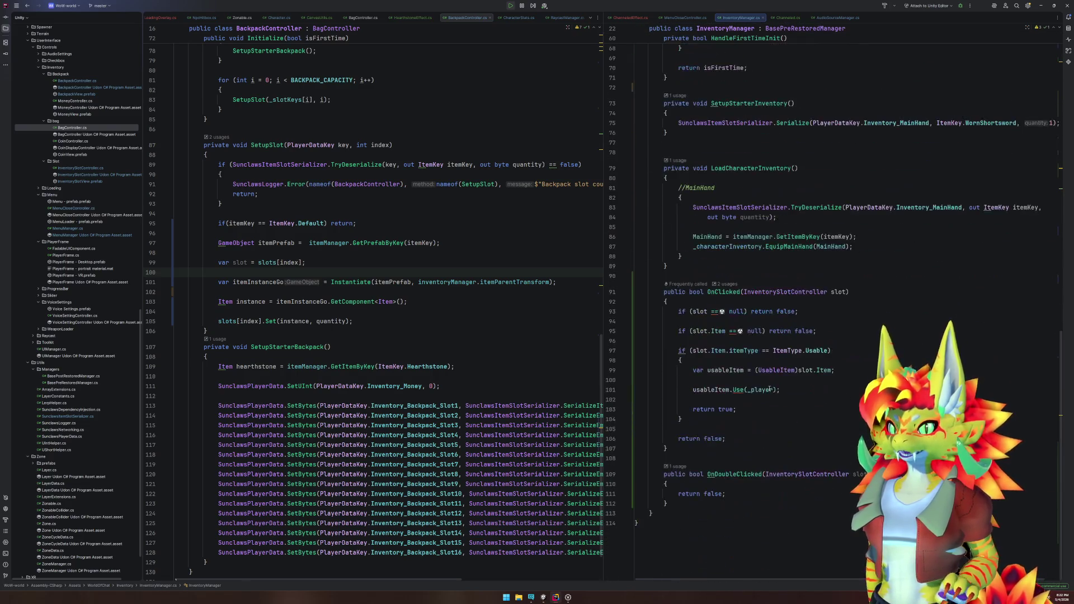
Step: Start a new public GameObject method declaration below LoadCharacterInventory in InventoryManager.cs
left_click(769, 275)
key("Return")
key("Return")
key("Up")
type("pub")
key("Return")
key("Escape")
type("Game")
key("Return")
Step: Name the method SunclawsInstantiate with parameters GameObject prefab and Transform parent, and give it an empty body
type("Instantia")
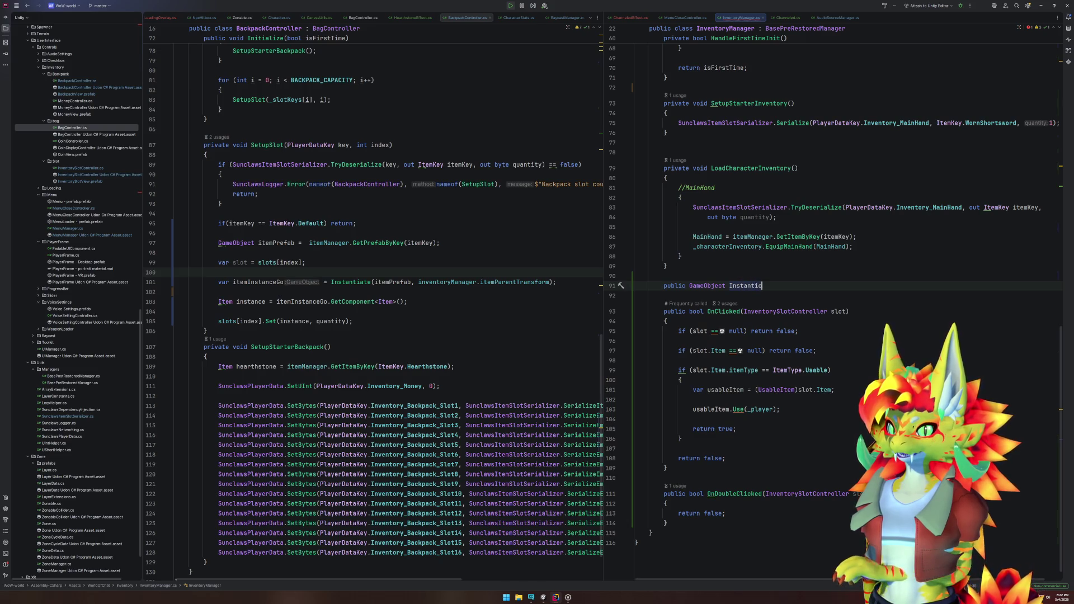
type("te(")
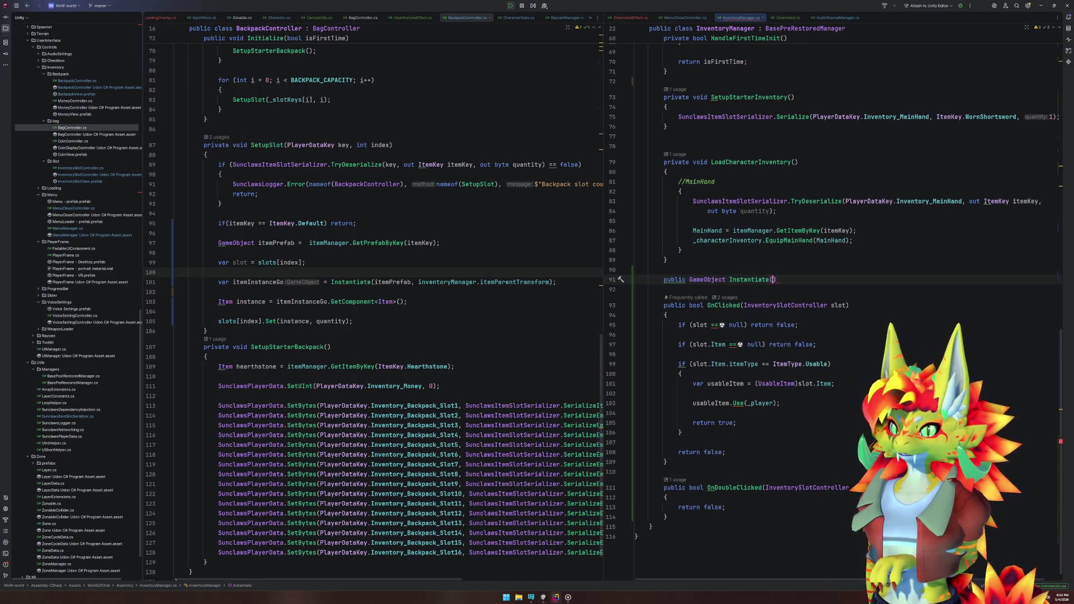
left_click(770, 279)
type("Sunclaws")
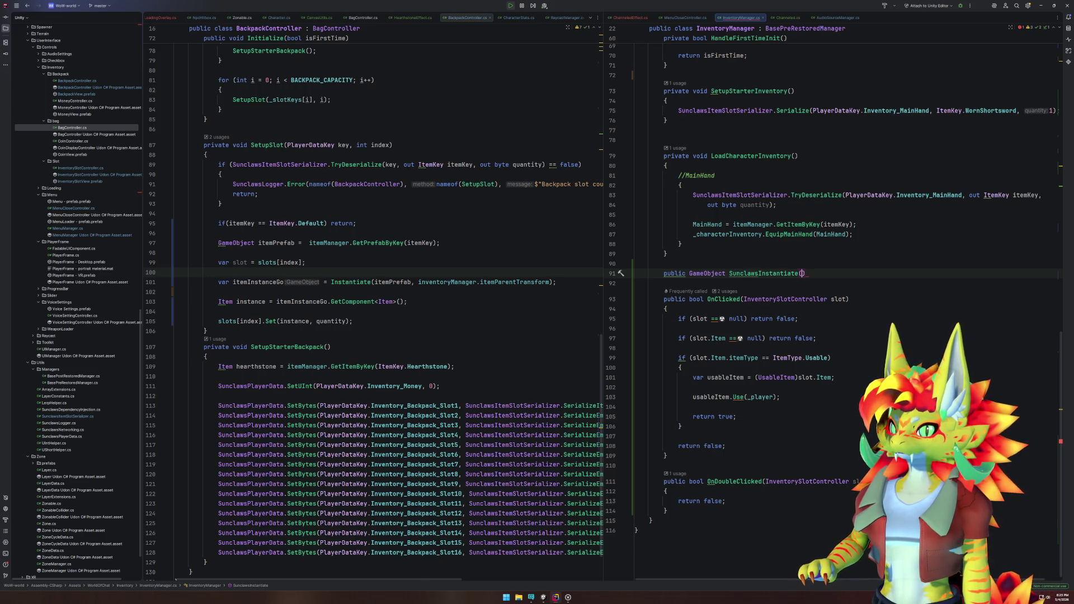
type("GameObject")
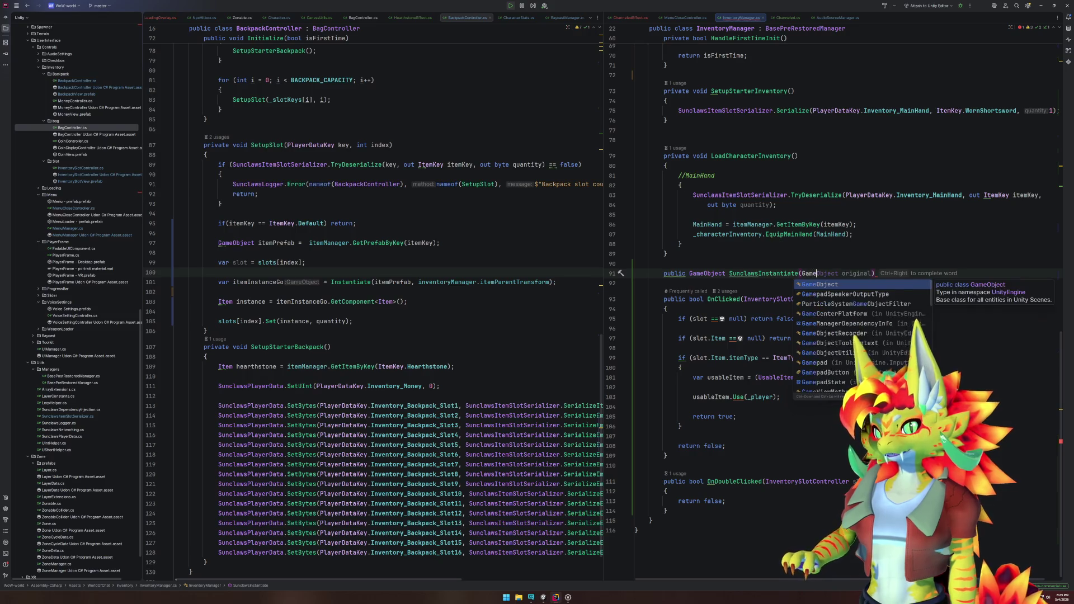
type(" prefab")
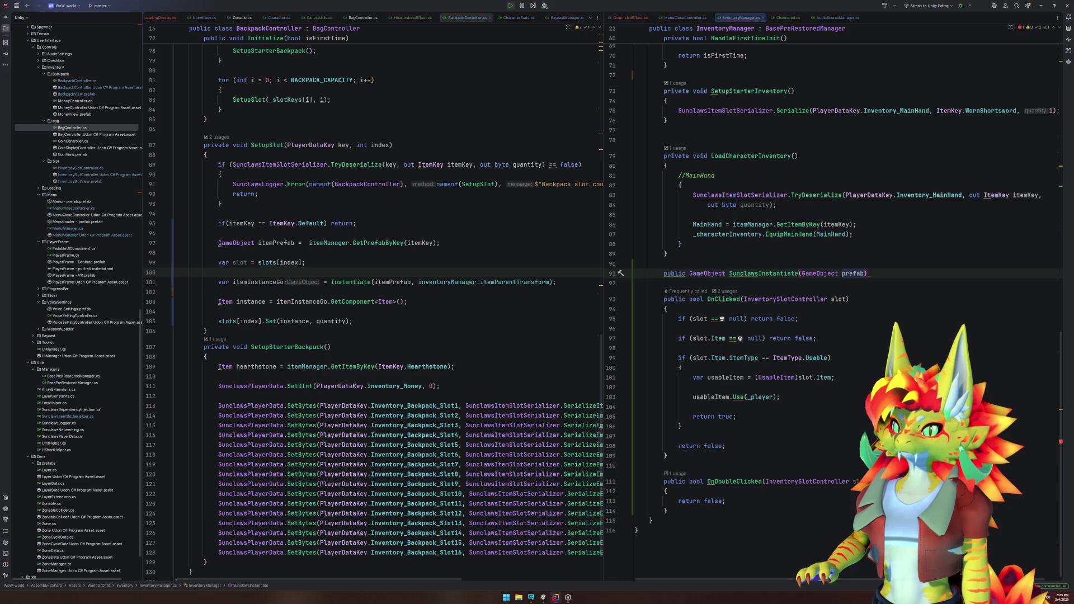
type(", Transform pa")
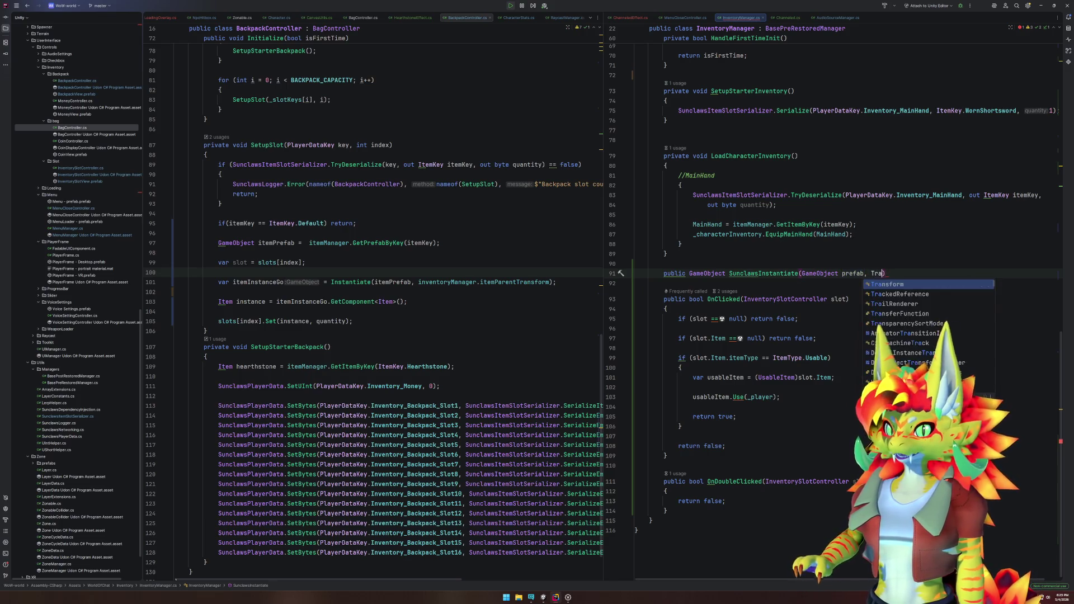
key("Tab")
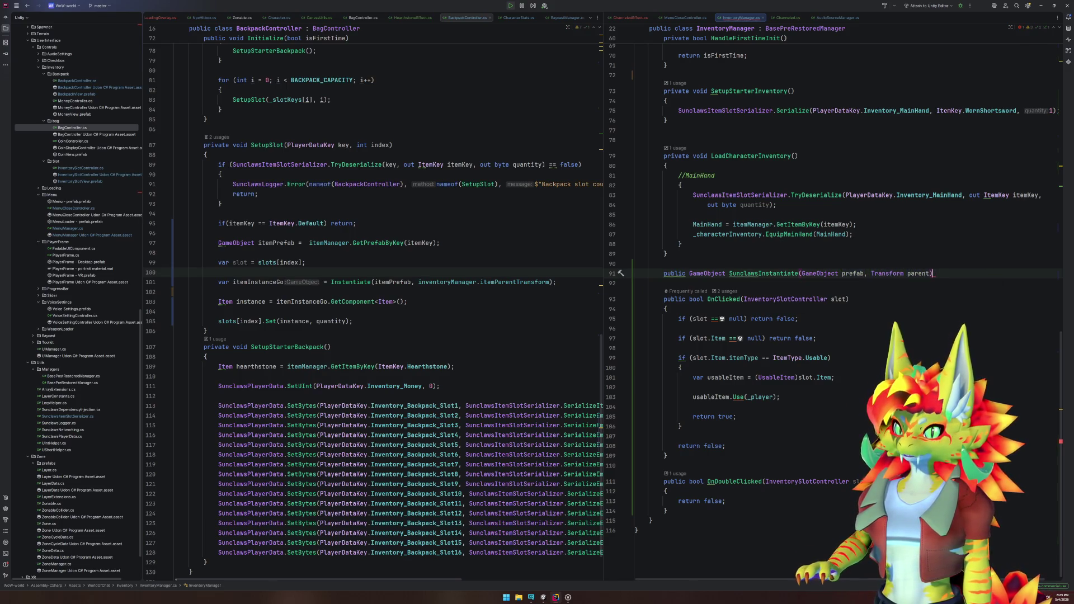
key("Return")
type("{")
key("Return")
left_click(798, 273)
type("<")
key("BackSpace")
Step: Fill the method body with a return of the Instantiate call copied from line 101
scroll(737, 267, "down", 1)
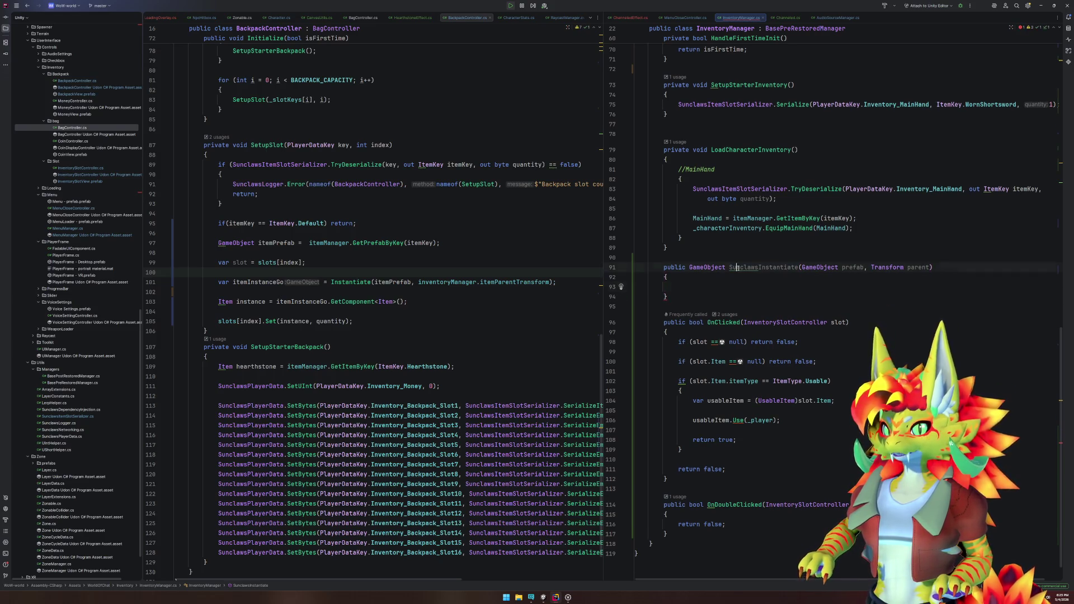
left_click(735, 287)
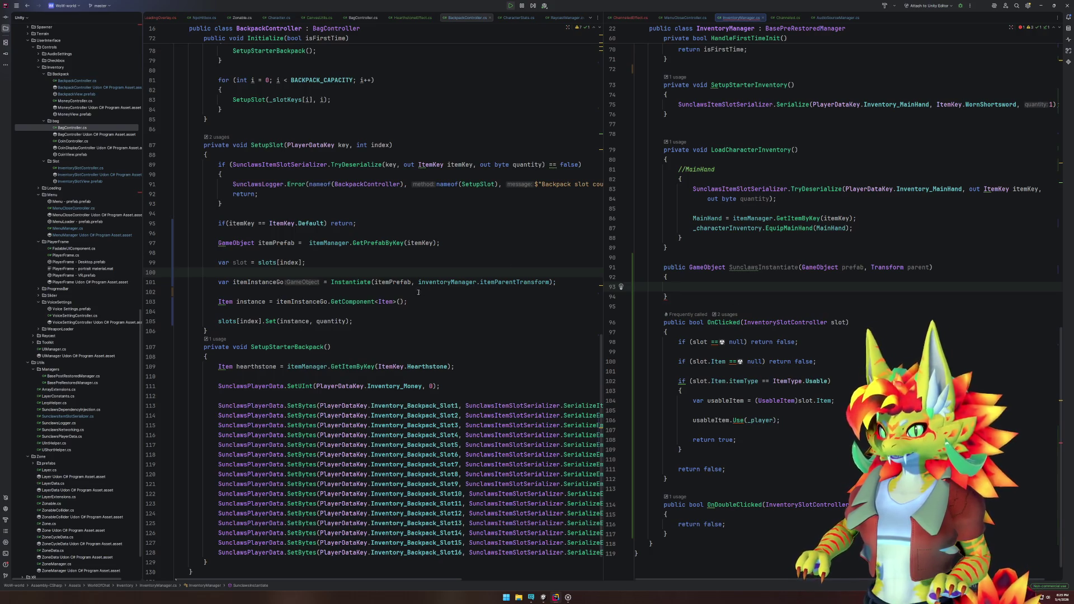
left_click_drag(331, 282, 556, 282)
key("ctrl+c")
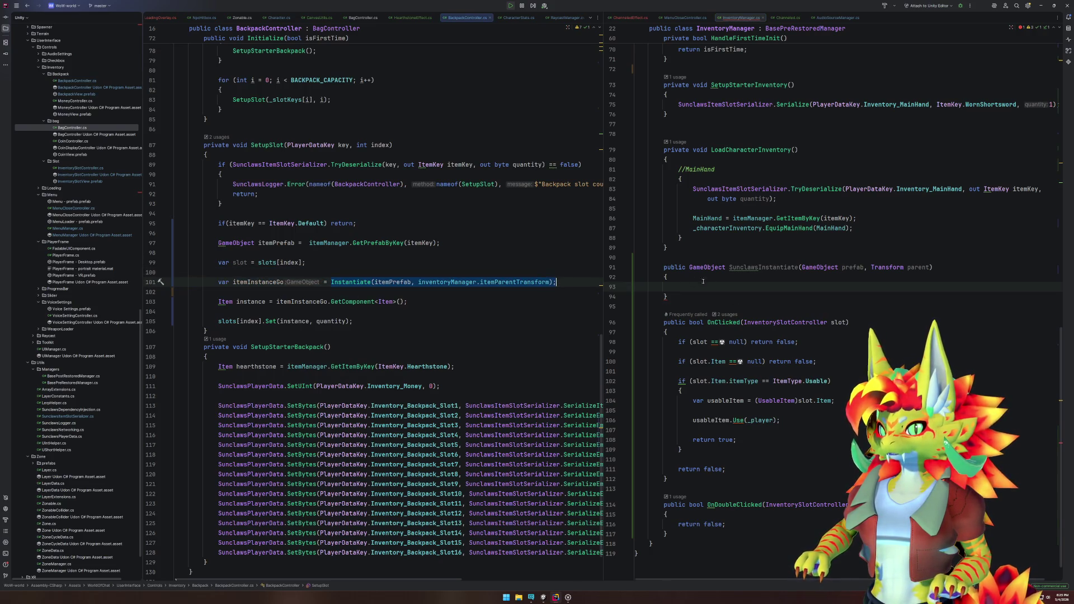
type("retur")
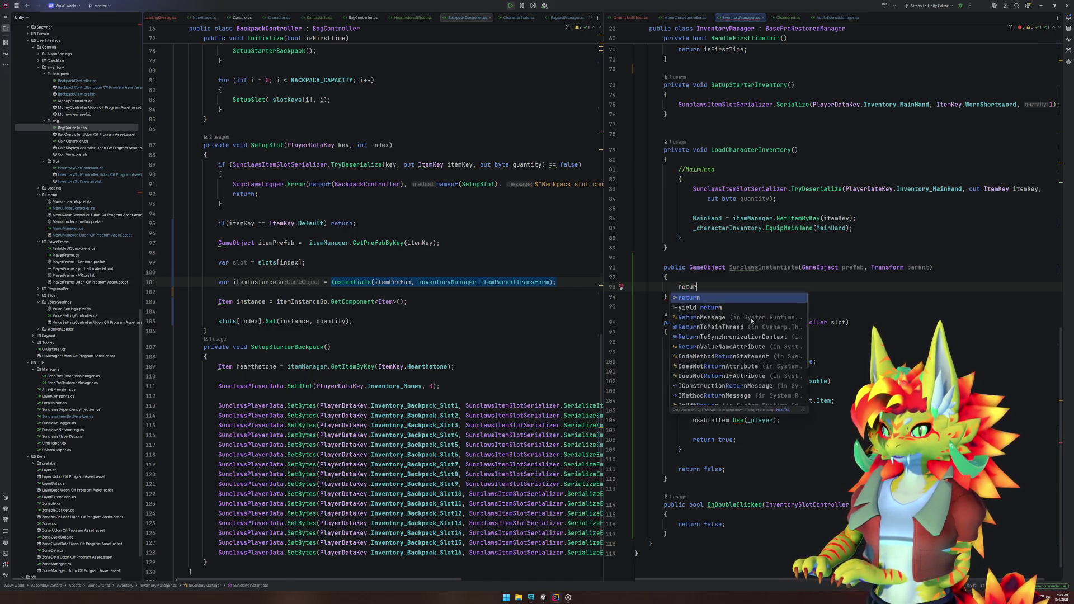
key("Tab")
key("ctrl+v")
key("Return")
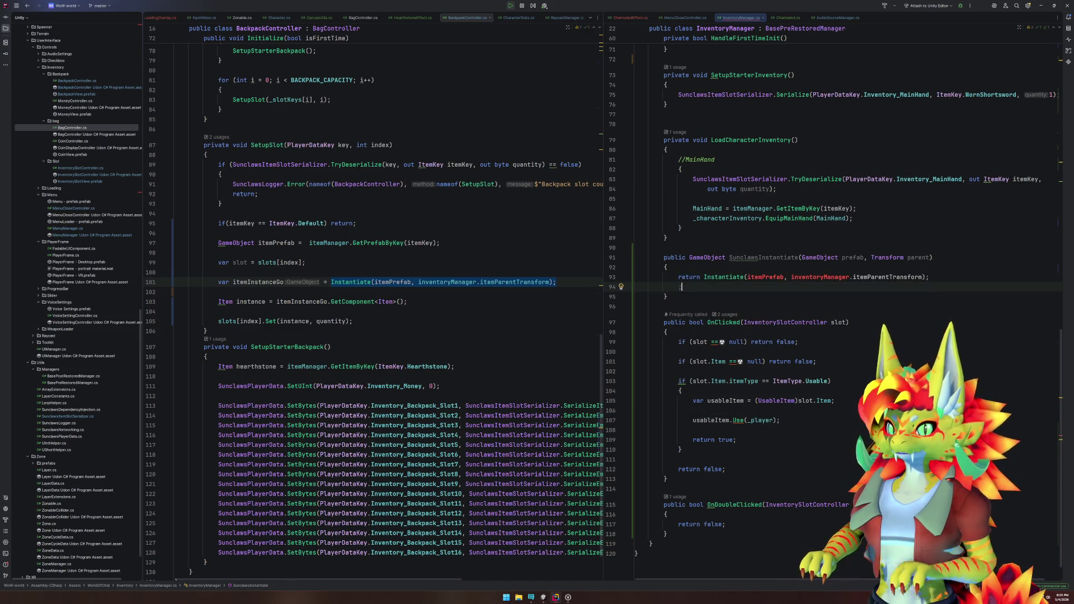
key("BackSpace")
key("BackSpace")
Step: Change the returned call to Instantiate(prefab, parent)
double_click(765, 277)
type("prefab")
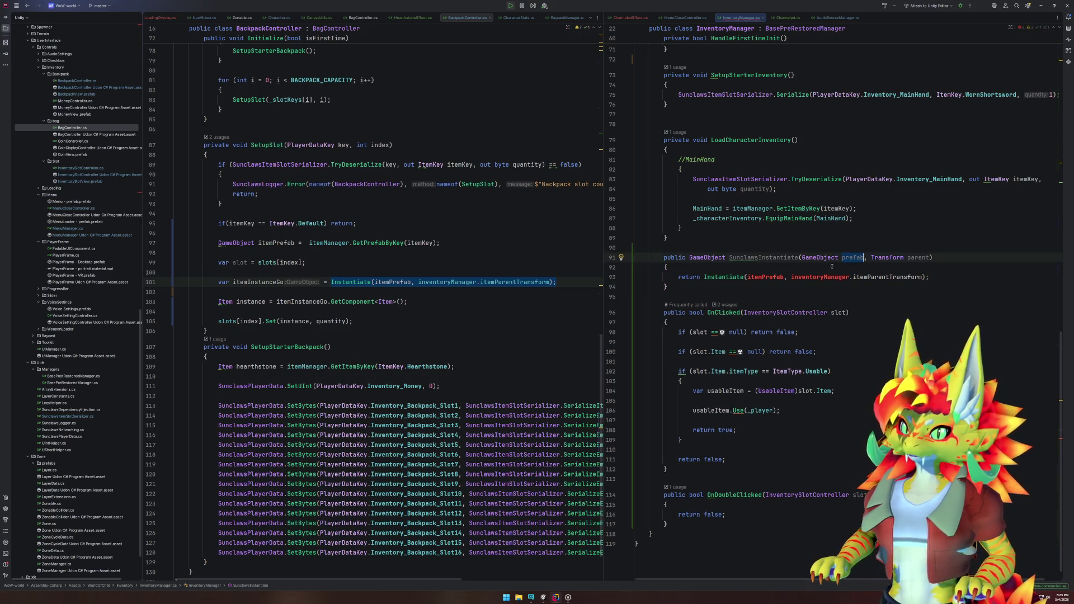
double_click(911, 258)
key("ctrl+c")
left_click_drag(779, 277, 913, 278)
key("ctrl+v")
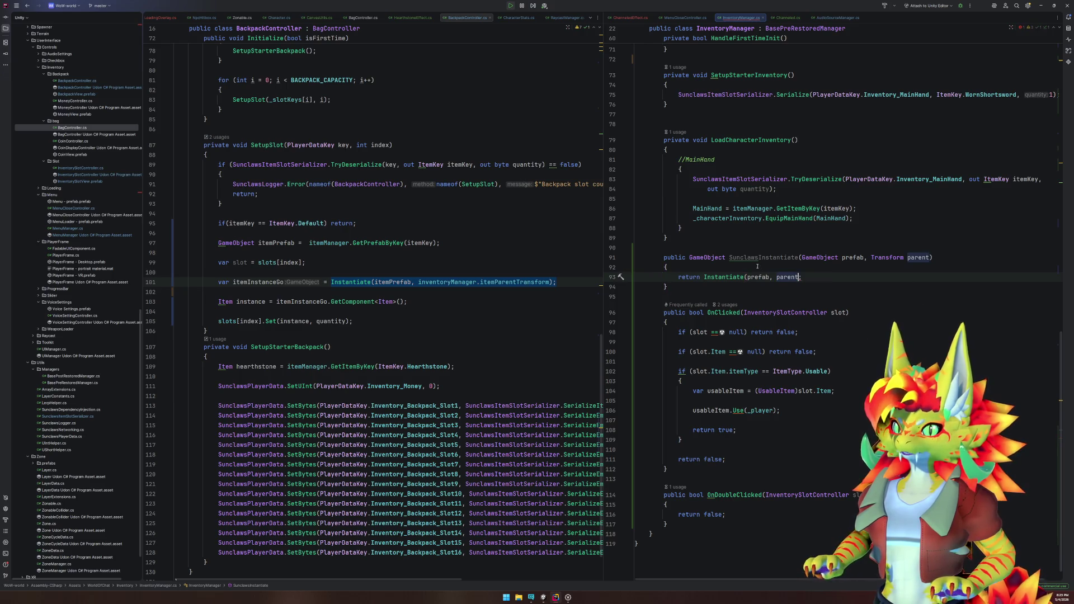
Step: Make line 101 in SetupSlot call inventoryManager.SunclawsInstantiate instead of Instantiate
double_click(757, 258)
key("ctrl+c")
double_click(338, 282)
key("ctrl+v")
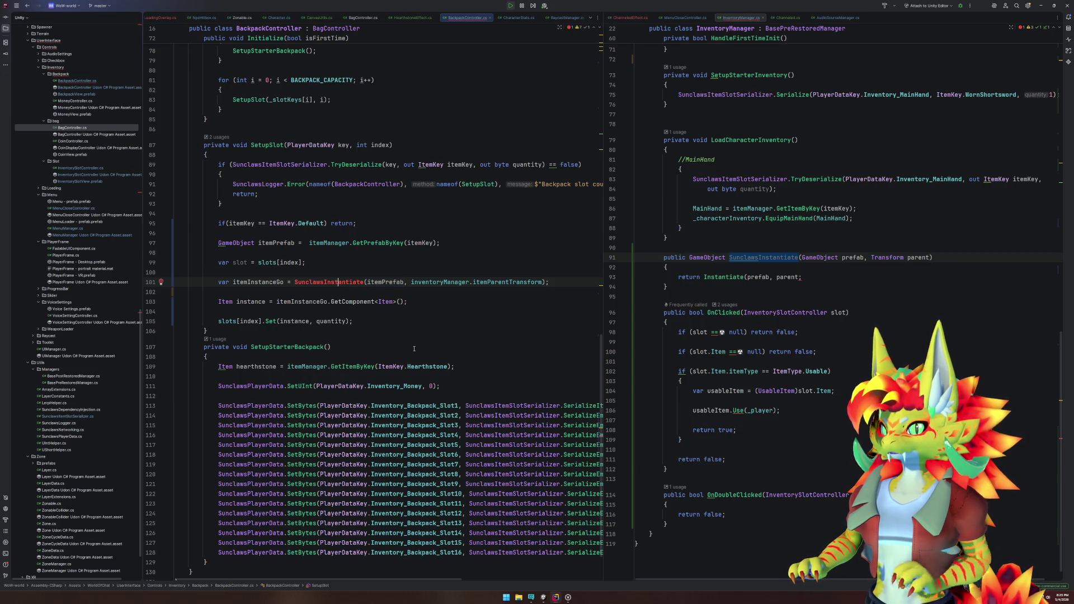
double_click(446, 282)
key("ctrl+v")
type(".")
key("Tab")
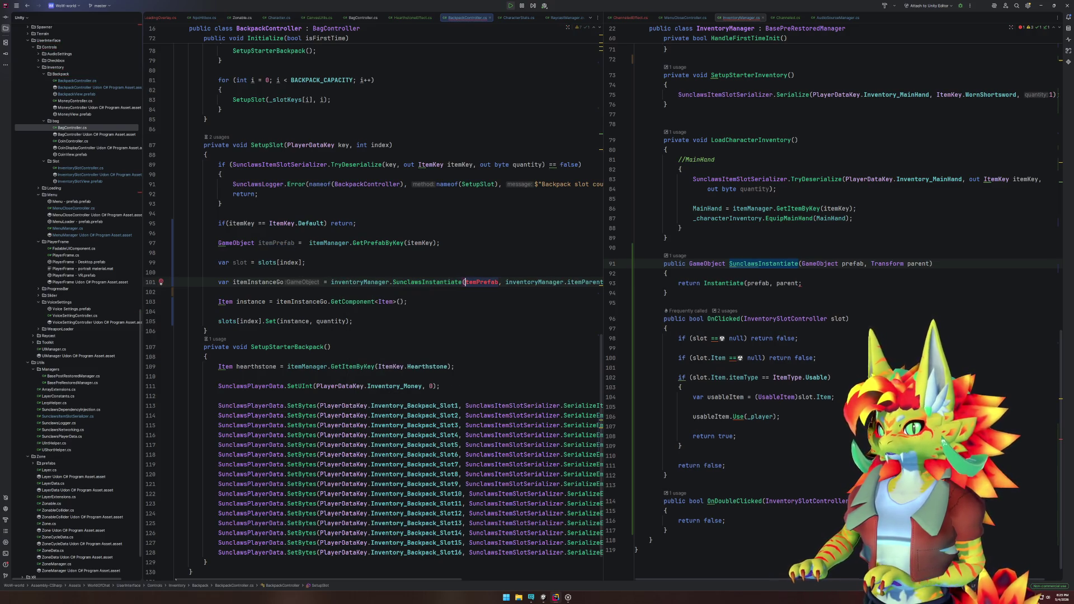
Step: Put the call's arguments on a new line, close the return line's parenthesis, and return to Unity
key("Return")
key("Return")
key("ctrl+z")
key("Return")
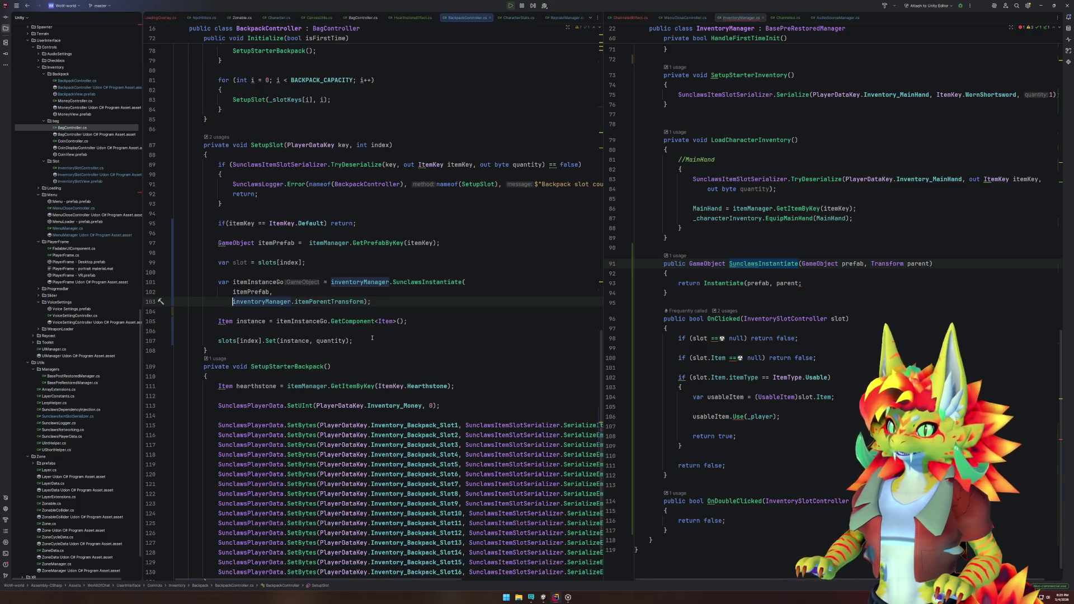
left_click(800, 283)
type(")")
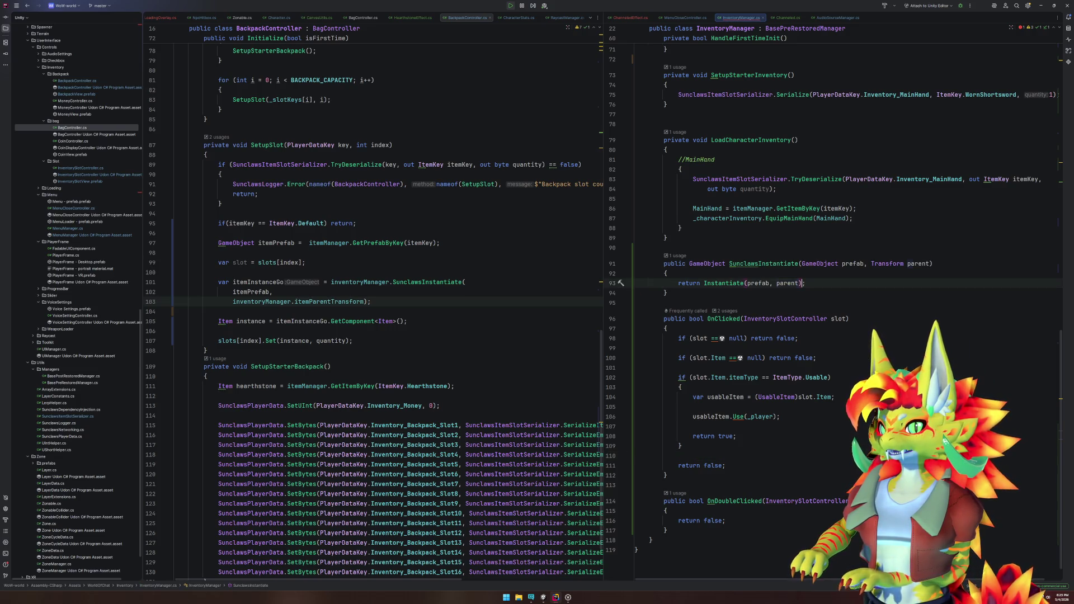
left_click(543, 597)
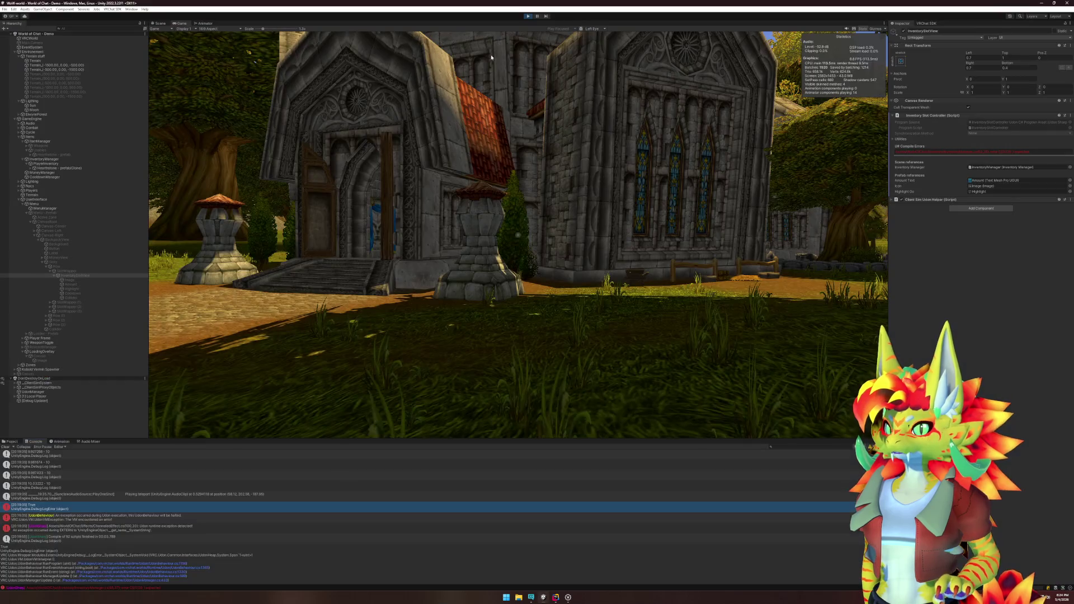